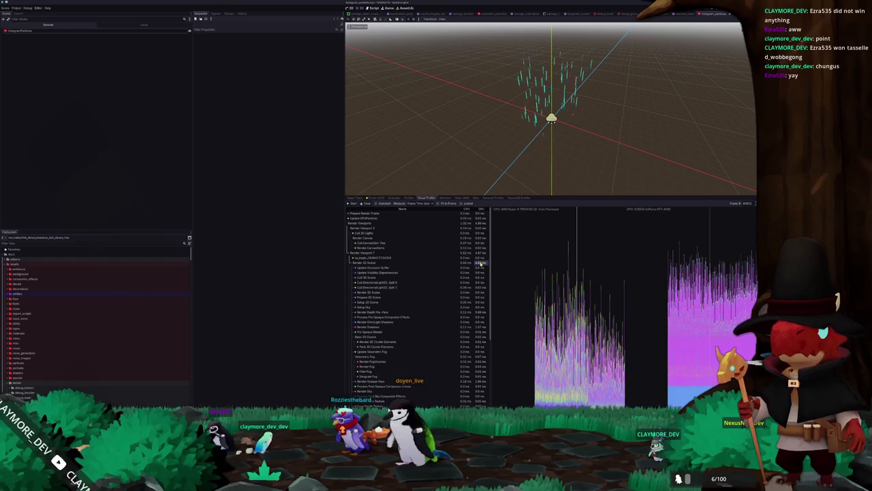
Scroll the Visual Profiler's per-pass render timings, then open the running game's Settings dialog
{"action": "scroll", "coordinate": [479, 277], "scroll_direction": "down", "scroll_amount": 2}
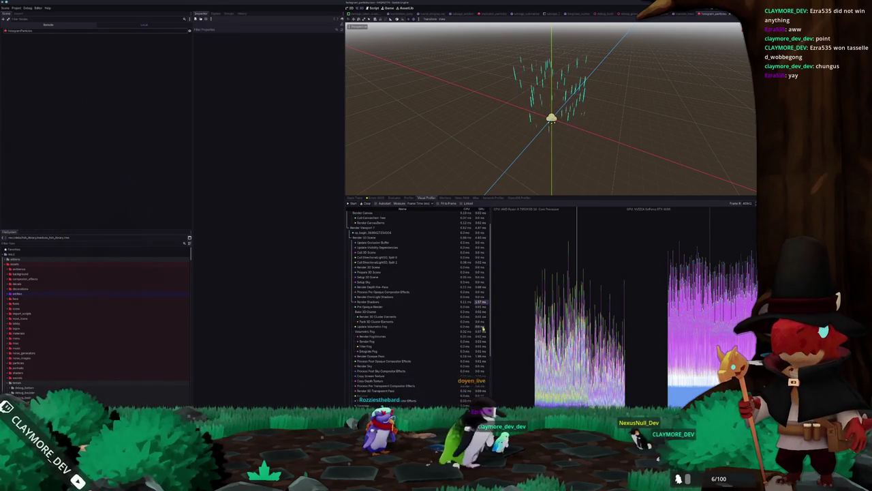
{"action": "scroll", "coordinate": [481, 360], "scroll_direction": "down", "scroll_amount": 3}
{"action": "scroll", "coordinate": [481, 360], "scroll_direction": "down", "scroll_amount": 4}
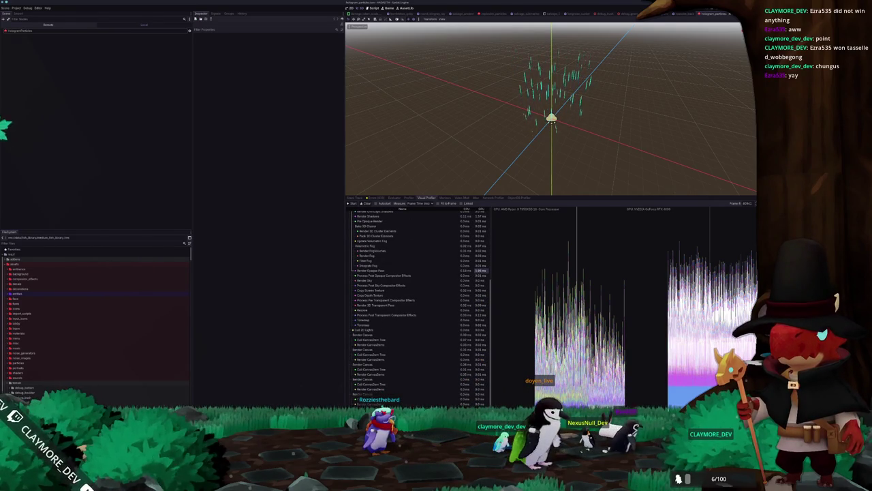
{"action": "left_click", "coordinate": [169, 180]}
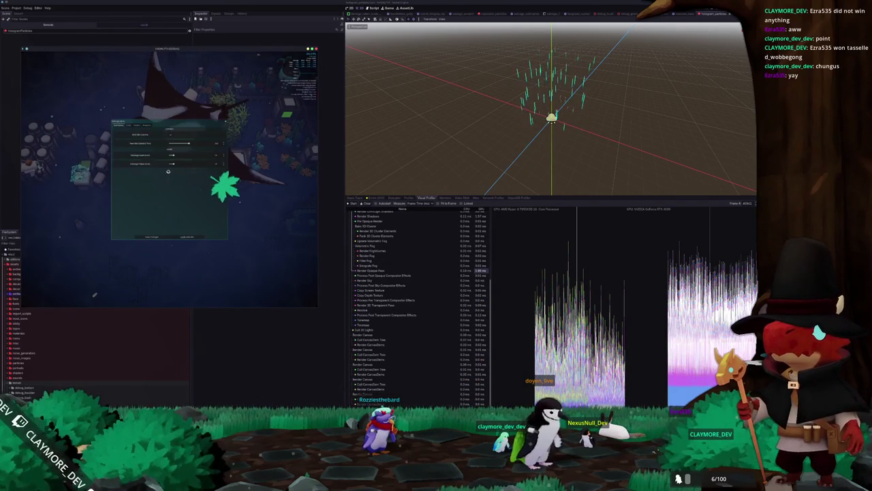
Center and maximize the game window, review the Graphics and Display tabs, and close settings
{"action": "left_click_drag", "start_coordinate": [271, 50], "coordinate": [501, 123]}
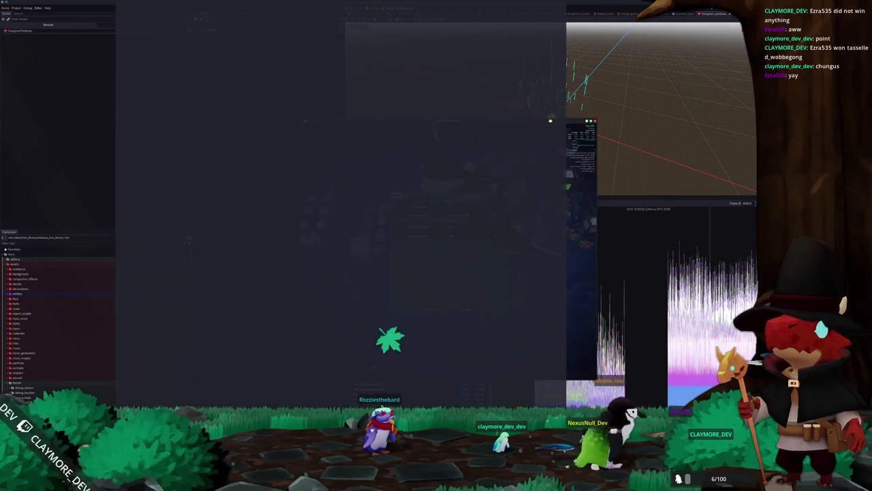
{"action": "left_click", "coordinate": [306, 129]}
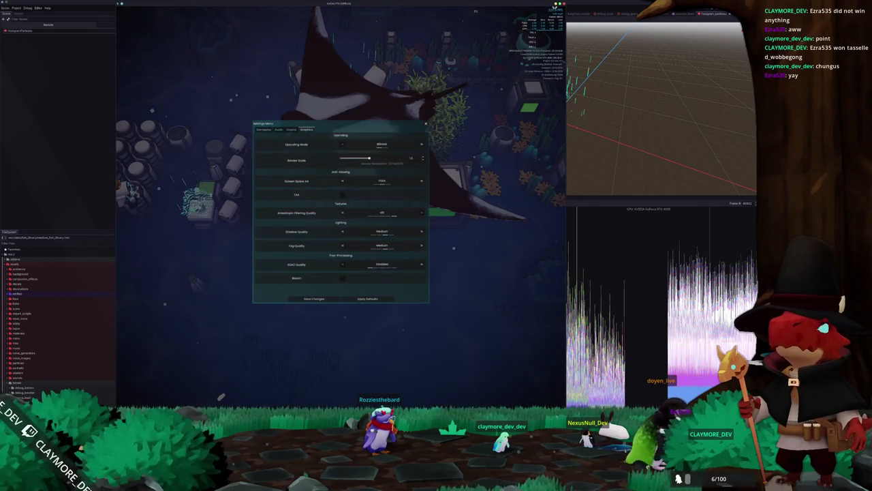
{"action": "left_click", "coordinate": [556, 4]}
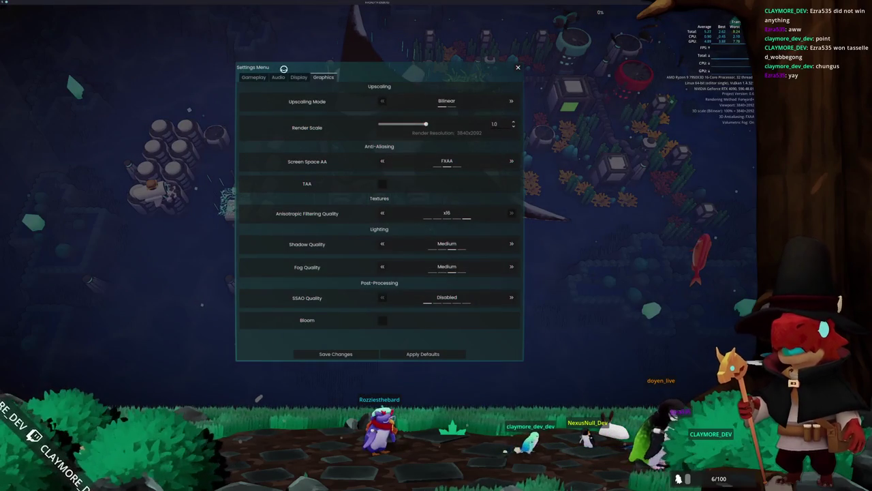
{"action": "left_click", "coordinate": [297, 76]}
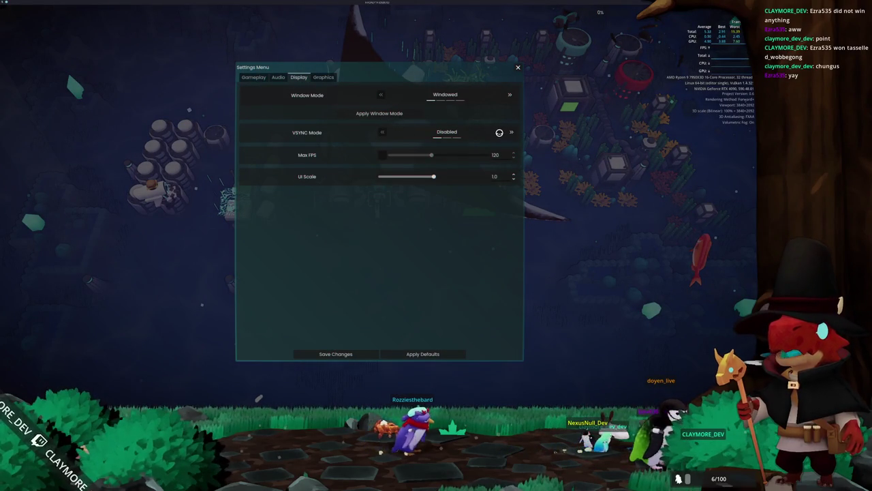
{"action": "key", "text": "Escape"}
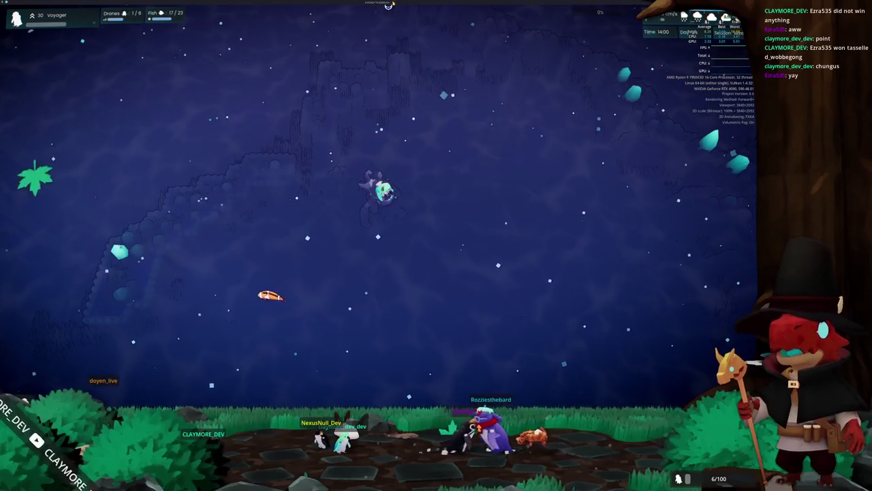
{"action": "mouse_move", "coordinate": [388, 6]}
{"action": "left_mouse_down"}
{"action": "mouse_move", "coordinate": [409, 68]}
{"action": "mouse_move", "coordinate": [376, 191]}
{"action": "left_mouse_up"}
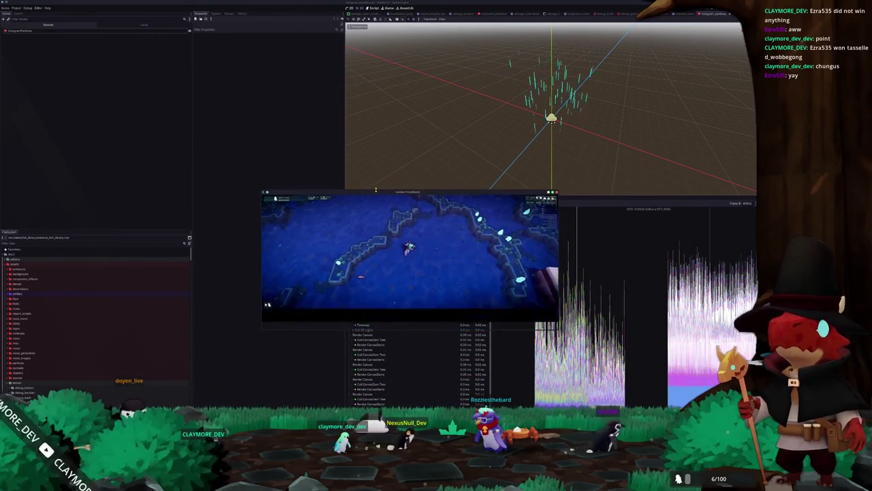
{"action": "left_click_drag", "start_coordinate": [261, 190], "coordinate": [353, 222]}
{"action": "key", "text": "Escape"}
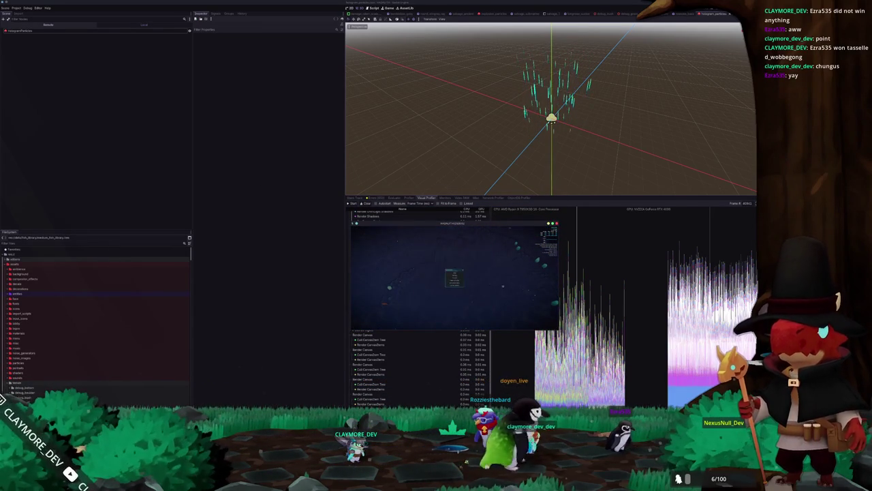
{"action": "key", "text": "Escape"}
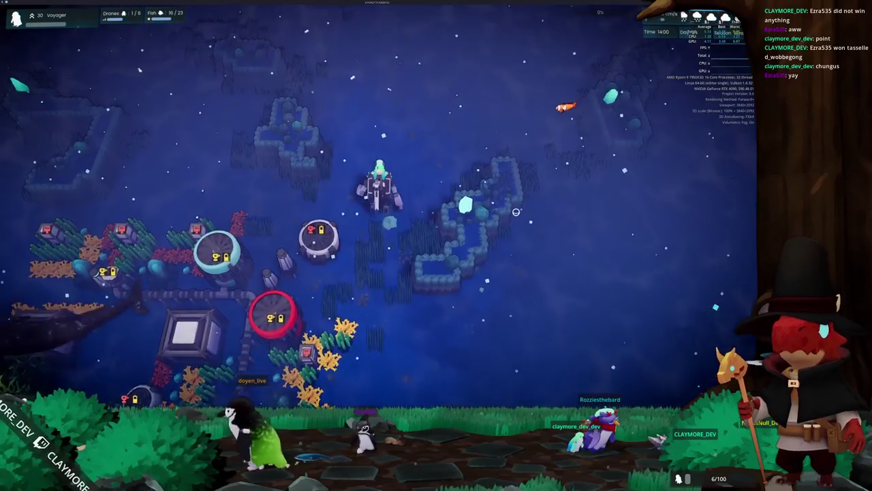
{"action": "left_click_drag", "start_coordinate": [516, 212], "coordinate": [485, 173]}
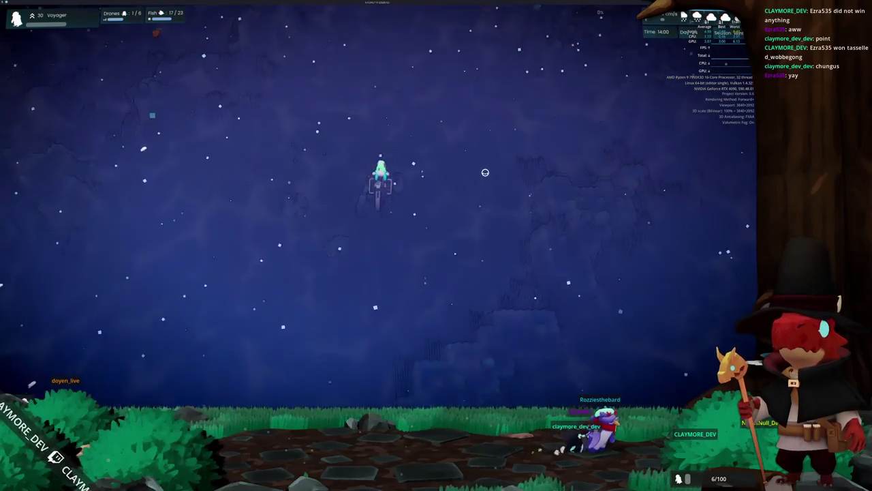
Show the mission info with Tab and deploy to the Mangrove Forest mission
{"action": "key", "text": "Tab"}
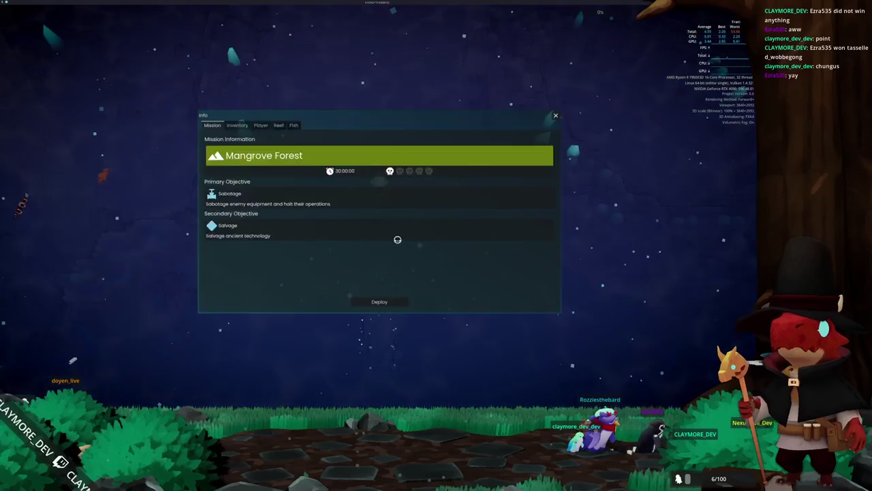
{"action": "left_click", "coordinate": [389, 297]}
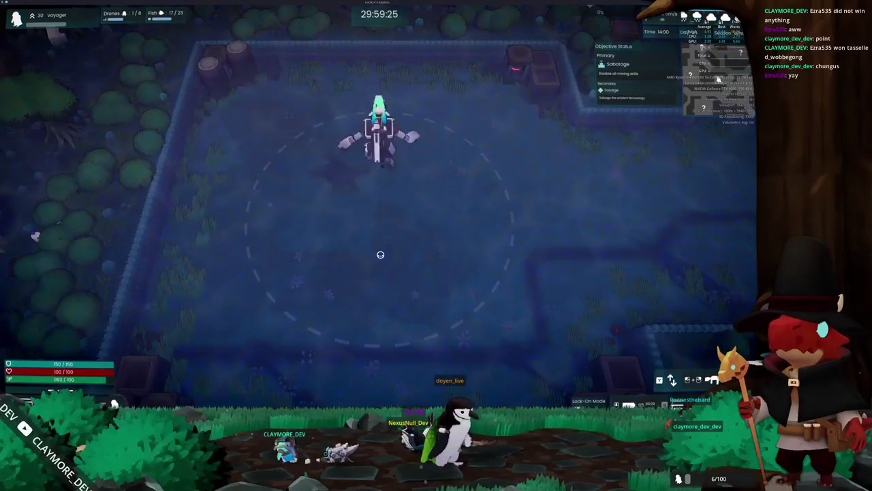
Walk the diver right and up across the landing arena
{"action": "key", "text": "d"}
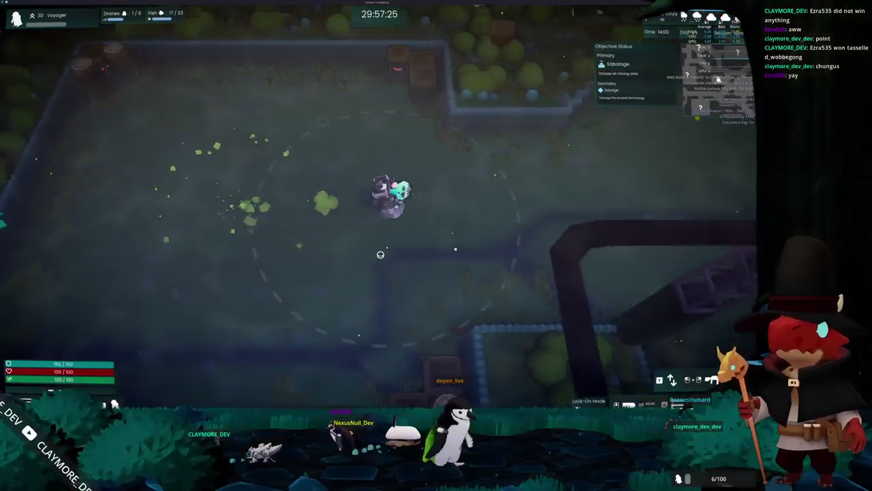
{"action": "key", "text": "d"}
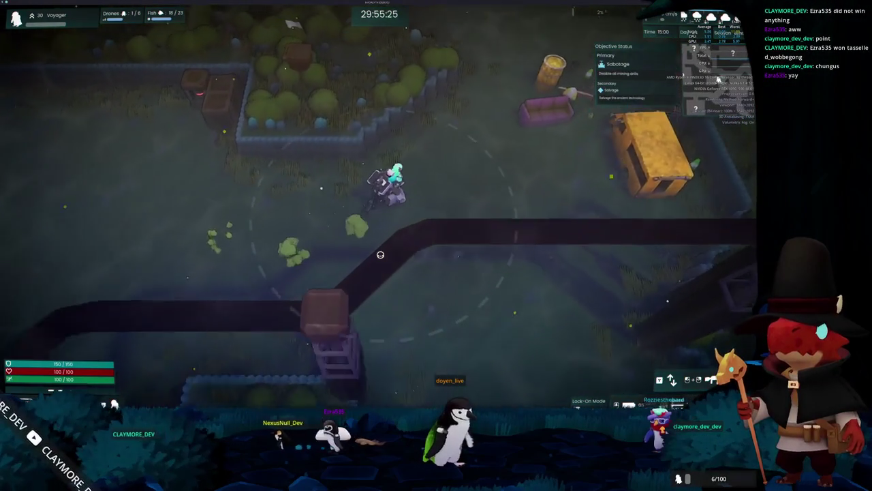
{"action": "key", "text": "w"}
Pause the game, check the Graphics and Display settings, then resume play
{"action": "key", "text": "Escape"}
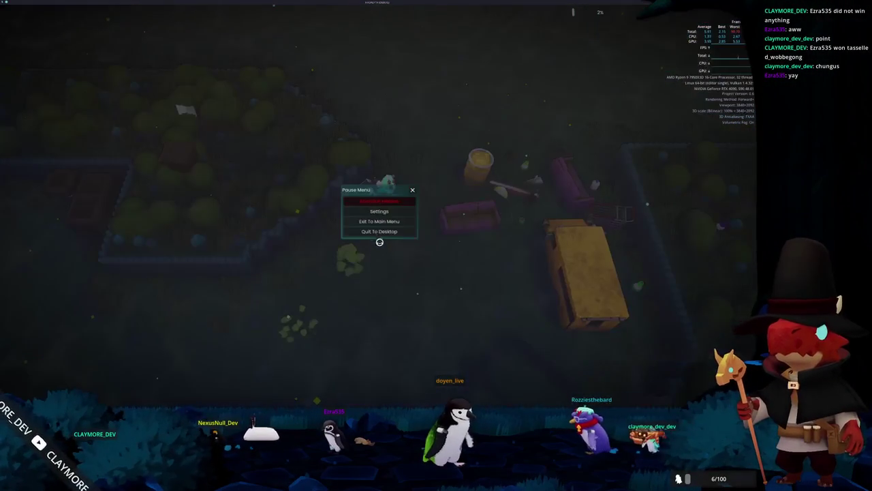
{"action": "left_click", "coordinate": [380, 212]}
{"action": "left_click", "coordinate": [323, 77]}
{"action": "left_click", "coordinate": [298, 77]}
{"action": "key", "text": "Escape"}
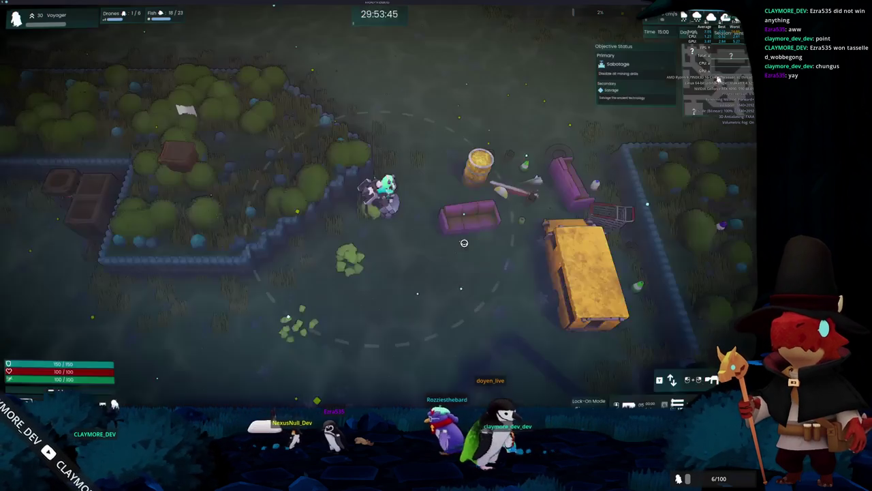
Walk north past the car and crates, then north-west between the fenced fields
{"action": "key", "text": "w"}
{"action": "key", "text": "w"}
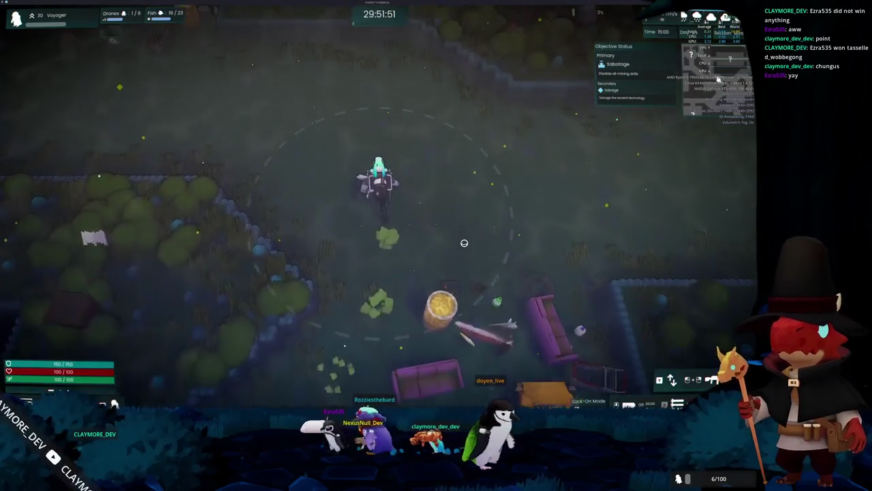
{"action": "key", "text": "w"}
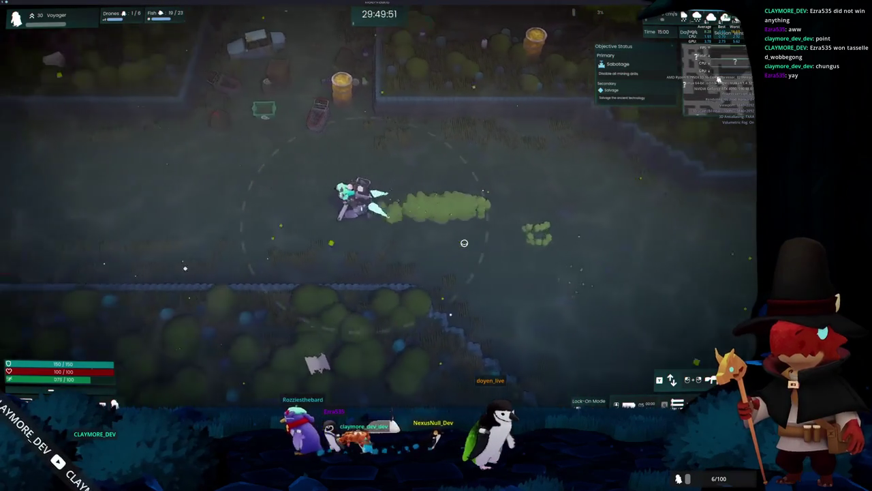
{"action": "key", "text": "w"}
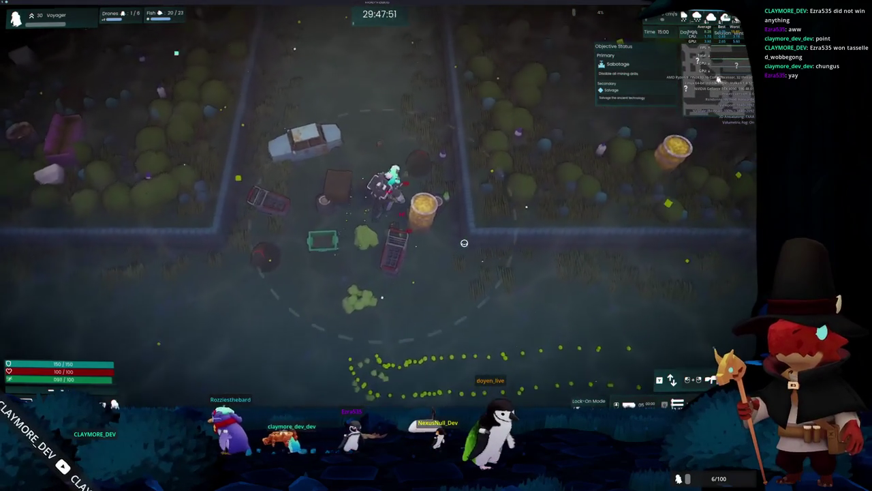
{"action": "key", "text": "w"}
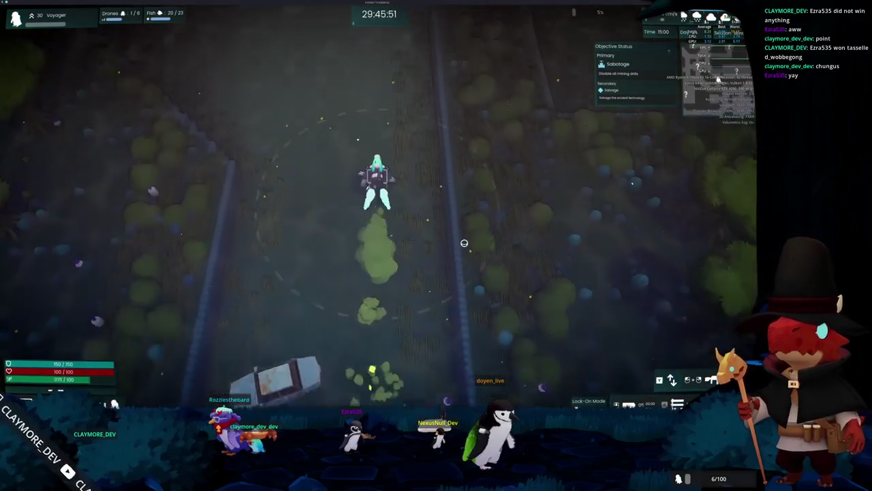
{"action": "key", "text": "w"}
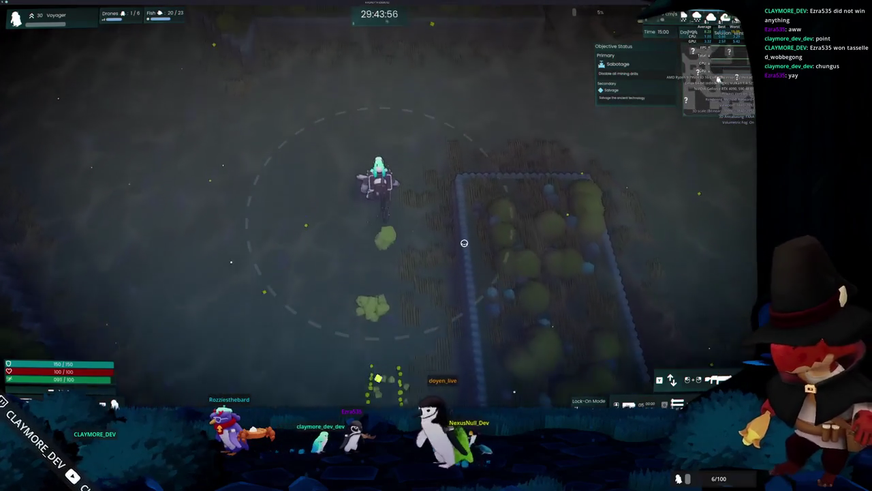
{"action": "key", "text": "a"}
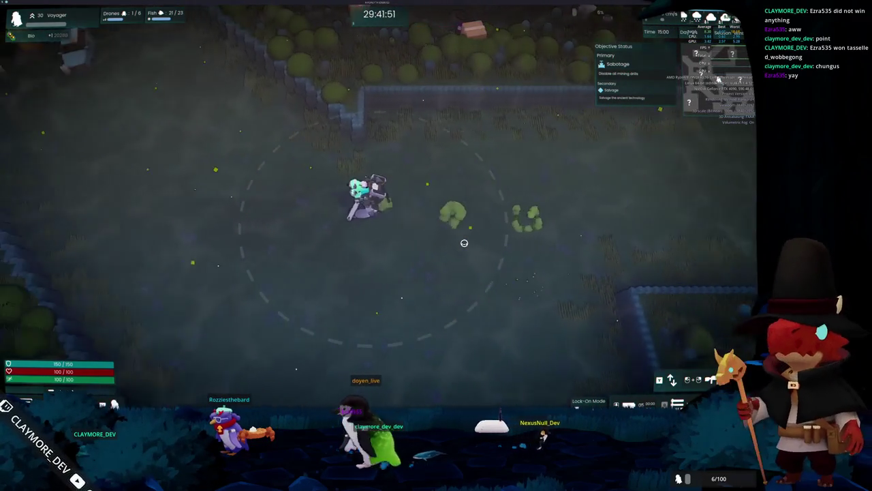
{"action": "key", "text": "w"}
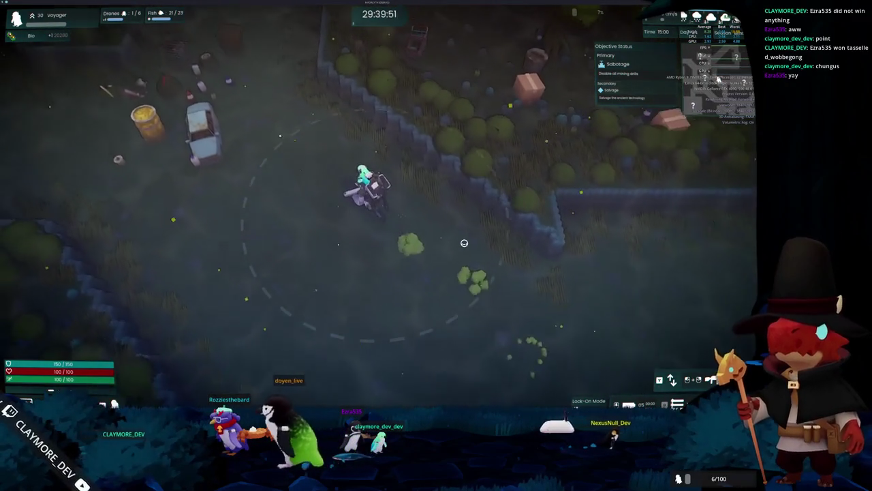
{"action": "key", "text": "w"}
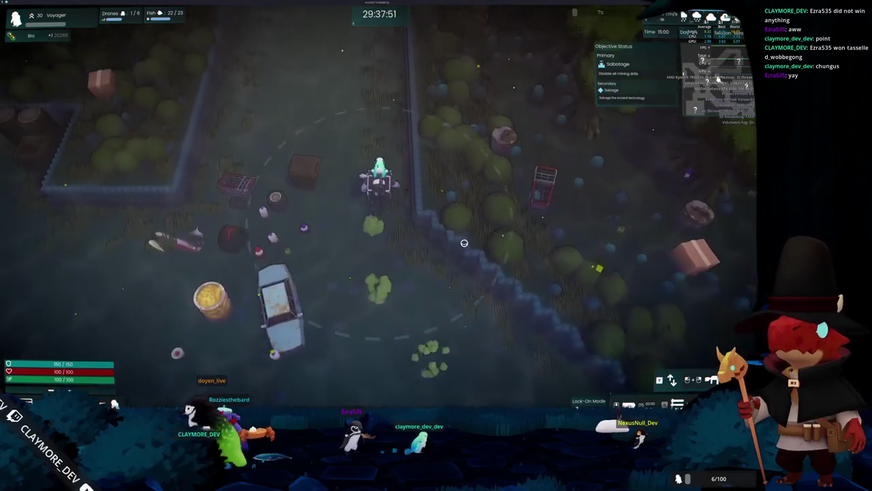
{"action": "key", "text": "w"}
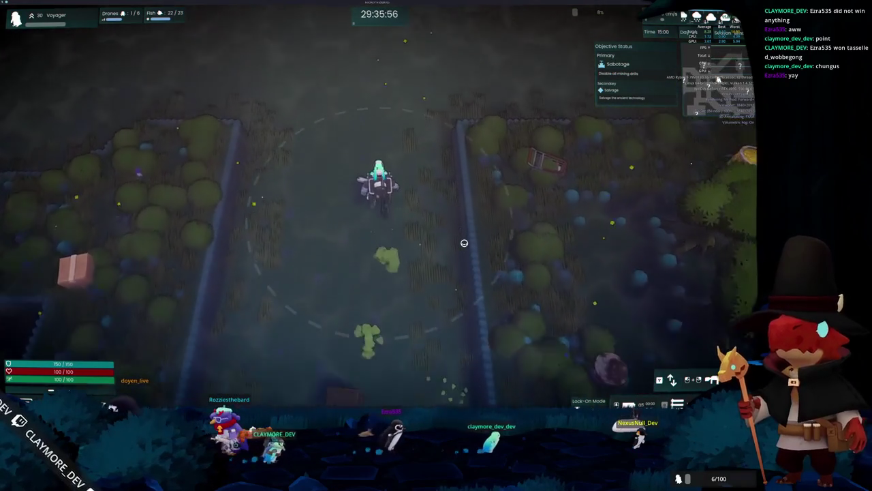
{"action": "key", "text": "w"}
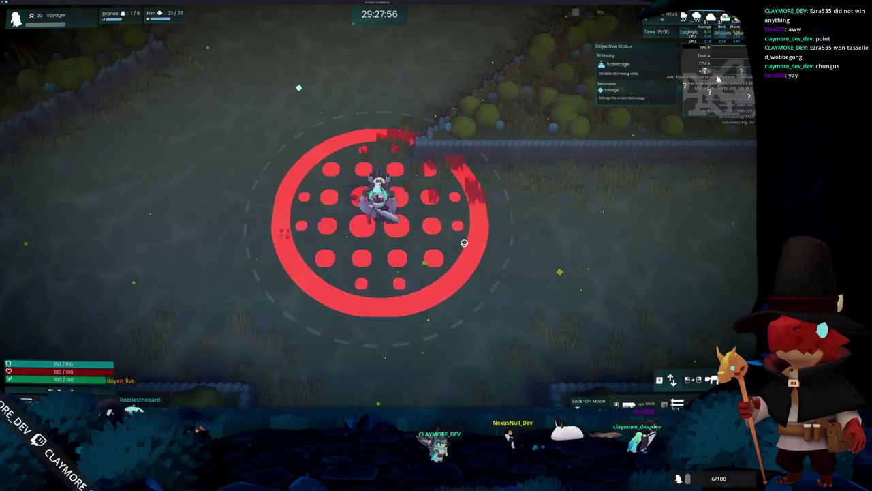
Dodge the attack marker, head west past the bus and garden, then south to the red cannon
{"action": "key", "text": "w"}
{"action": "key", "text": "s"}
{"action": "key", "text": "a"}
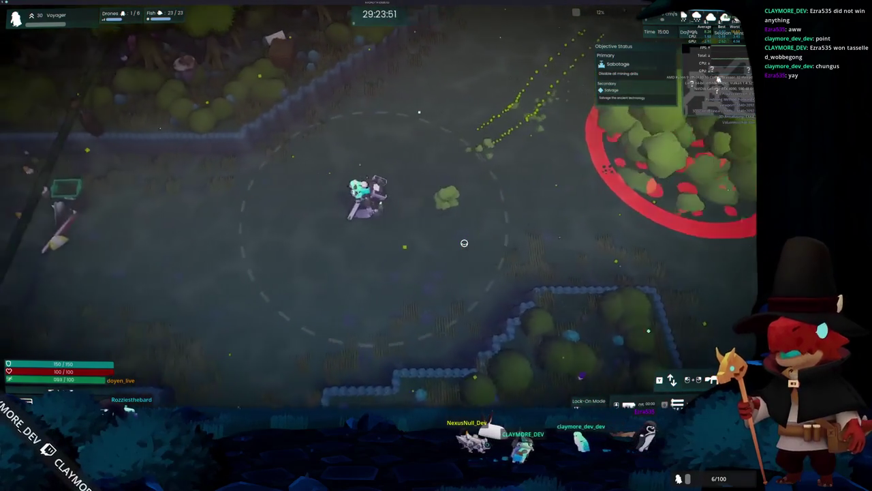
{"action": "key", "text": "a"}
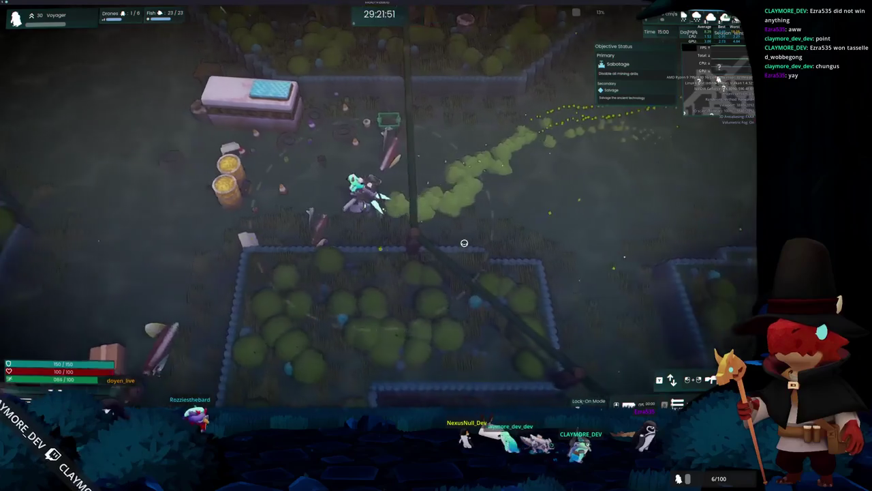
{"action": "key", "text": "a"}
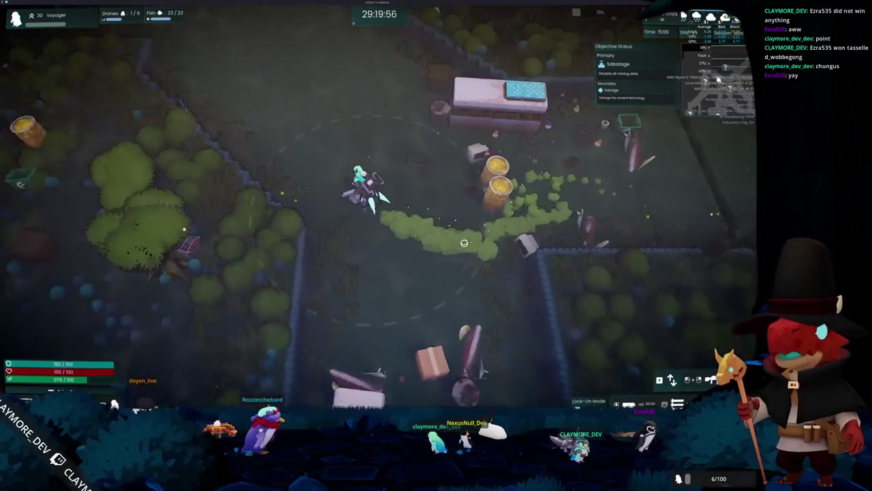
{"action": "key", "text": "a"}
{"action": "key", "text": "w"}
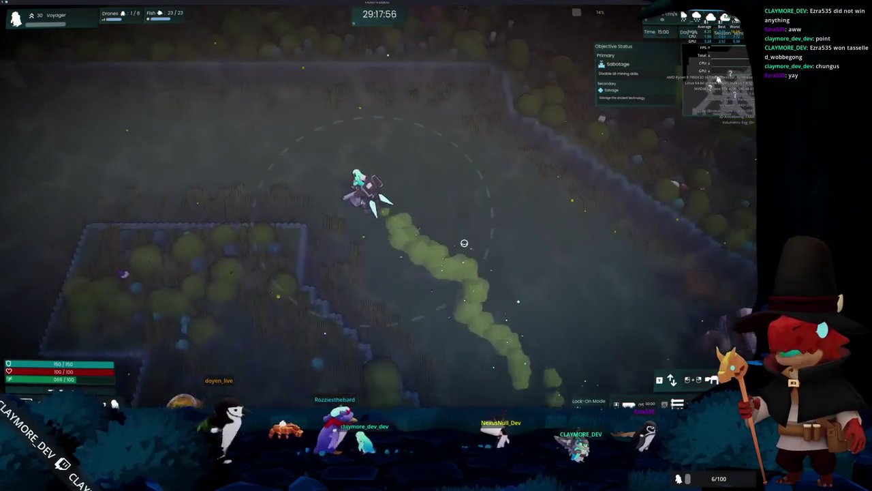
{"action": "key", "text": "a"}
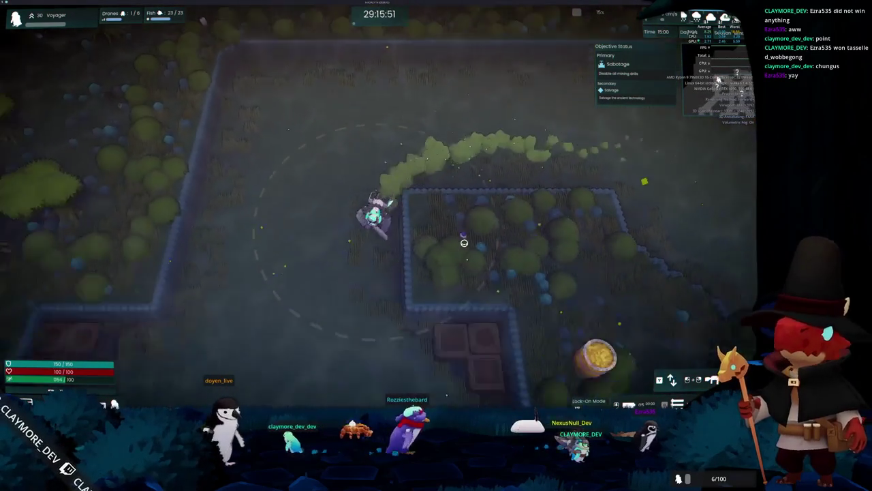
{"action": "key", "text": "s"}
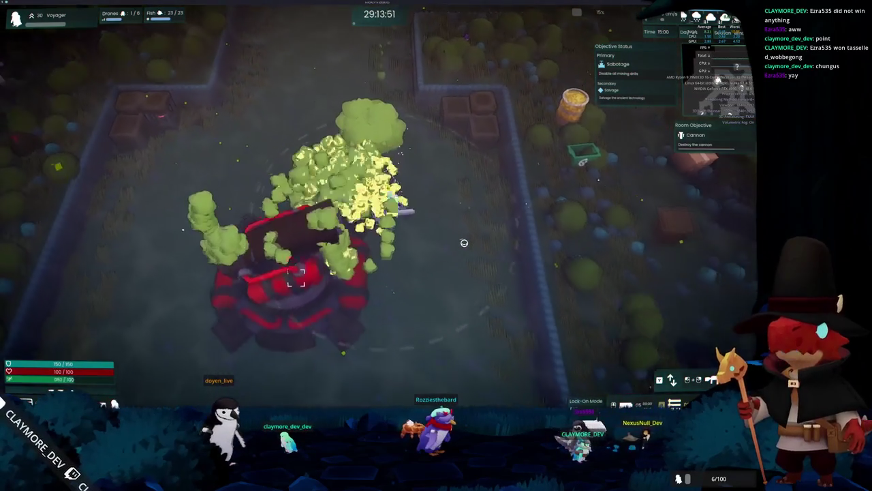
{"action": "key", "text": "s"}
Destroy the red cannon and run south past the locked-on enemy
{"action": "left_click", "coordinate": [354, 122]}
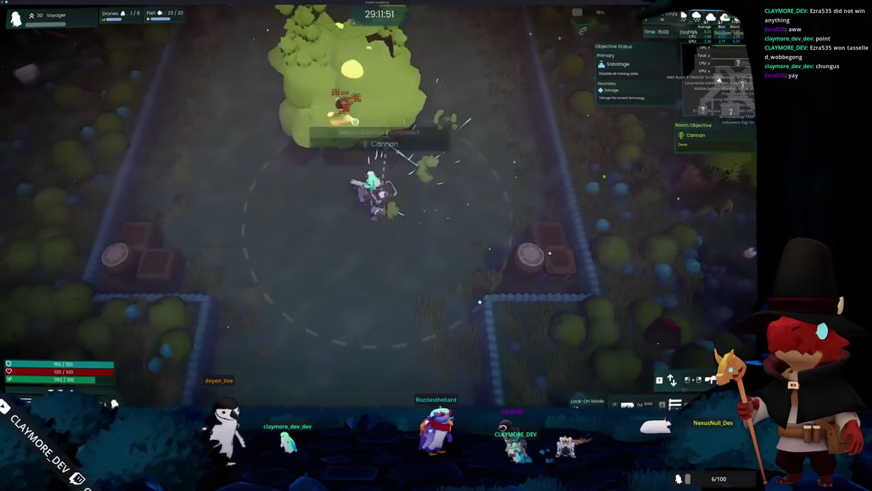
{"action": "key", "text": "s"}
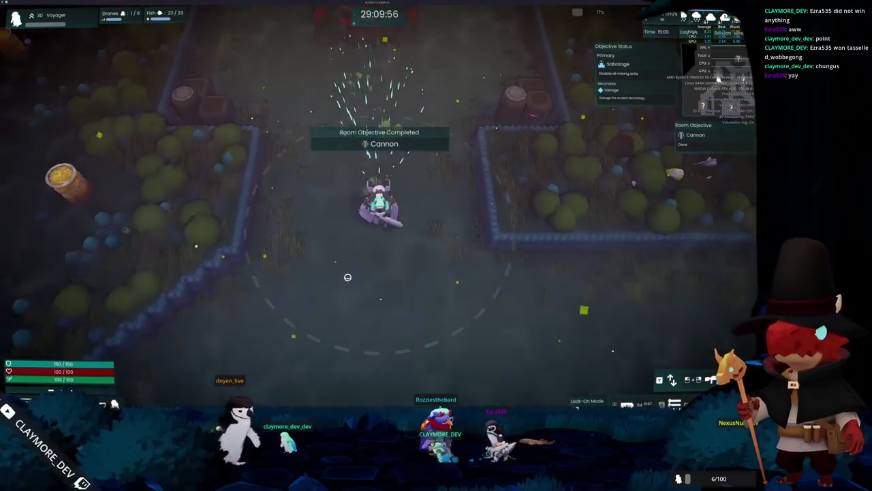
{"action": "key", "text": "s"}
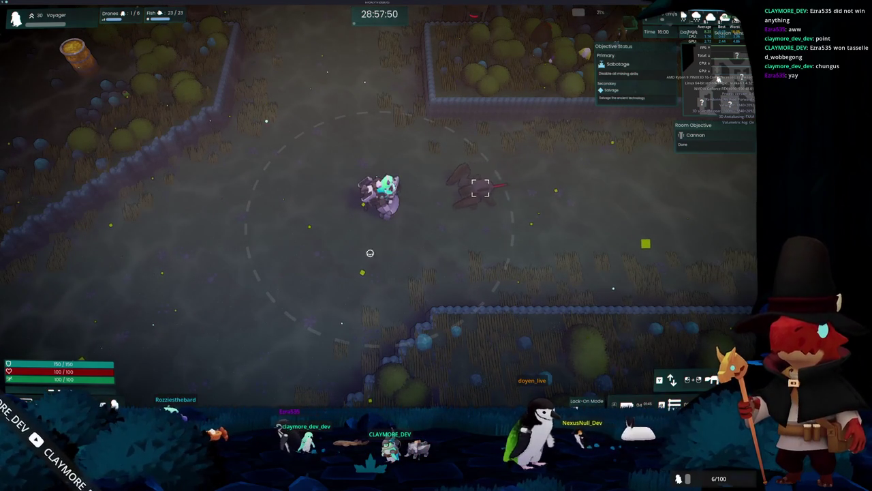
{"action": "key", "text": "a"}
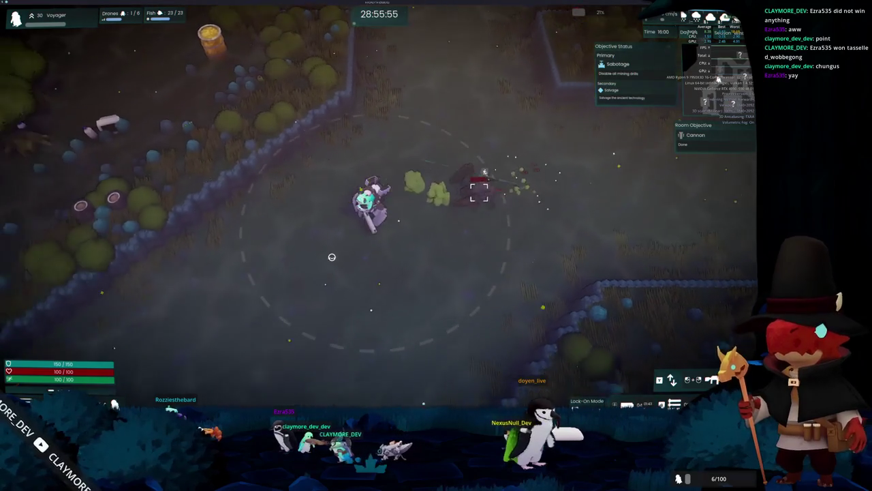
{"action": "key", "text": "s"}
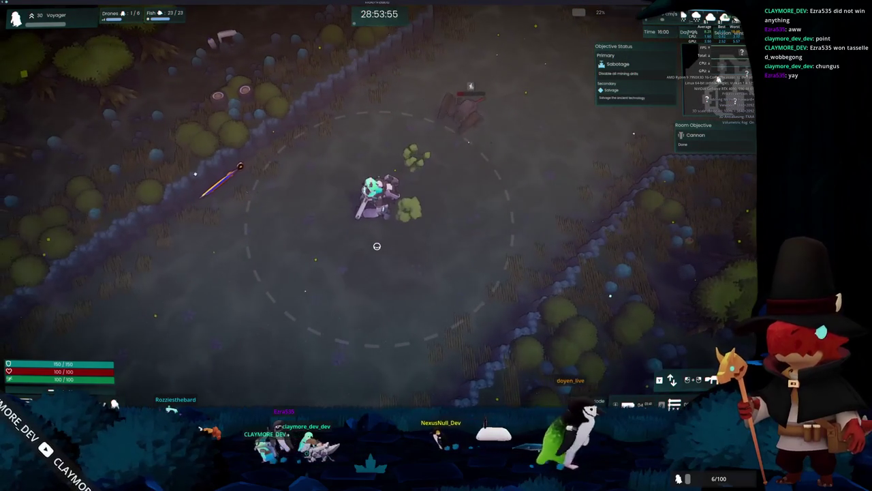
{"action": "key", "text": "s"}
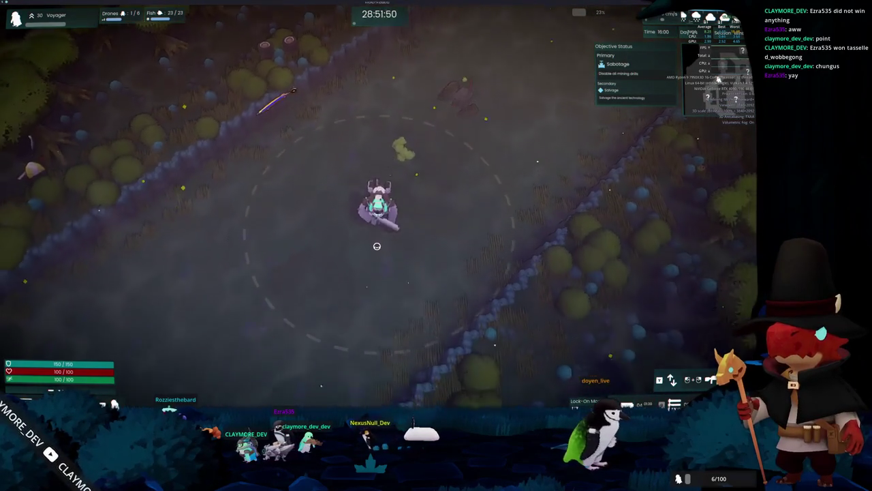
{"action": "key", "text": "s"}
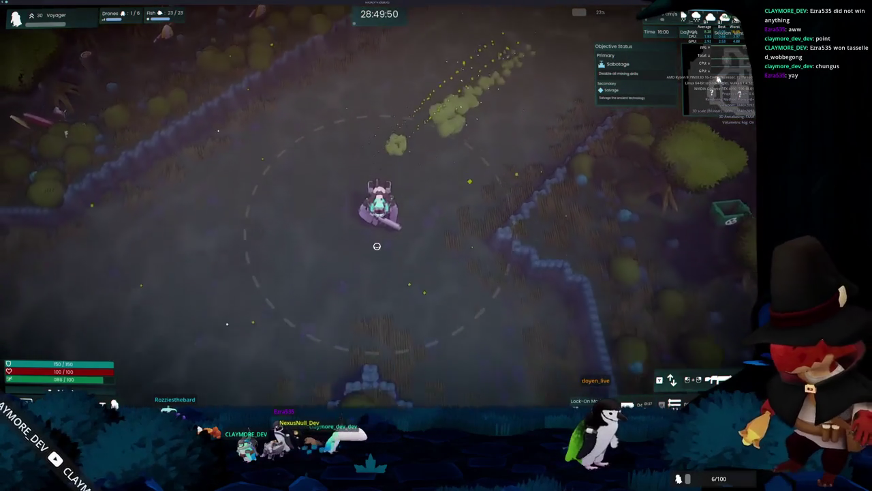
Keep running down the map past fences and barrels to the mining drill room
{"action": "key", "text": "s"}
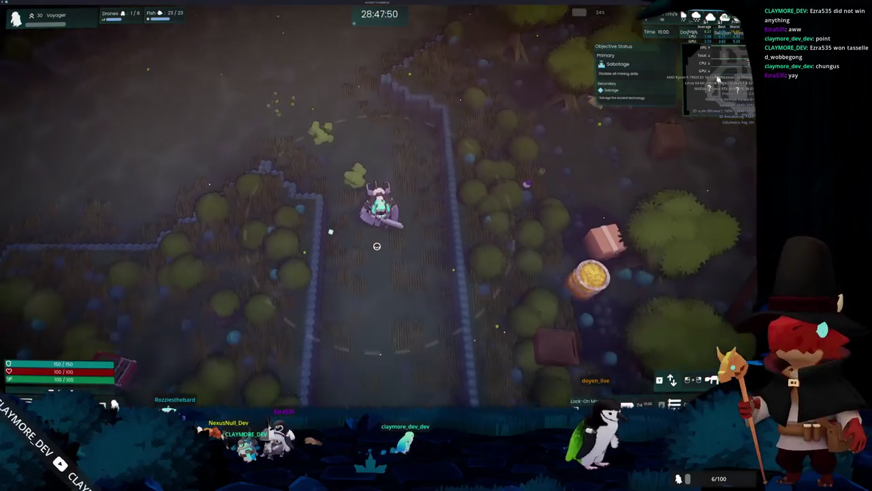
{"action": "key", "text": "s"}
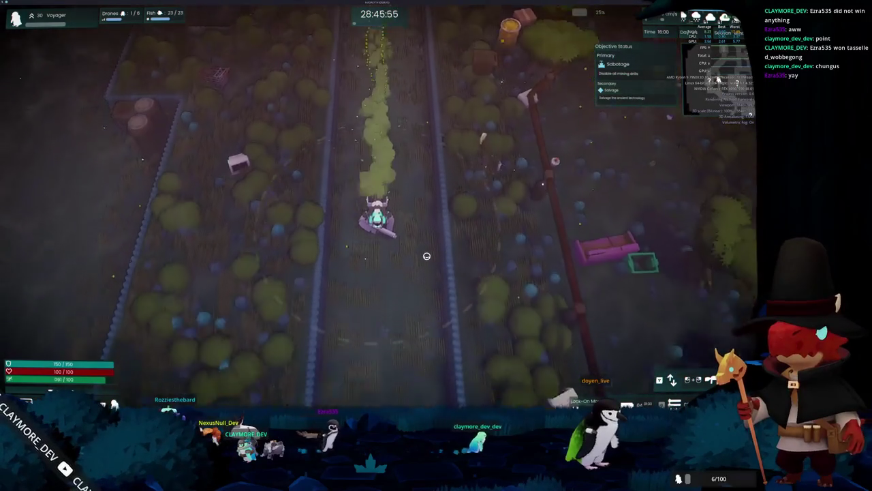
{"action": "key", "text": "s"}
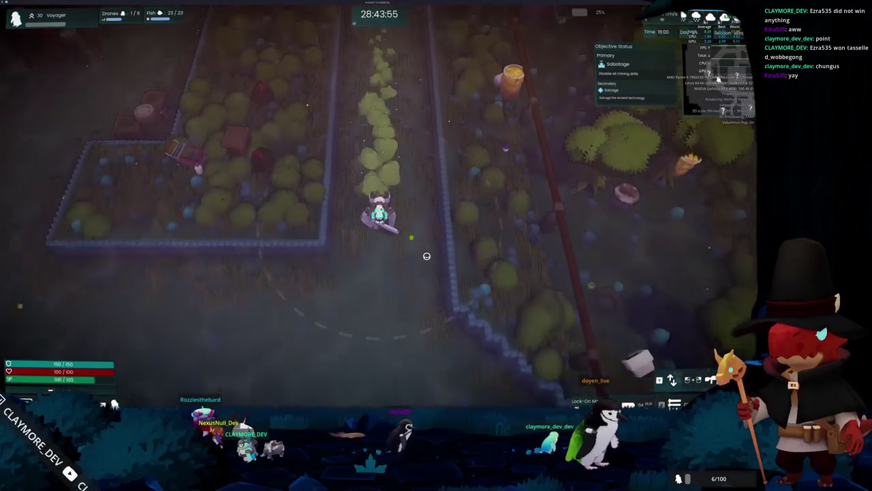
{"action": "key", "text": "s"}
{"action": "key", "text": "d"}
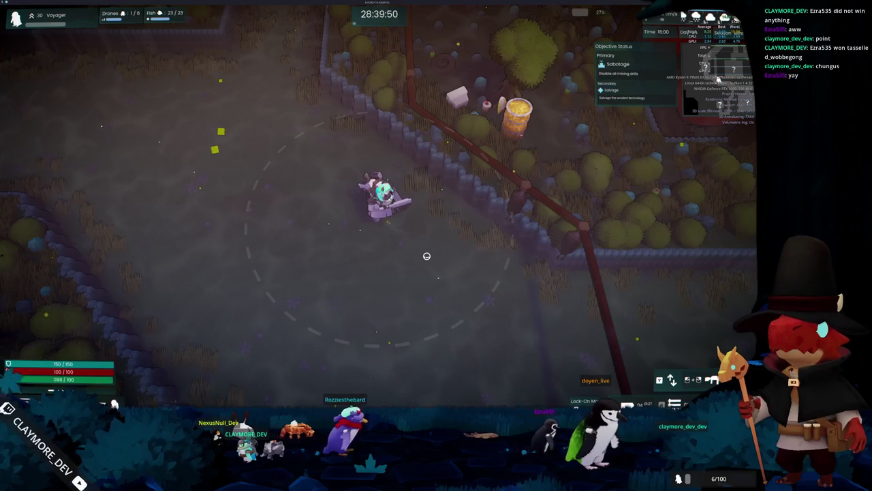
{"action": "key", "text": "s"}
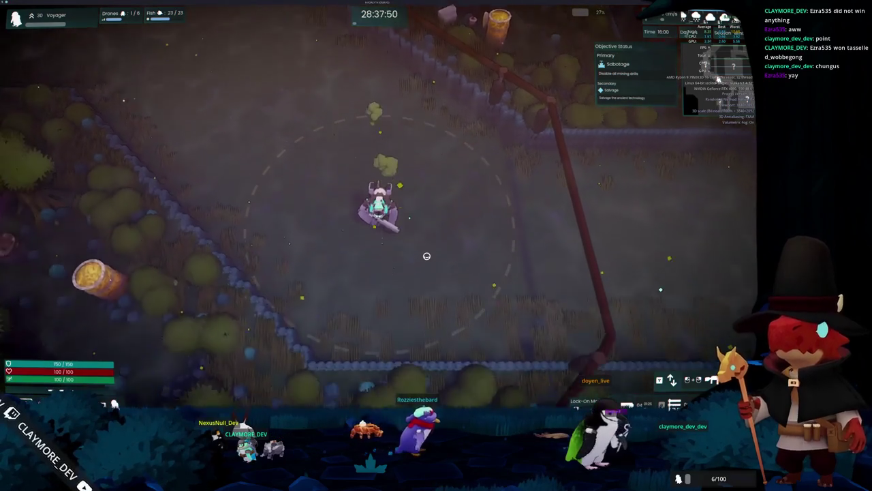
{"action": "key", "text": "s"}
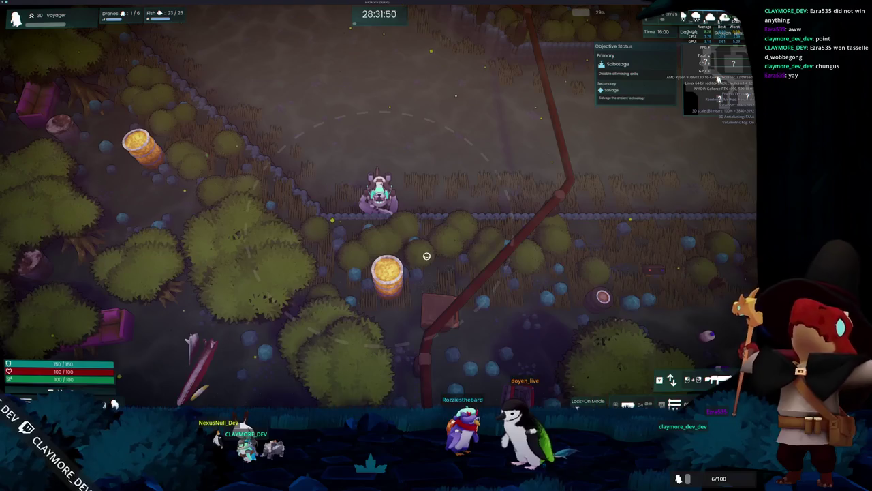
{"action": "key", "text": "w"}
{"action": "key", "text": "d"}
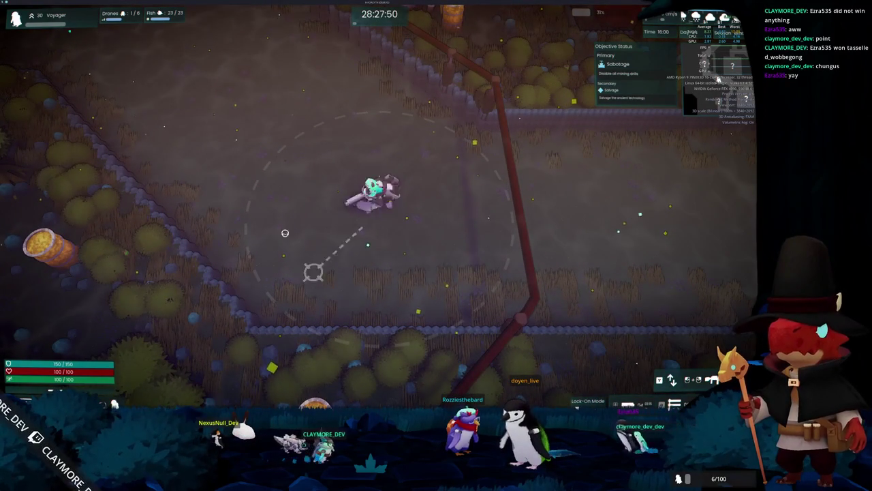
Run along the field, past the parked car and barrels, down through the machinery to the drill
{"action": "key", "text": "d"}
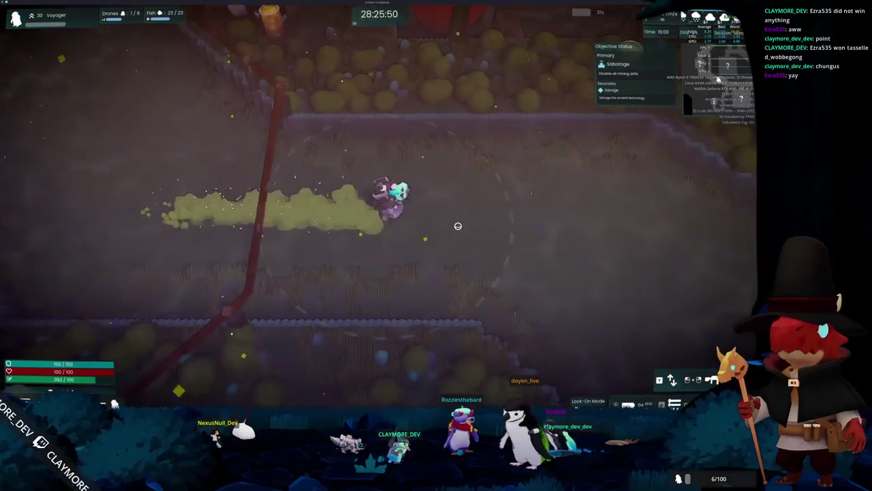
{"action": "key", "text": "d"}
{"action": "key", "text": "s"}
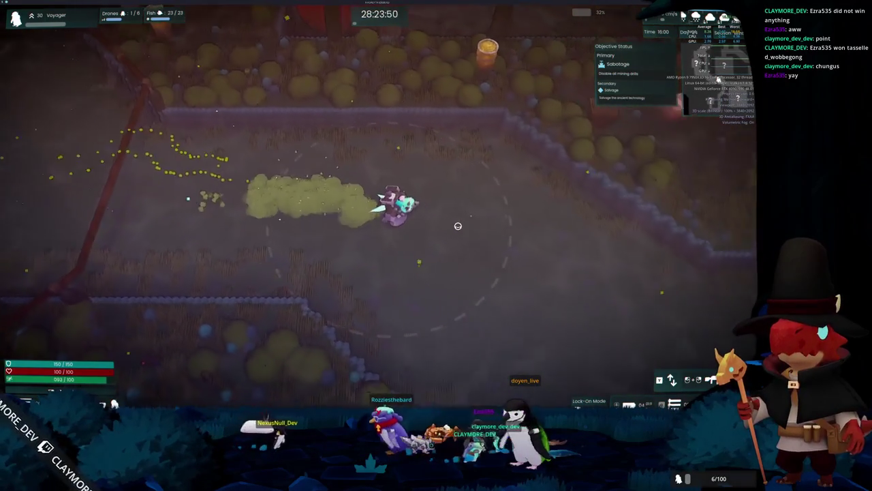
{"action": "key", "text": "s"}
{"action": "key", "text": "d"}
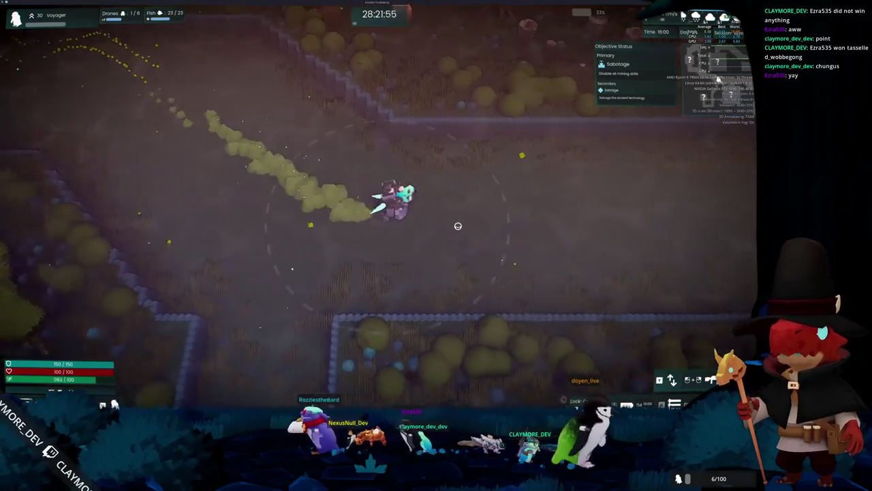
{"action": "key", "text": "d"}
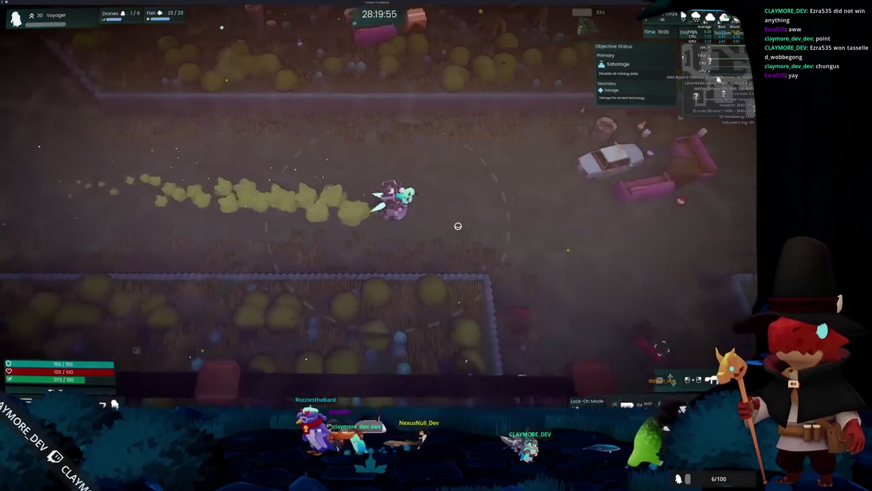
{"action": "key", "text": "s"}
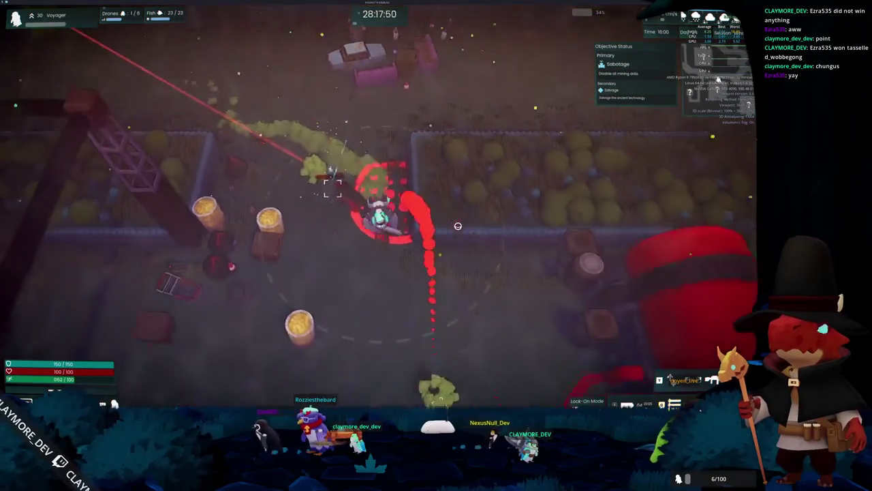
{"action": "key", "text": "s"}
{"action": "key", "text": "a"}
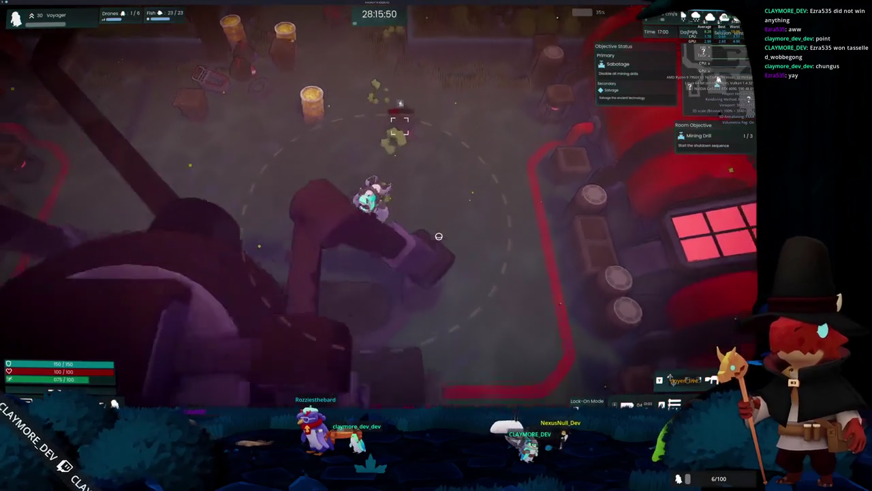
{"action": "key", "text": "s"}
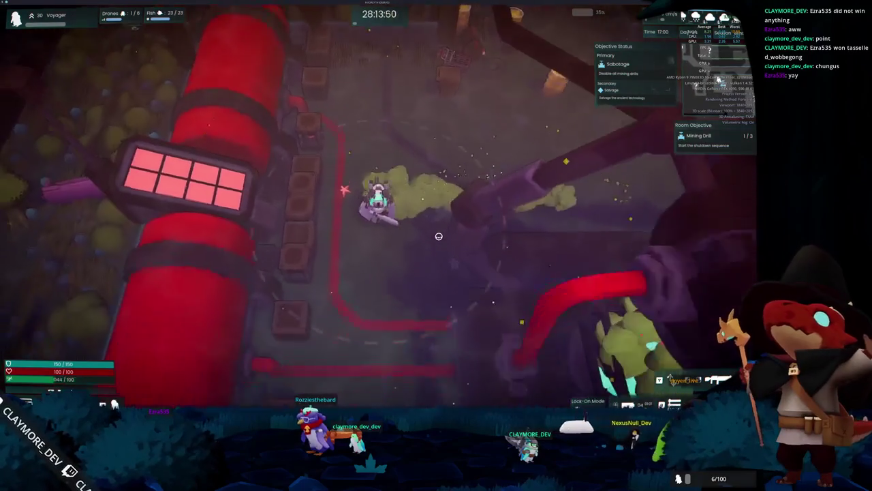
{"action": "key", "text": "s"}
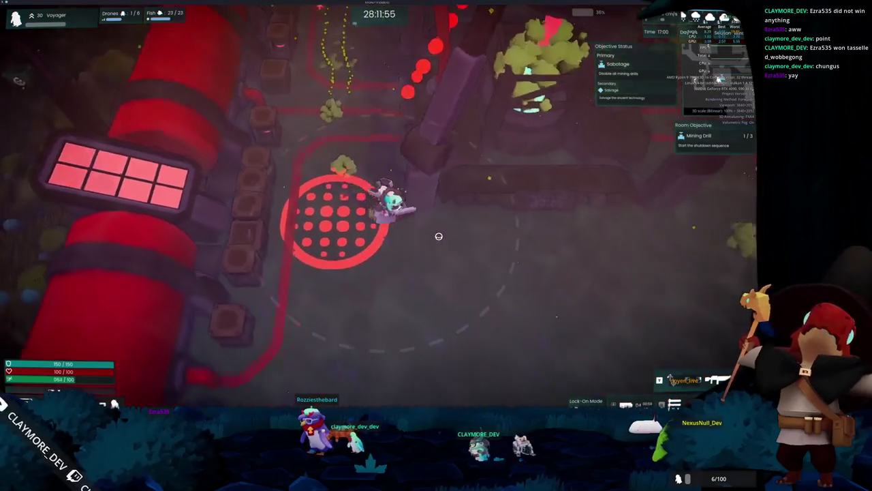
{"action": "key", "text": "d"}
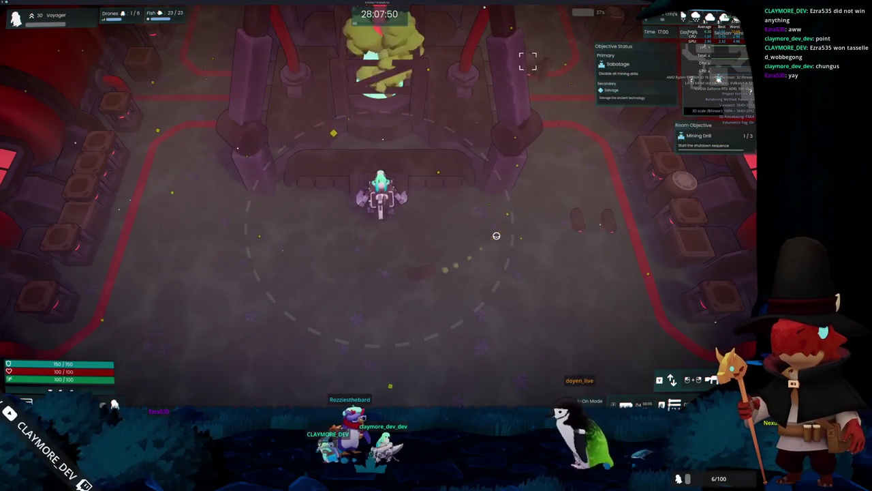
Circle the drill area while spraying enemies, staying in range of the shutdown sequence
{"action": "key", "text": "s"}
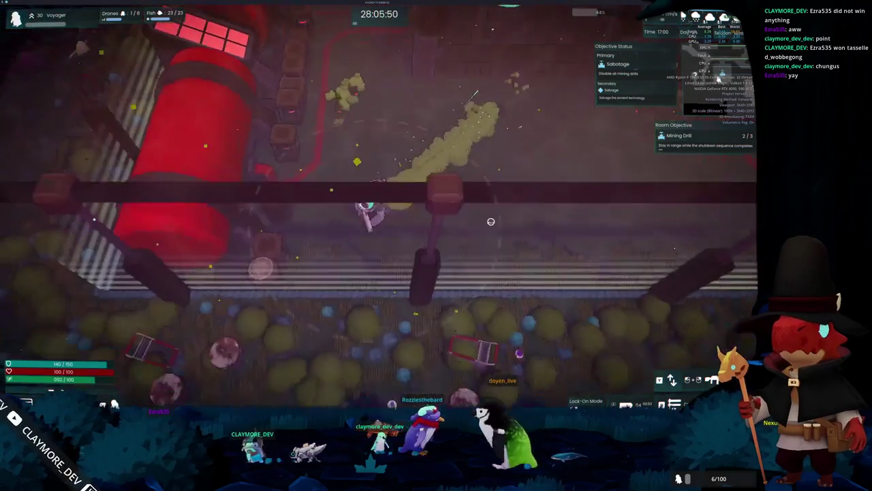
{"action": "key", "text": "w"}
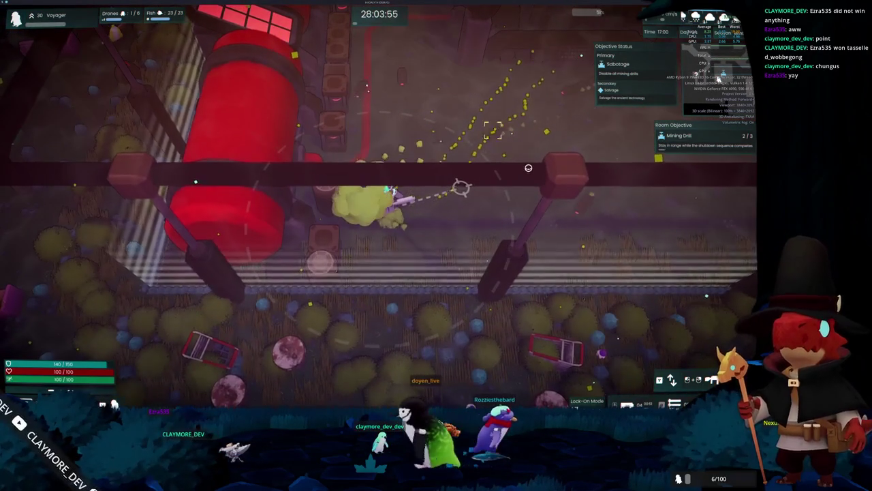
{"action": "key", "text": "d"}
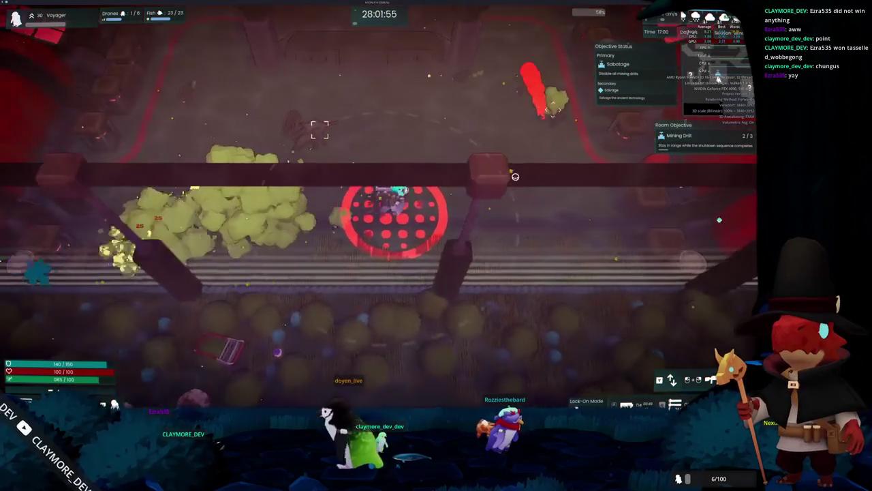
{"action": "key", "text": "d"}
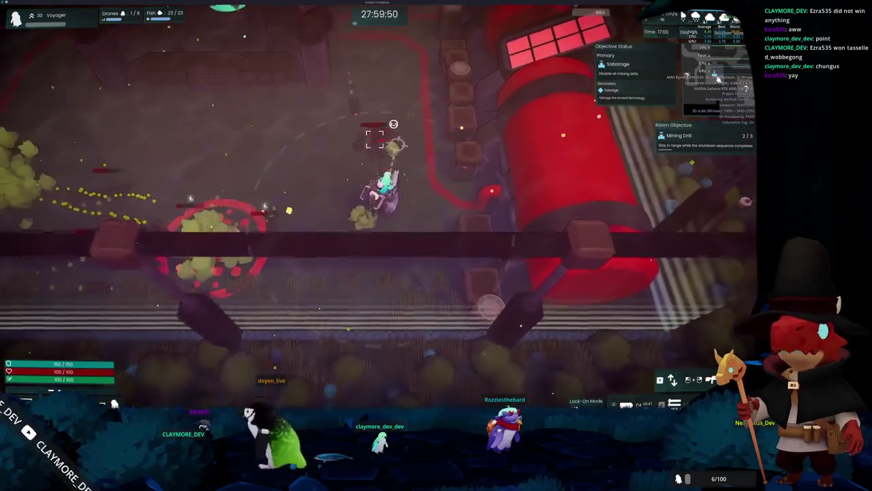
{"action": "key", "text": "w"}
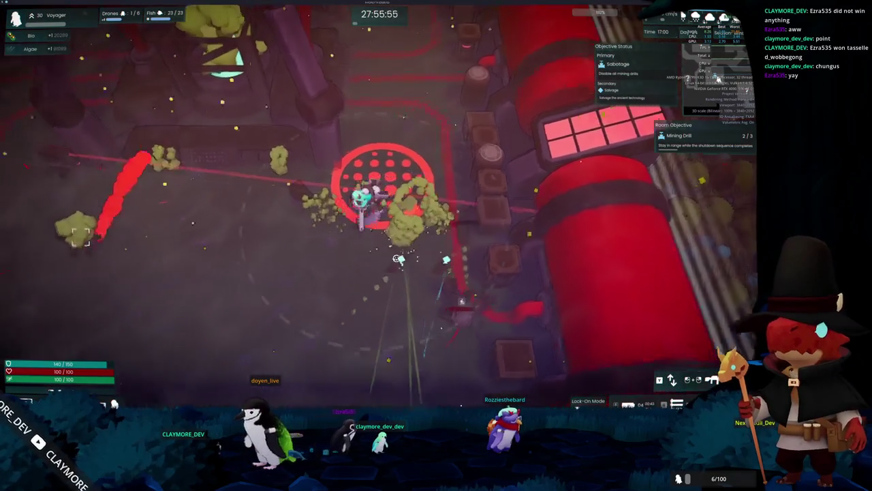
{"action": "key", "text": "s"}
{"action": "key", "text": "a"}
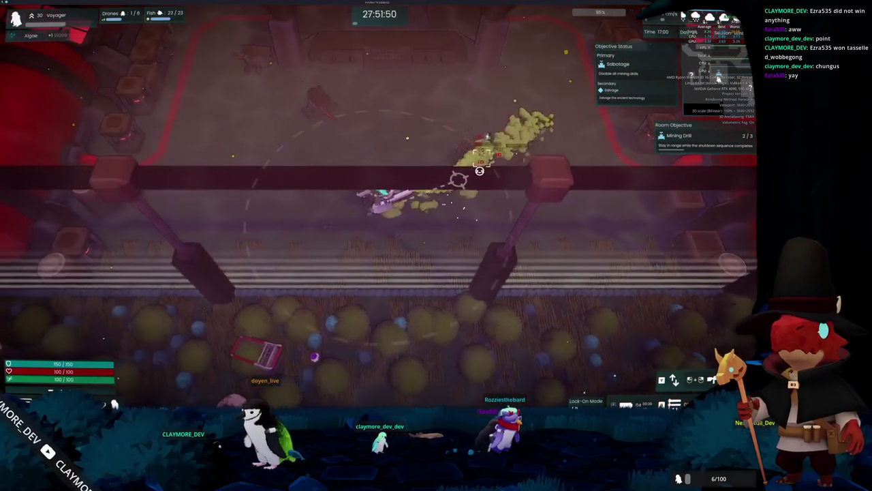
{"action": "key", "text": "a"}
{"action": "key", "text": "a"}
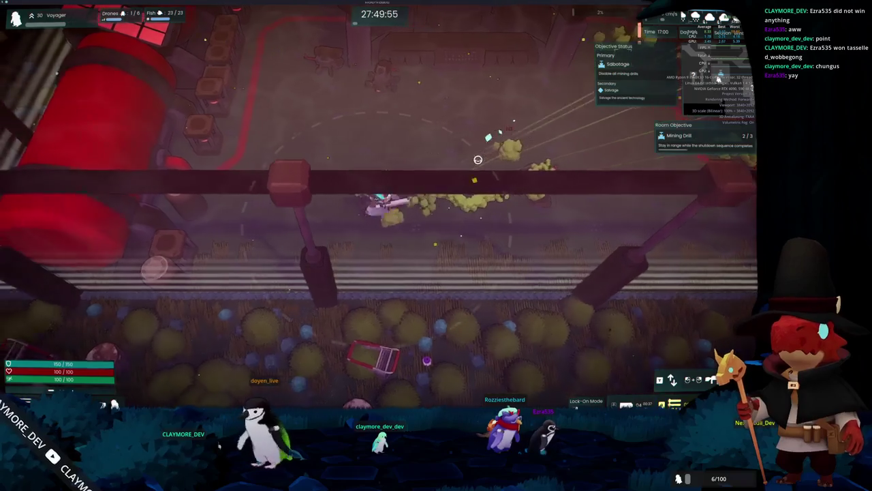
{"action": "key", "text": "d"}
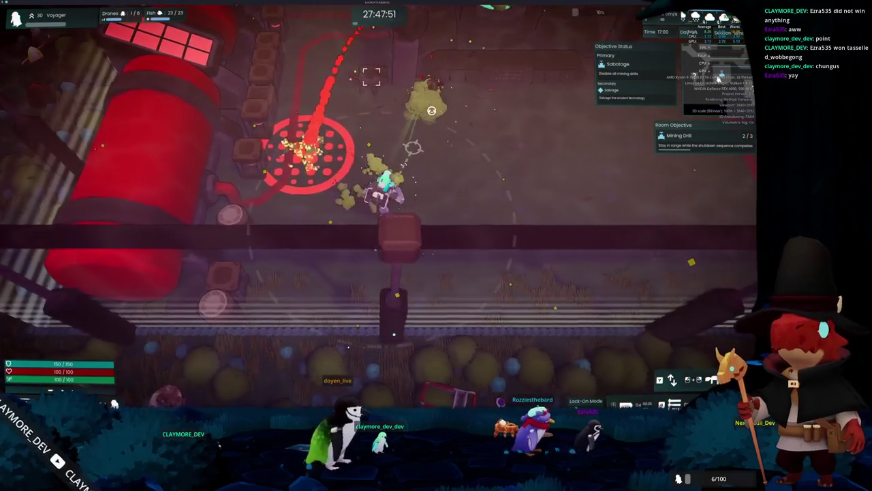
{"action": "key", "text": "w"}
{"action": "key", "text": "s"}
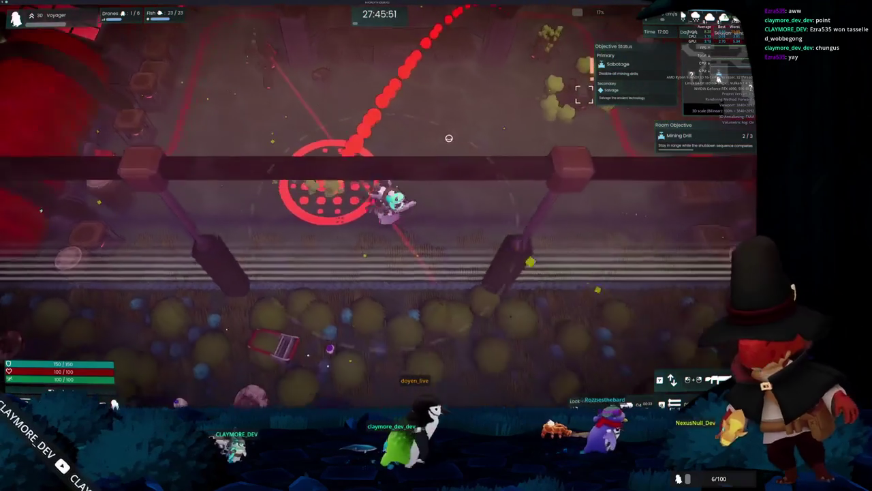
{"action": "key", "text": "d"}
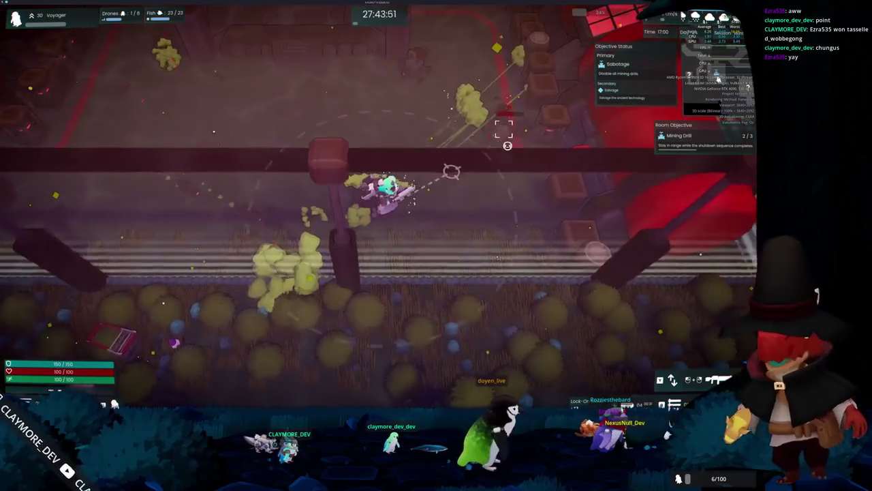
{"action": "key", "text": "w"}
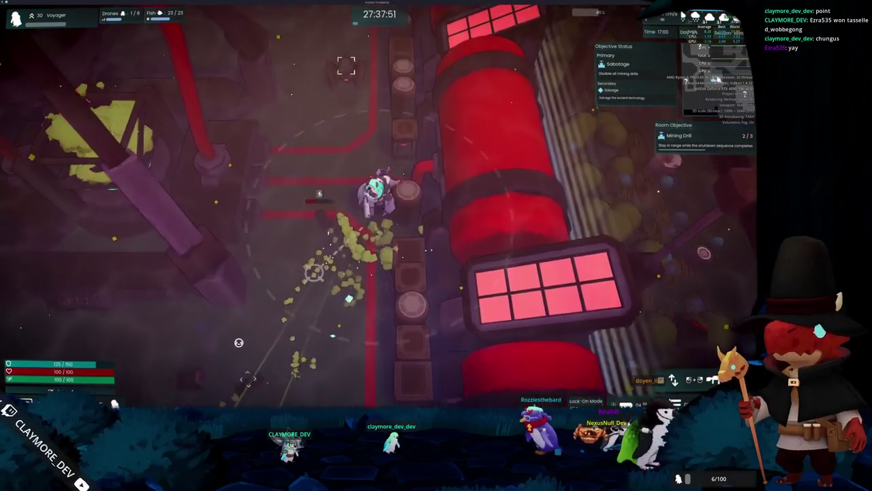
Keep moving around the red drill until the shutdown objective reaches 3/3
{"action": "key", "text": "s"}
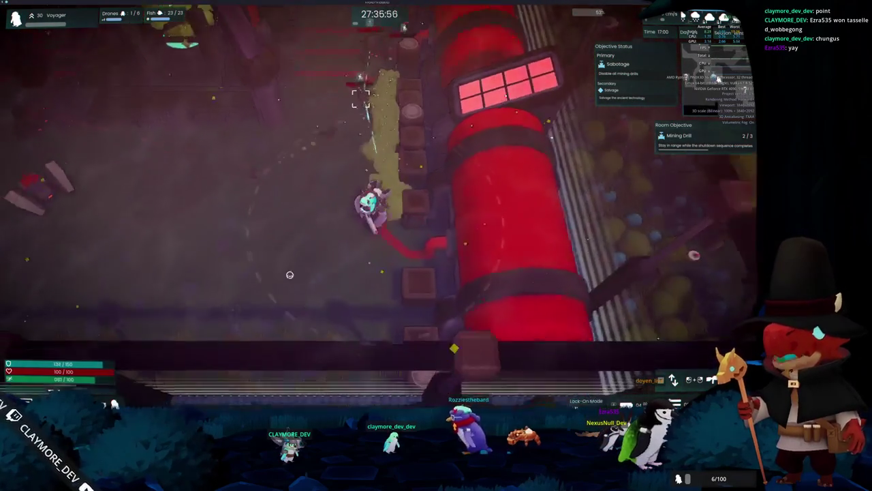
{"action": "key", "text": "s"}
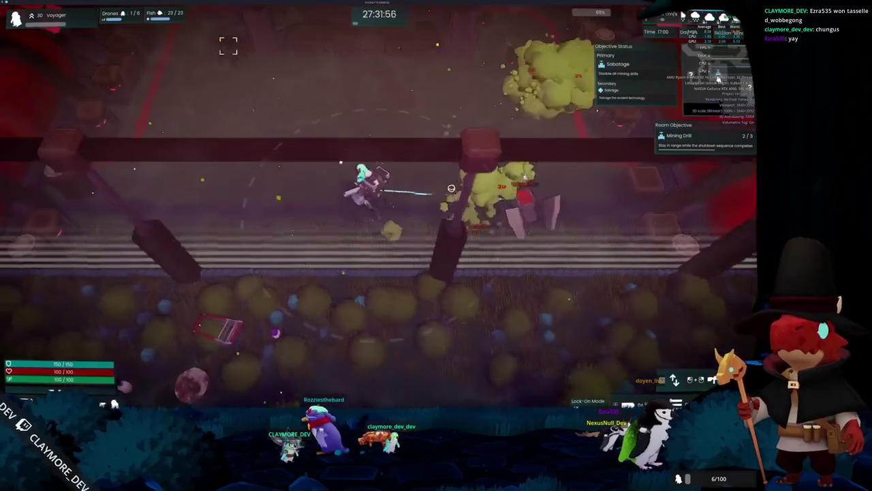
{"action": "key", "text": "w"}
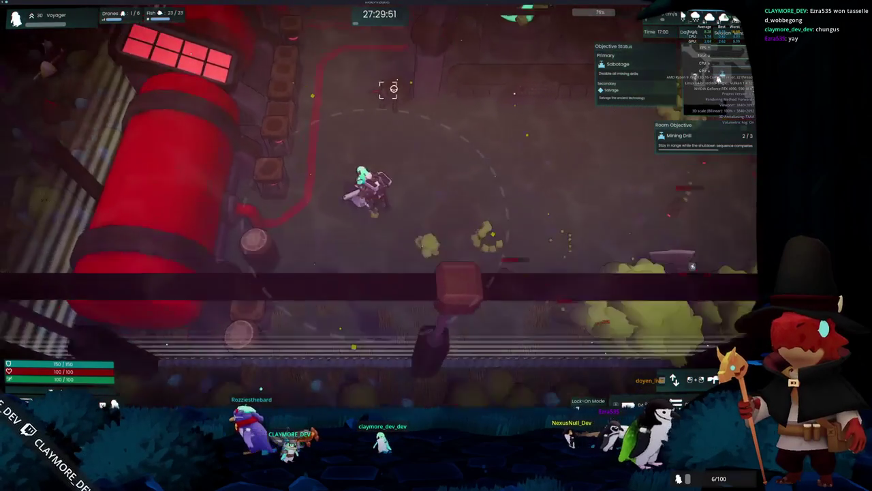
{"action": "key", "text": "w"}
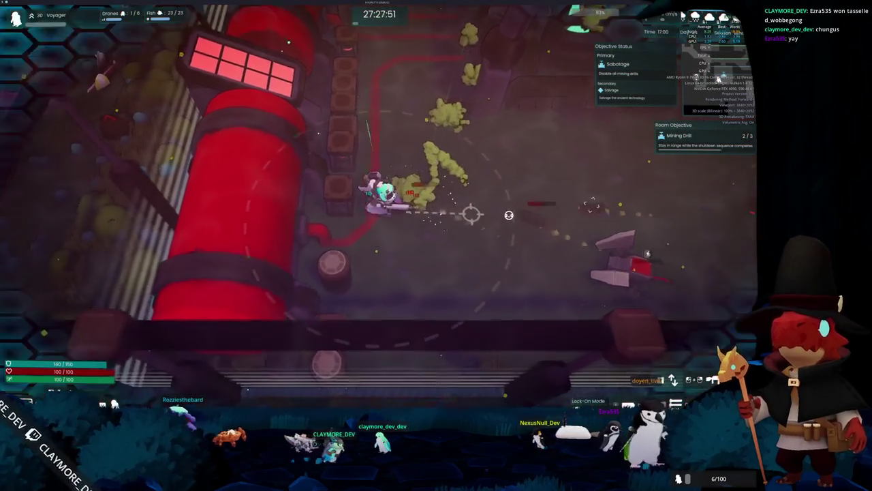
{"action": "key", "text": "s"}
{"action": "key", "text": "d"}
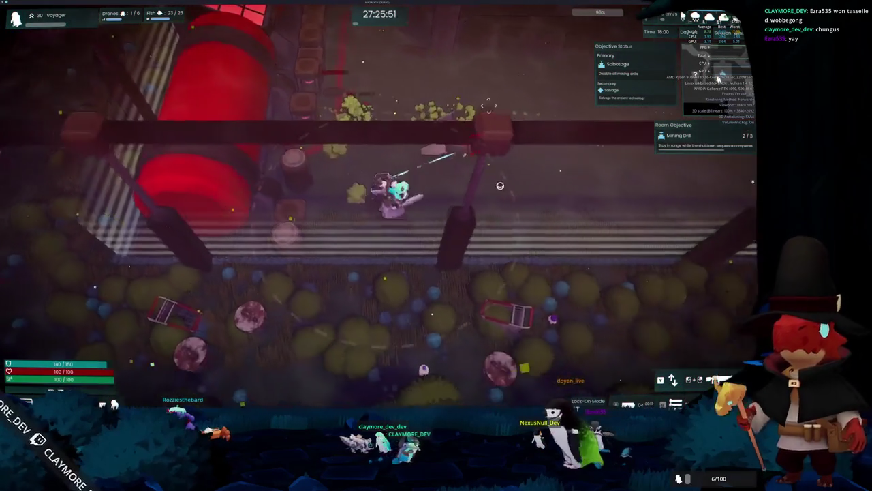
{"action": "key", "text": "w"}
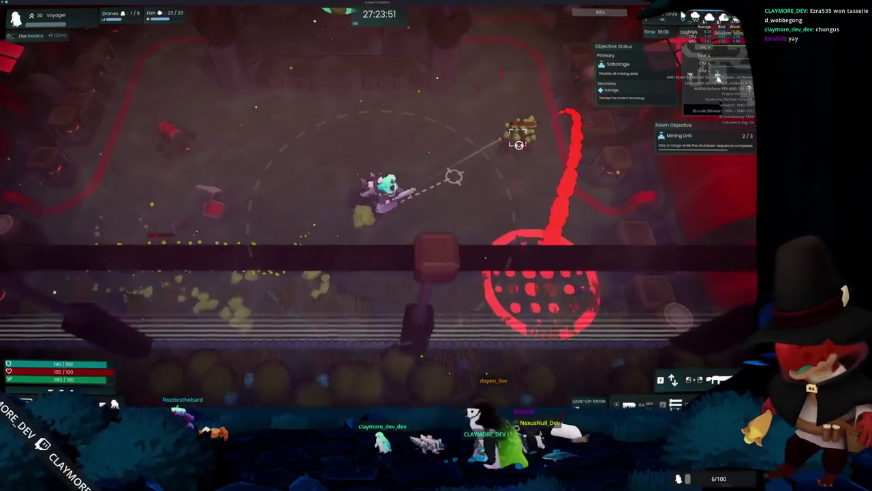
{"action": "key", "text": "s"}
{"action": "key", "text": "d"}
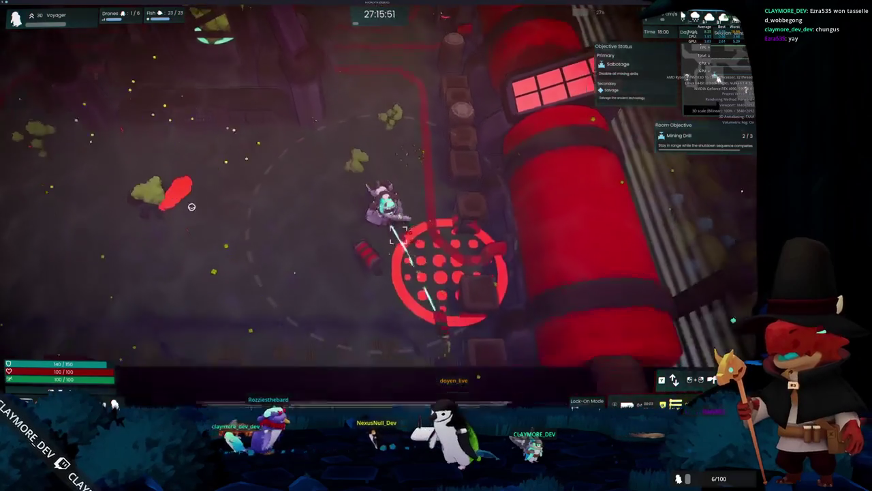
{"action": "key", "text": "s"}
{"action": "key", "text": "a"}
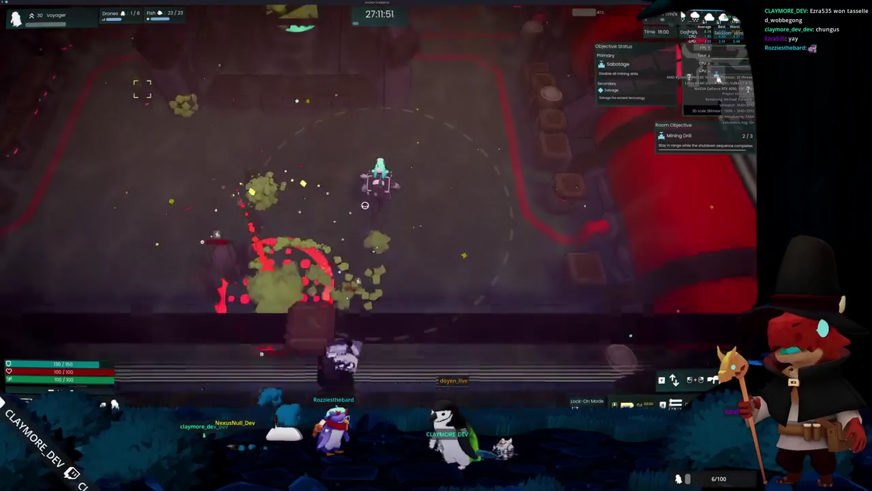
{"action": "key", "text": "a"}
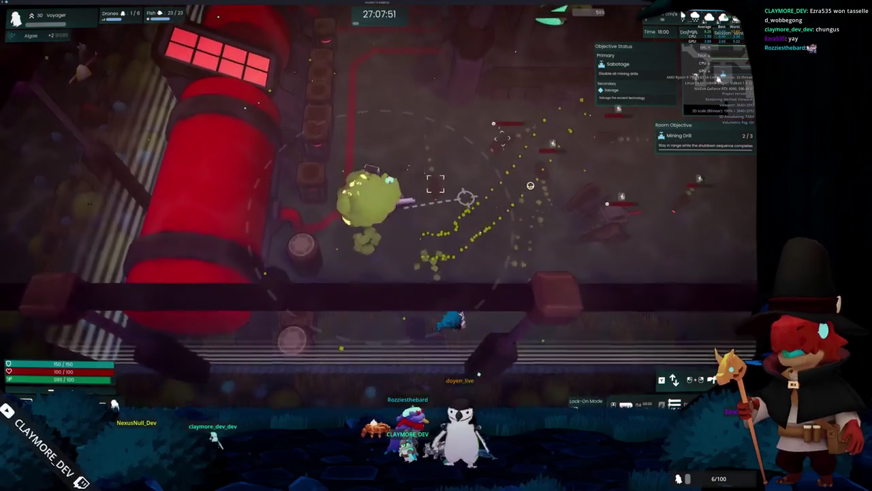
Finish the Mining Drill objective, then briefly pause and resume the game
{"action": "key", "text": "w"}
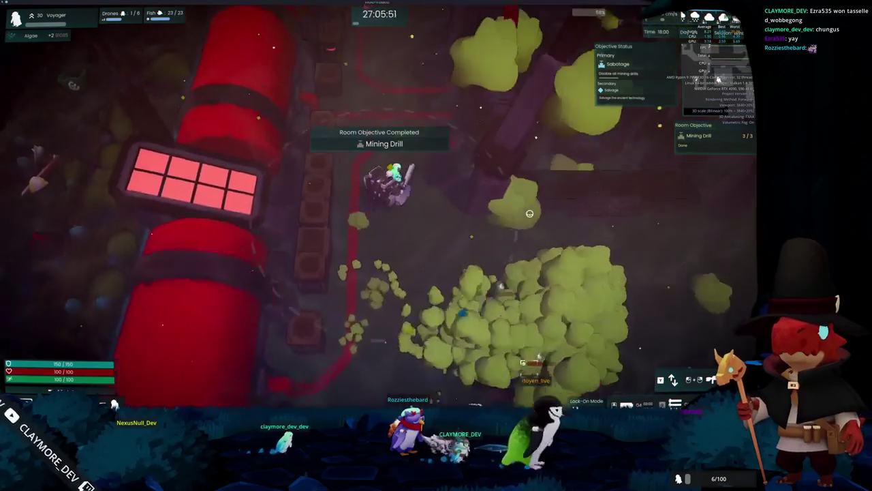
{"action": "key", "text": "w"}
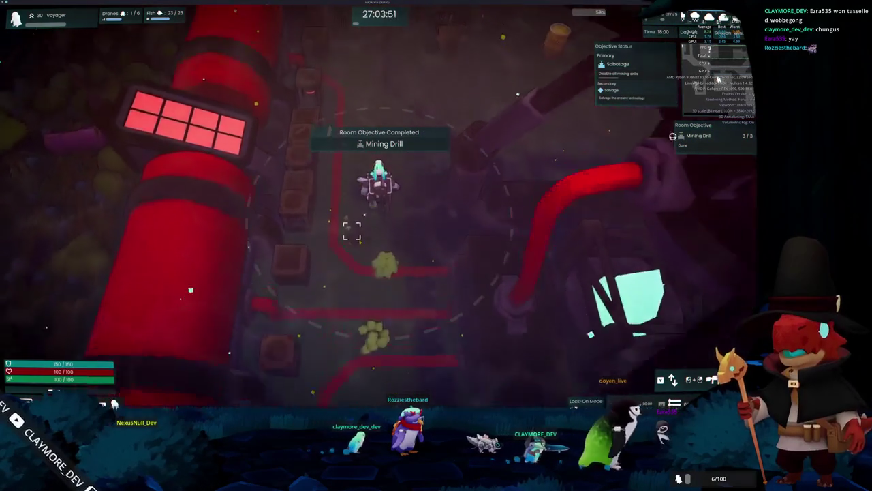
{"action": "key", "text": "Escape"}
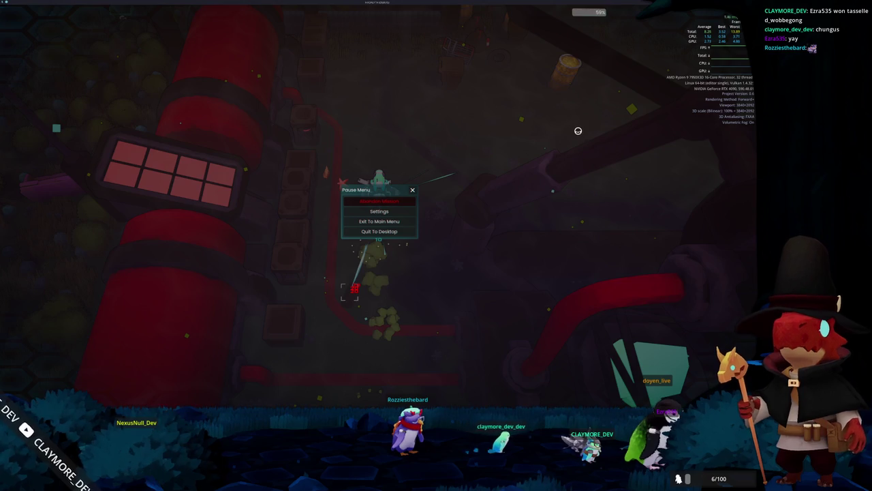
{"action": "key", "text": "Escape"}
{"action": "key", "text": "Escape"}
{"action": "key", "text": "Escape"}
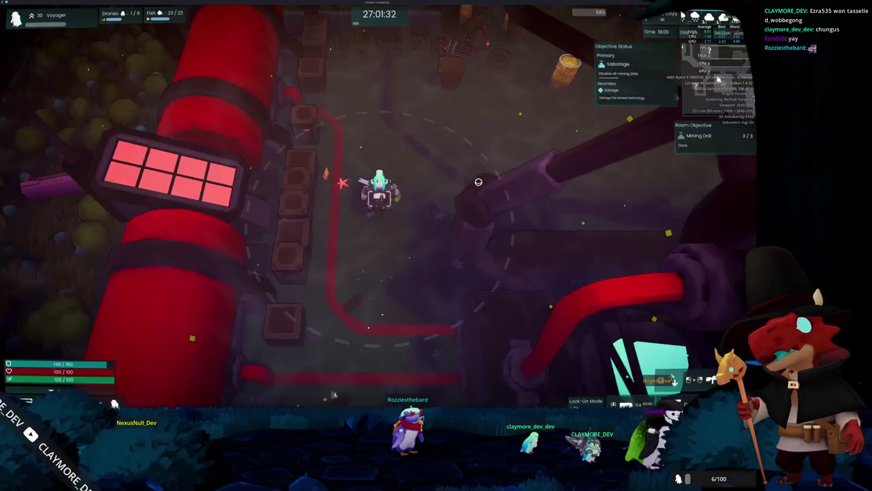
Move up-right through the field, weave past the trucks and crates toward the enemies
{"action": "key", "text": "d"}
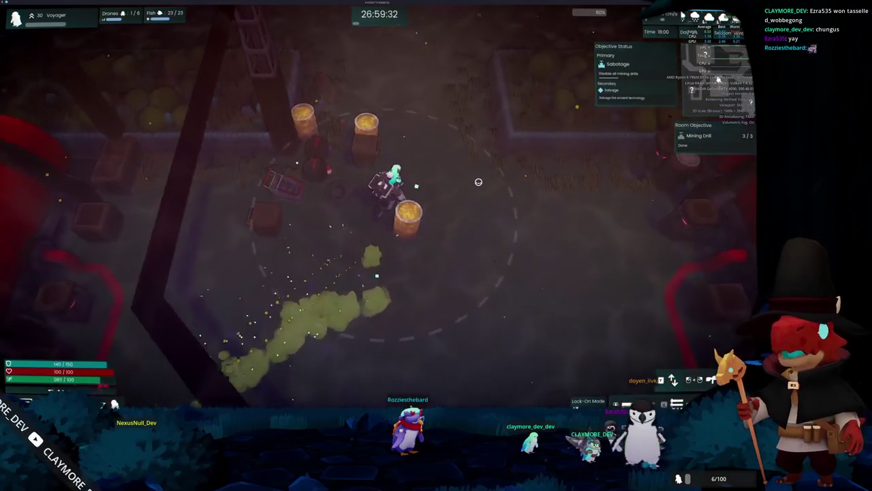
{"action": "key", "text": "w"}
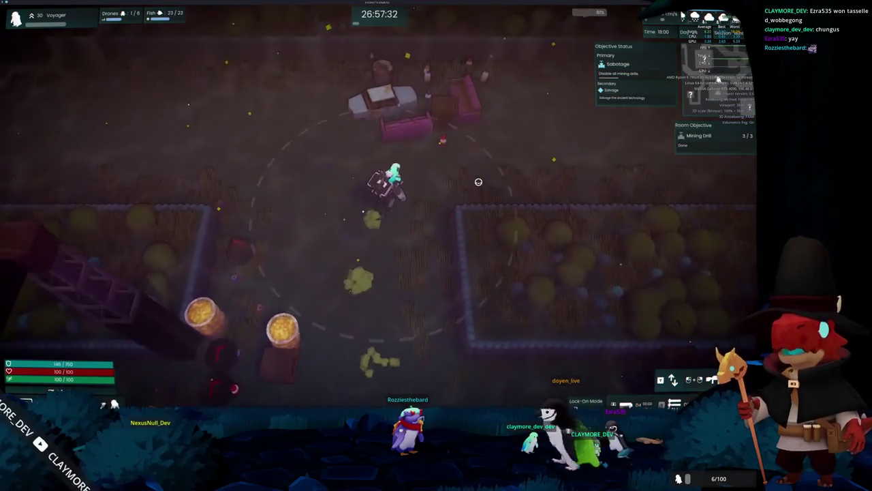
{"action": "key", "text": "d"}
{"action": "key", "text": "d"}
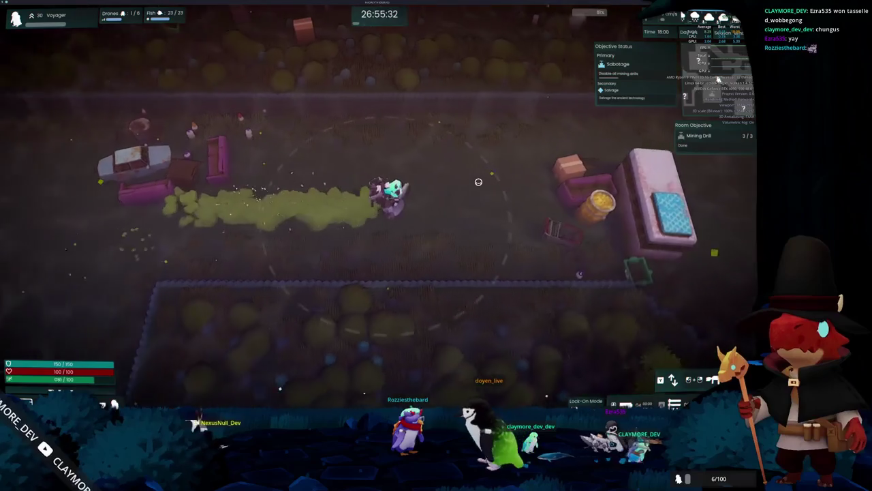
{"action": "key", "text": "d"}
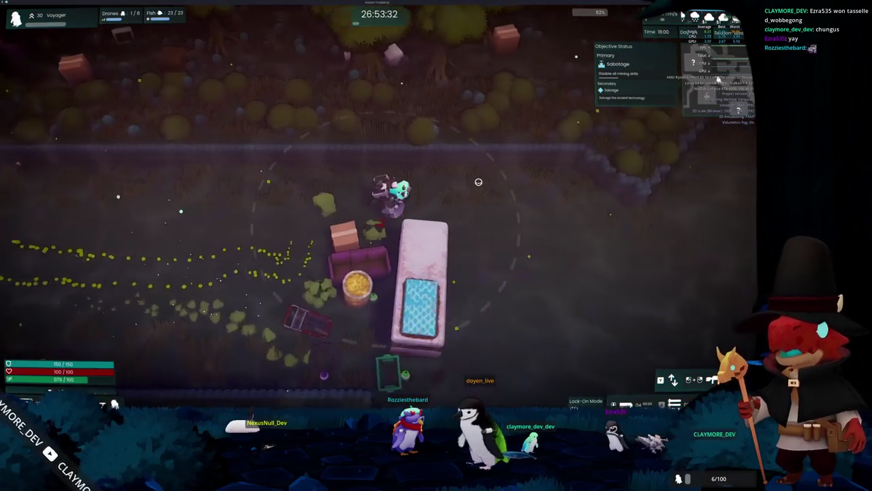
{"action": "key", "text": "s"}
{"action": "key", "text": "d"}
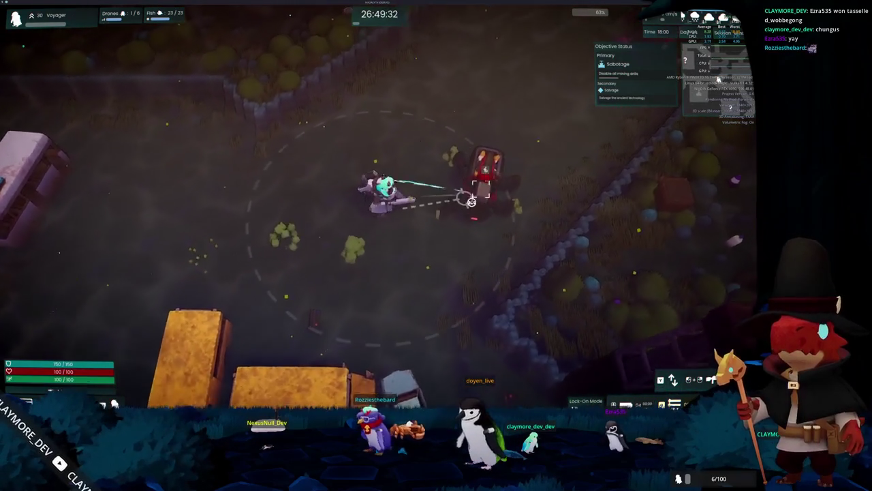
{"action": "key", "text": "a"}
{"action": "key", "text": "s"}
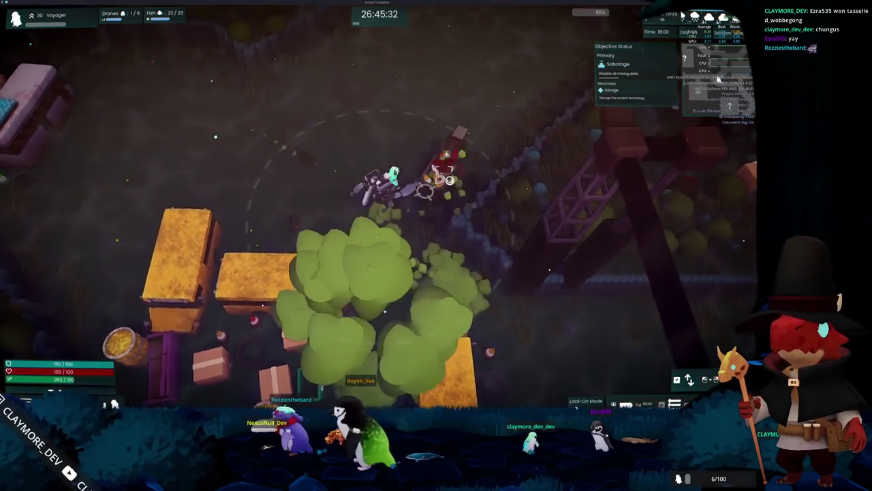
{"action": "key", "text": "w"}
{"action": "key", "text": "d"}
{"action": "key", "text": "w"}
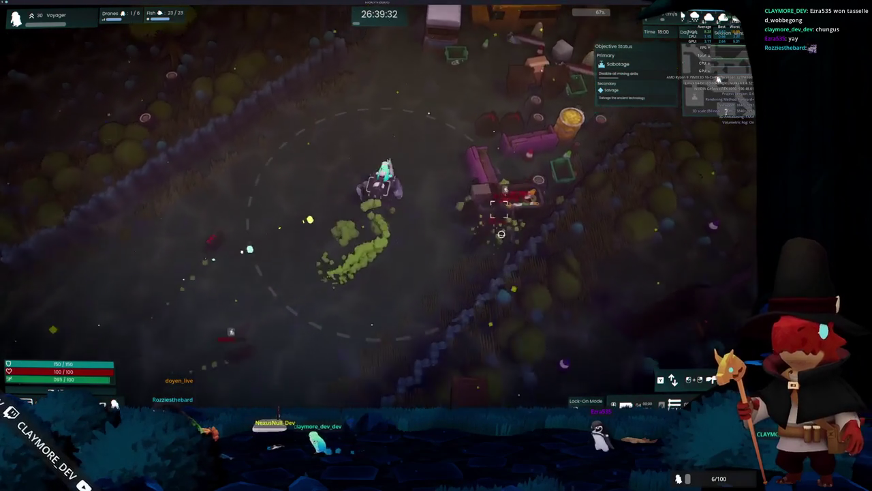
{"action": "key", "text": "w"}
{"action": "key", "text": "d"}
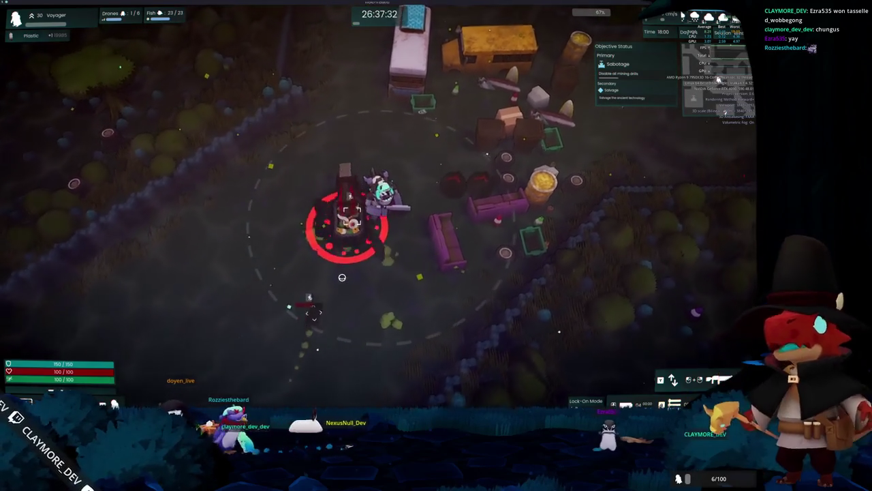
Shoot the nearby enemy, walk north past the yellow container and gas cloud, then pause
{"action": "left_click", "coordinate": [193, 291]}
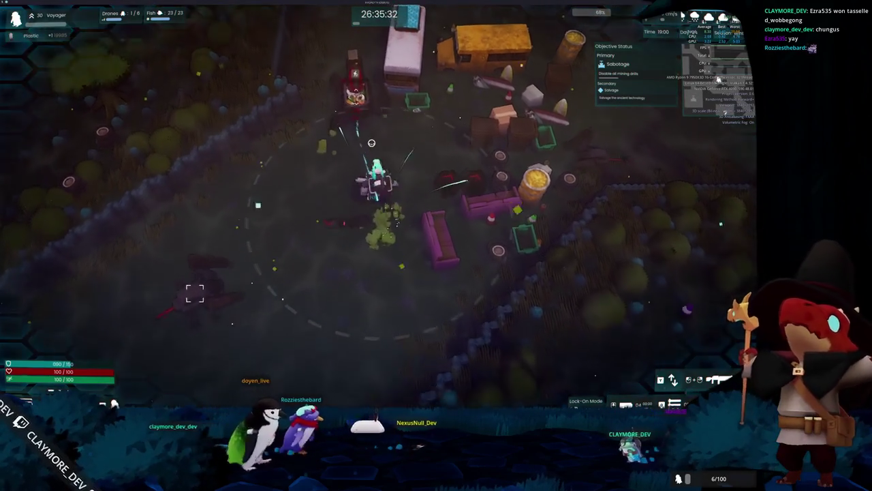
{"action": "key", "text": "w"}
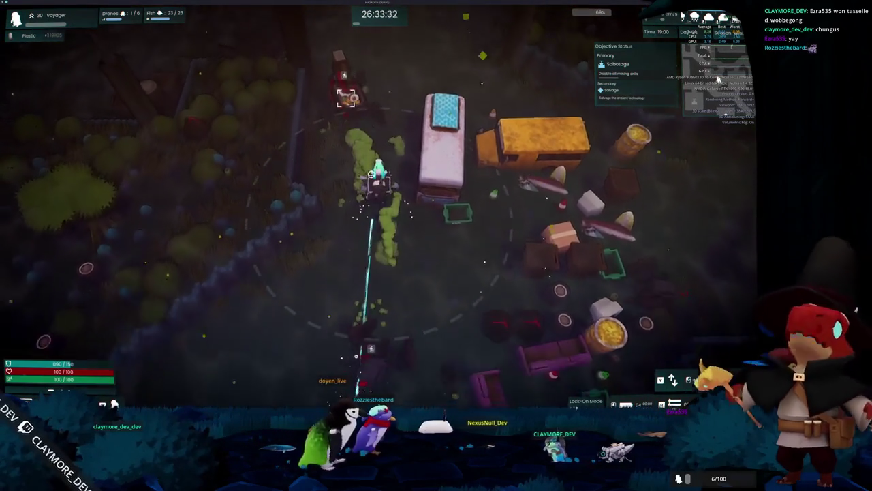
{"action": "key", "text": "w"}
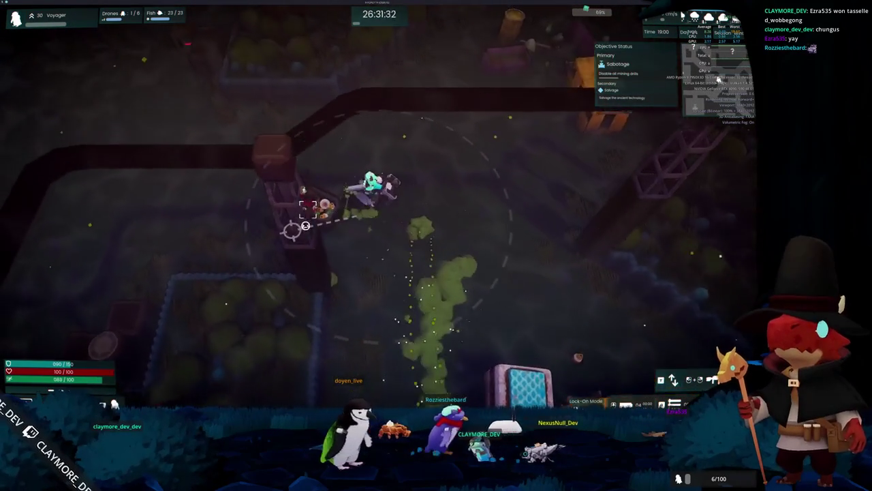
{"action": "key", "text": "w"}
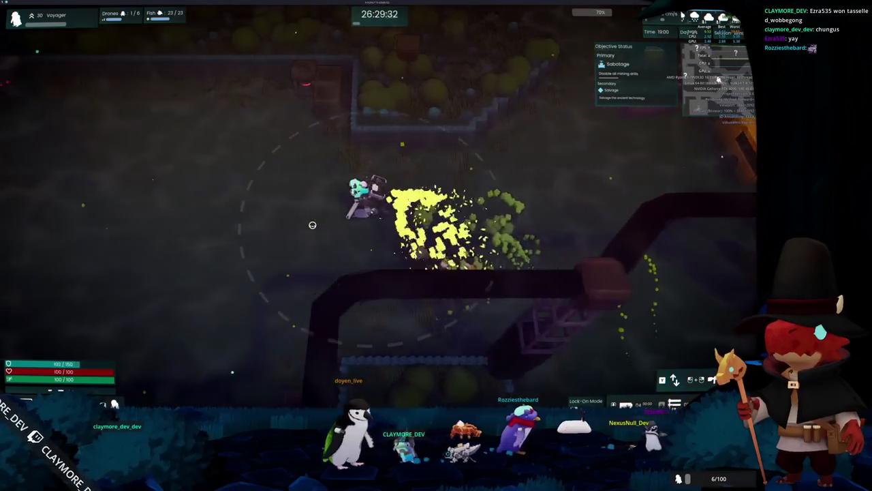
{"action": "key", "text": "s"}
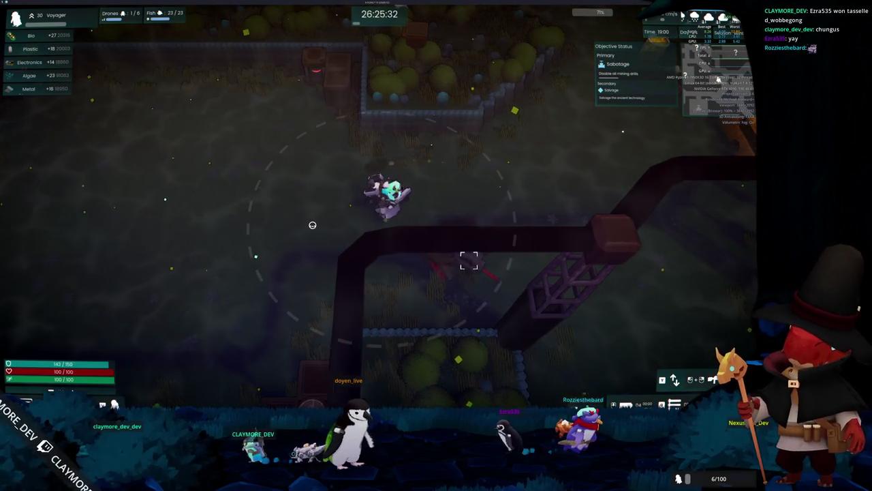
{"action": "key", "text": "w"}
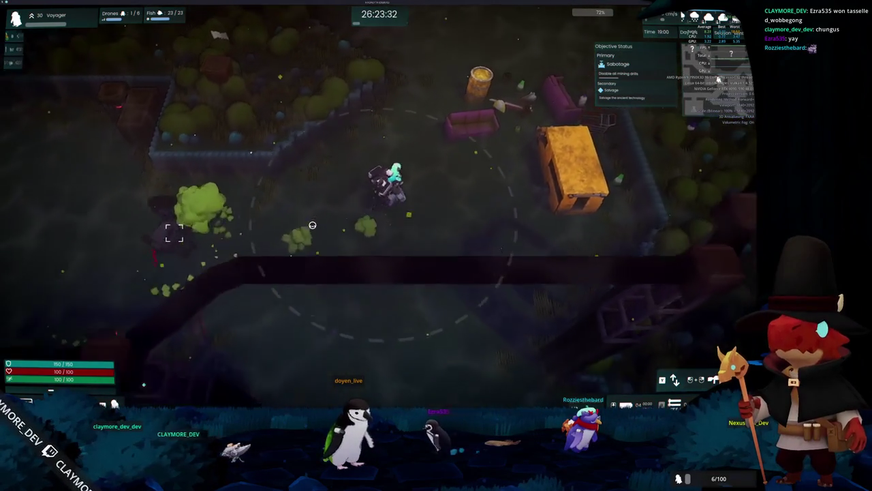
{"action": "key", "text": "w"}
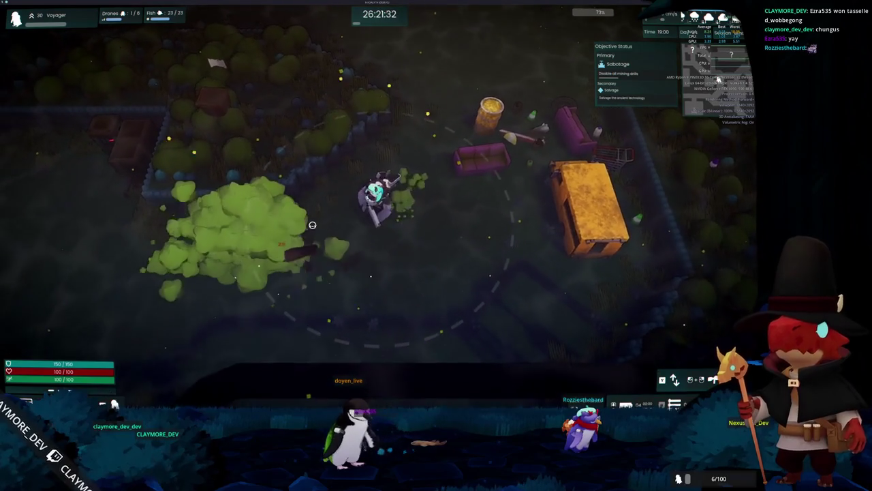
{"action": "key", "text": "w"}
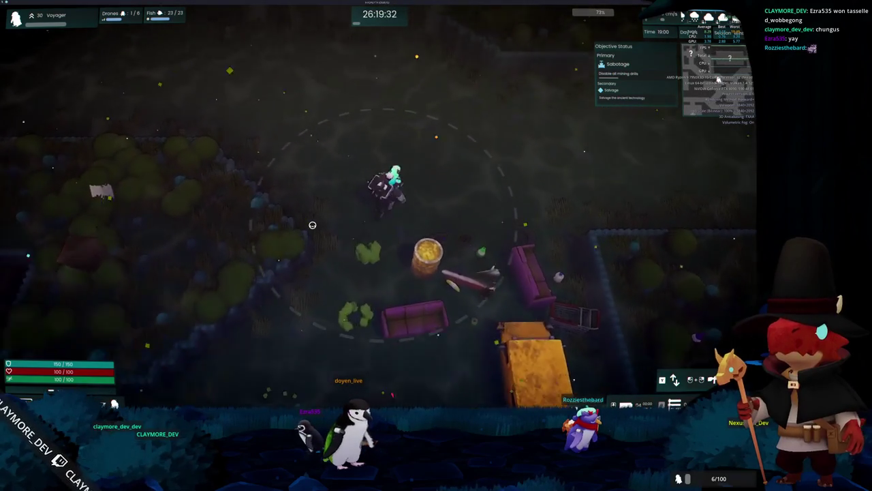
{"action": "key", "text": "w"}
{"action": "key", "text": "Escape"}
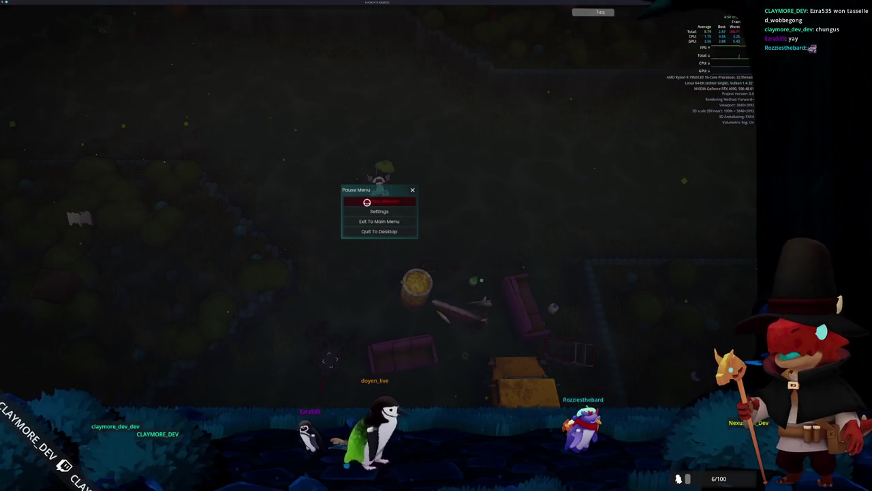
Abort the mission, return from the Mission Failure summary, and walk toward the central room
{"action": "left_click", "coordinate": [367, 202]}
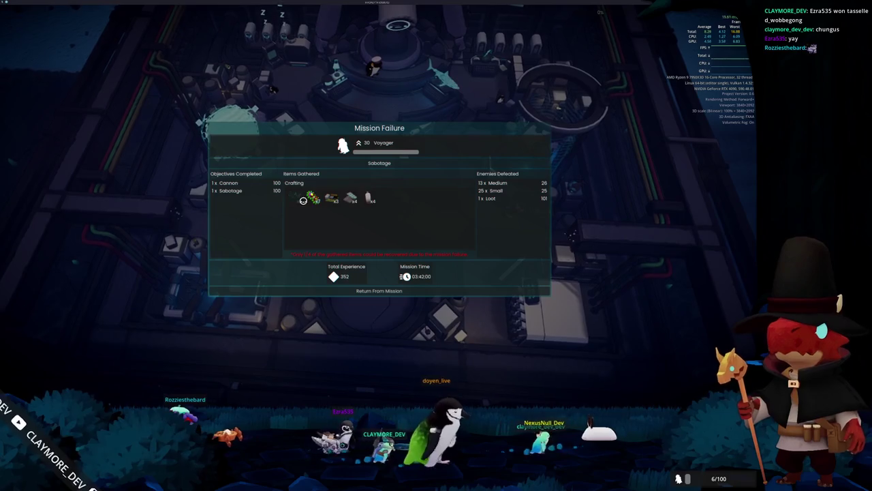
{"action": "left_click", "coordinate": [440, 291]}
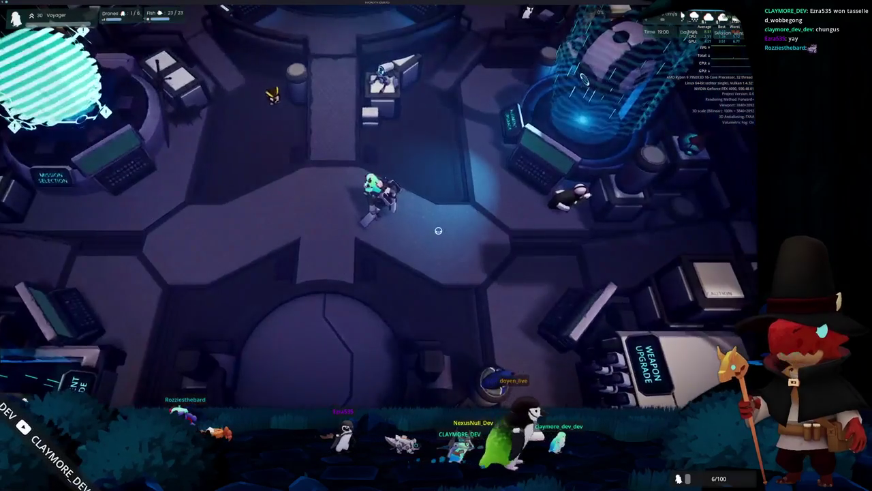
{"action": "key", "text": "s"}
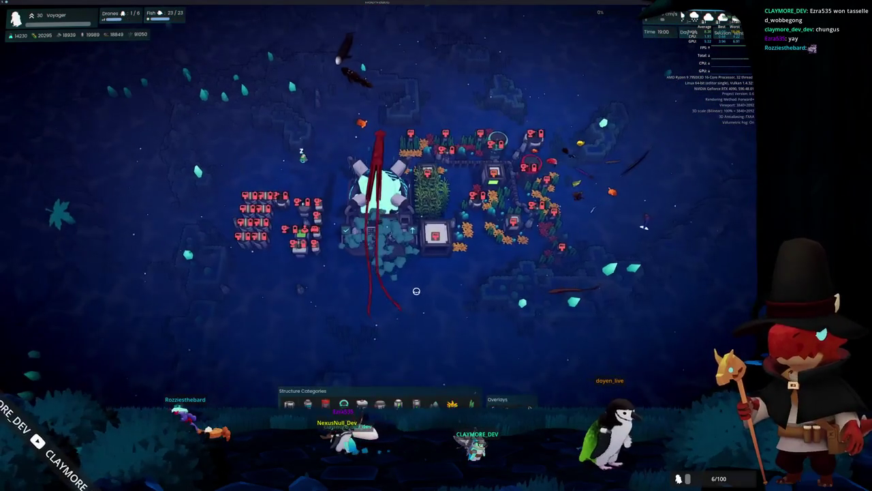
Browse the drone hub build options and inspect, then close, the Cleaning Drone Hub details
{"action": "left_click", "coordinate": [361, 403]}
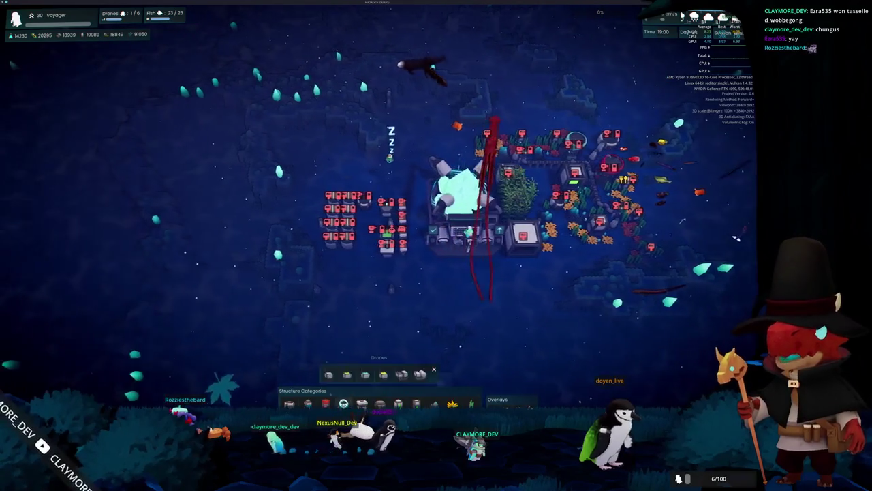
{"action": "scroll", "coordinate": [368, 368], "scroll_direction": "up", "scroll_amount": 5}
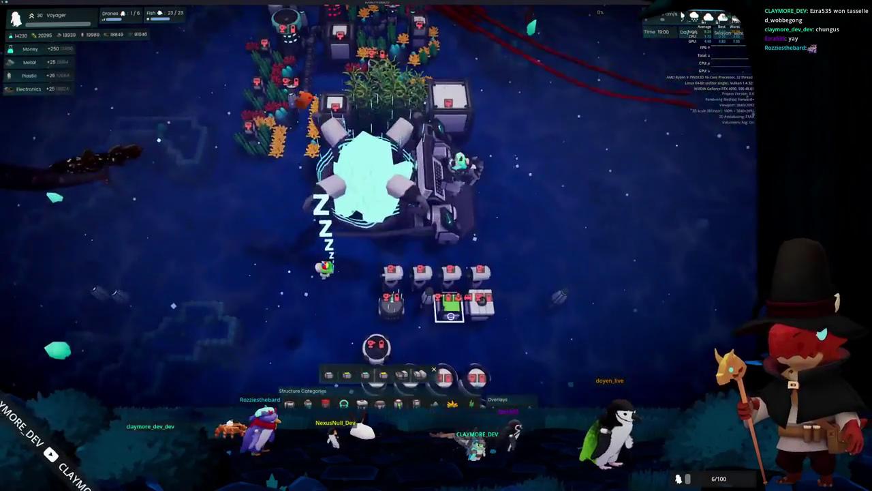
{"action": "left_click", "coordinate": [441, 285]}
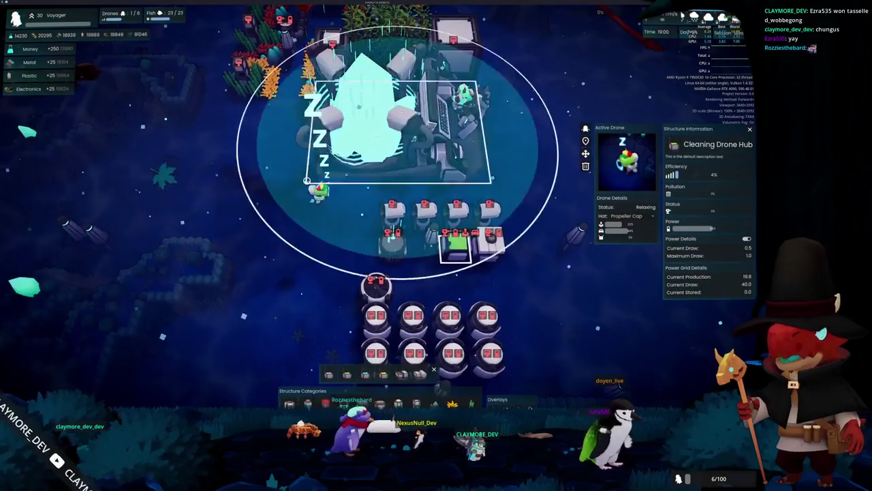
{"action": "left_click", "coordinate": [477, 285]}
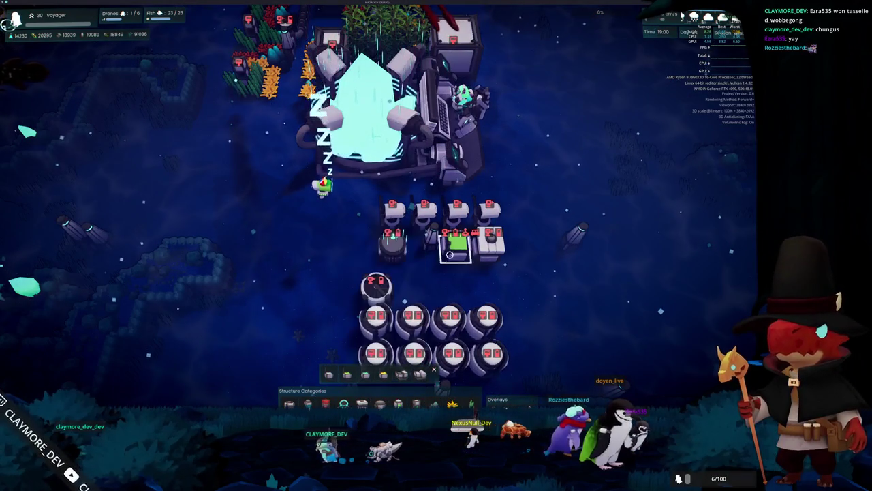
{"action": "scroll", "coordinate": [409, 320], "scroll_direction": "up", "scroll_amount": 3}
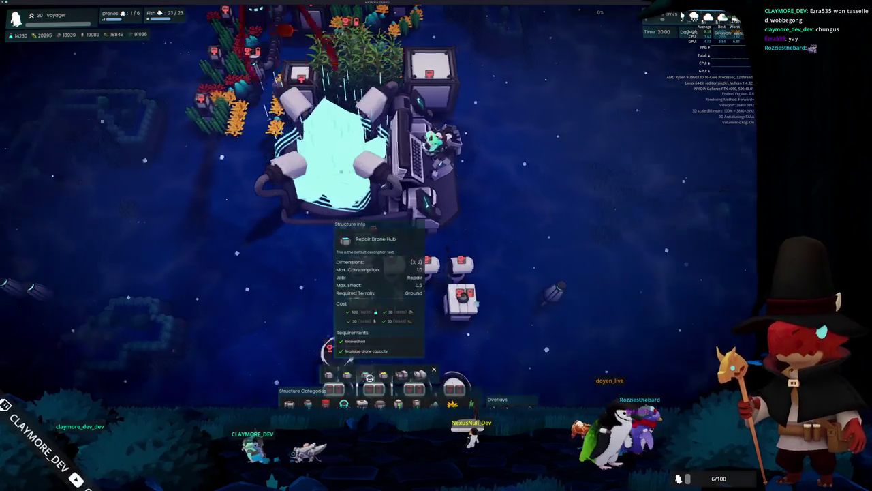
Place Repair, Janitor and Generalist Drone Hubs beside the core
{"action": "left_click", "coordinate": [368, 377]}
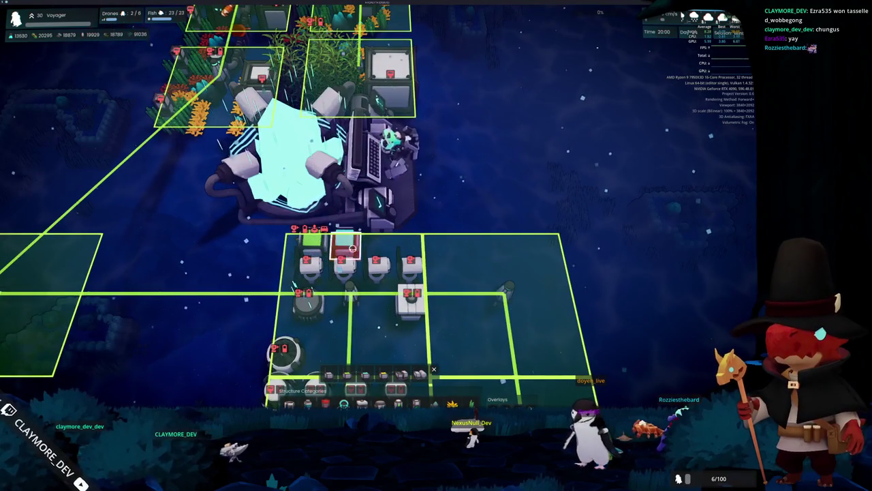
{"action": "right_click", "coordinate": [282, 311]}
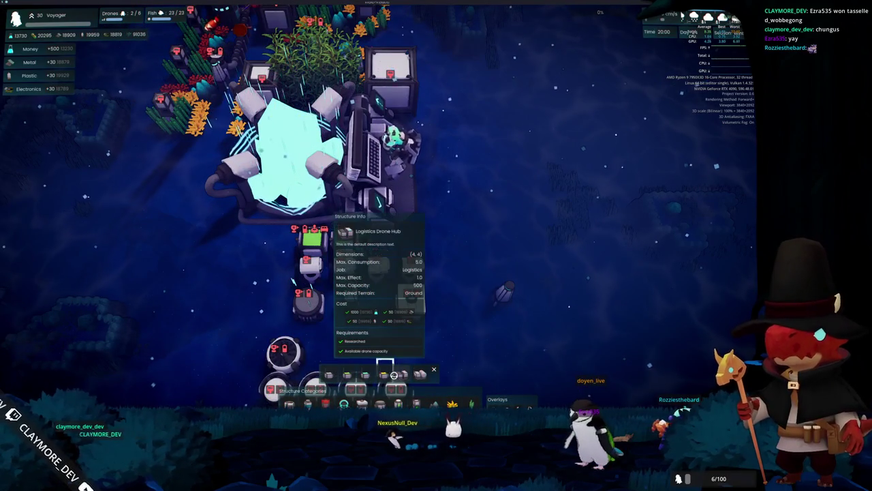
{"action": "left_click", "coordinate": [380, 375]}
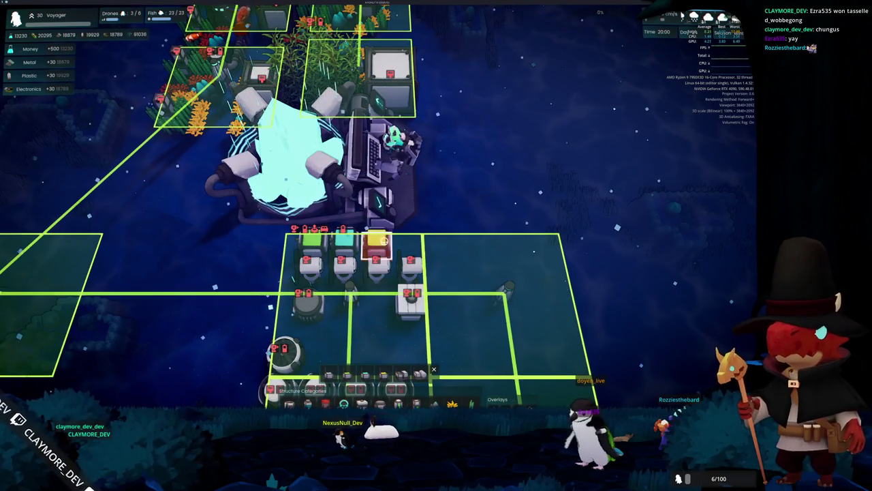
{"action": "right_click", "coordinate": [431, 246]}
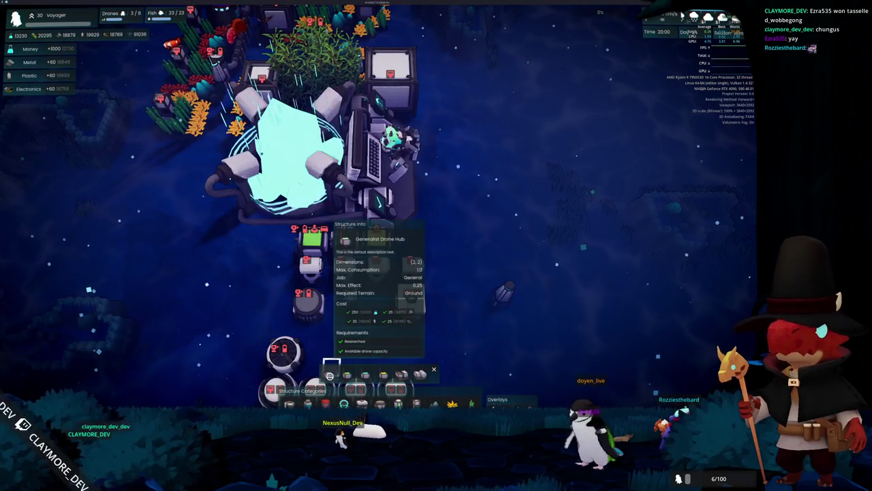
{"action": "left_click", "coordinate": [382, 374]}
{"action": "right_click", "coordinate": [415, 241]}
{"action": "scroll", "coordinate": [462, 252], "scroll_direction": "down", "scroll_amount": 3}
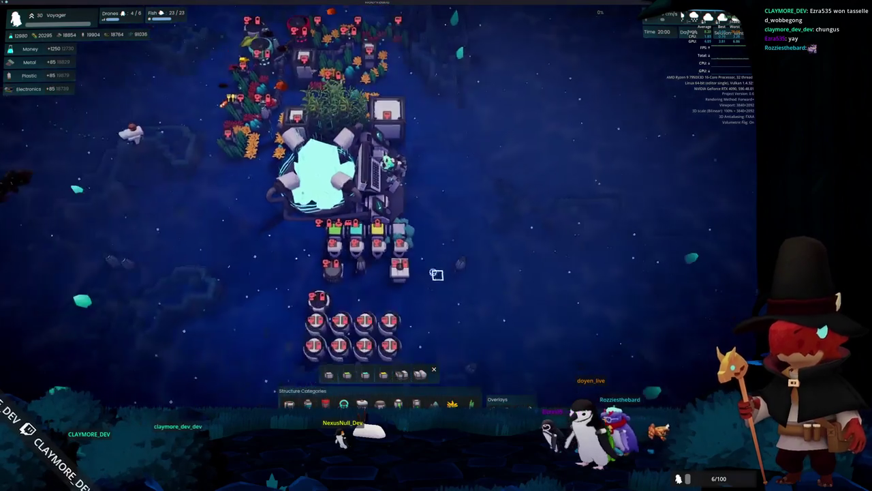
Remove Cleaning, Repair, Janitor and Logistics from the Generalist Drone Hub's allowed jobs
{"action": "left_click", "coordinate": [366, 200]}
{"action": "left_click", "coordinate": [413, 241]}
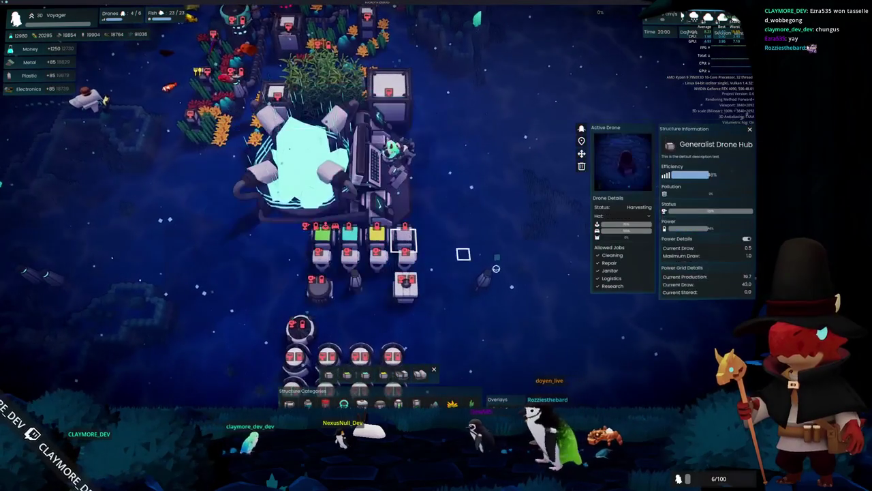
{"action": "left_click", "coordinate": [598, 286]}
{"action": "left_click", "coordinate": [597, 254]}
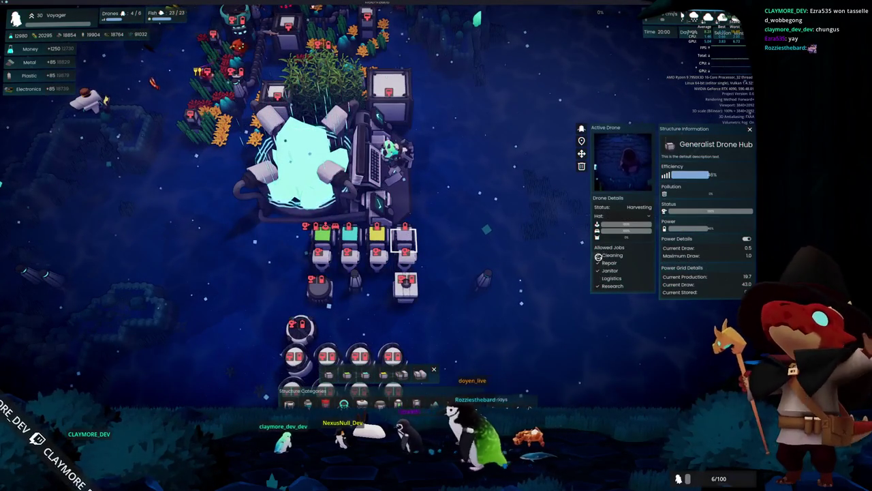
{"action": "left_click", "coordinate": [598, 263]}
{"action": "left_click", "coordinate": [598, 270]}
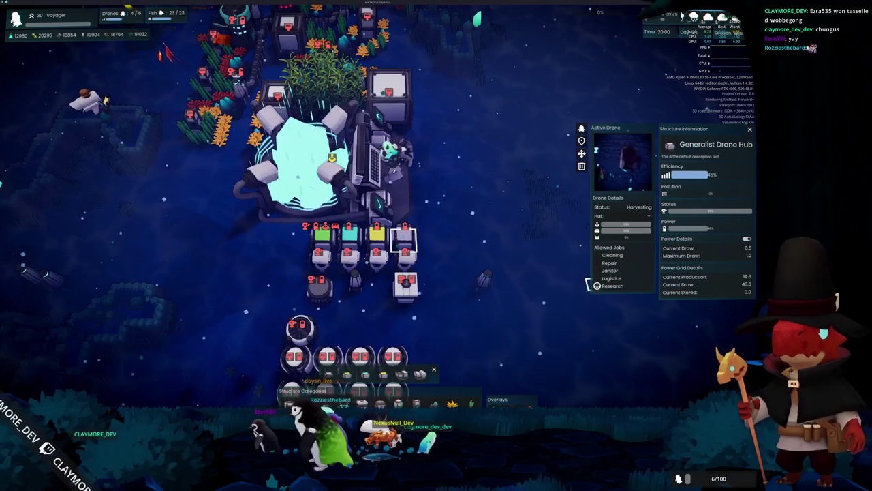
{"action": "left_click", "coordinate": [391, 215]}
{"action": "key", "text": "Escape"}
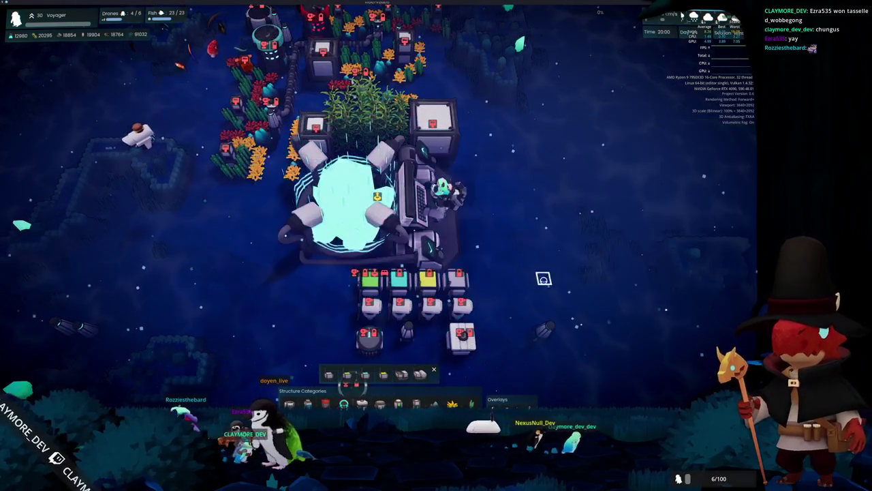
Build a Logistics Drone Hub on open ground left of the base
{"action": "left_click", "coordinate": [402, 373]}
{"action": "key", "text": "a"}
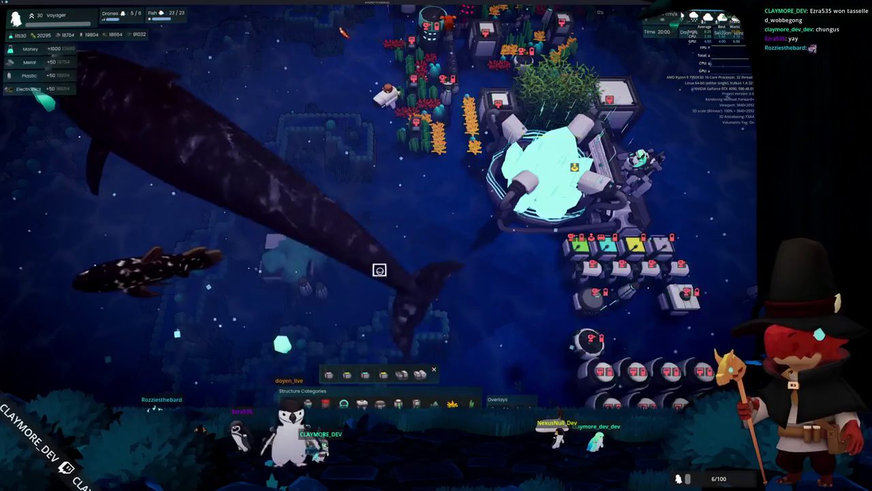
{"action": "left_click", "coordinate": [351, 265]}
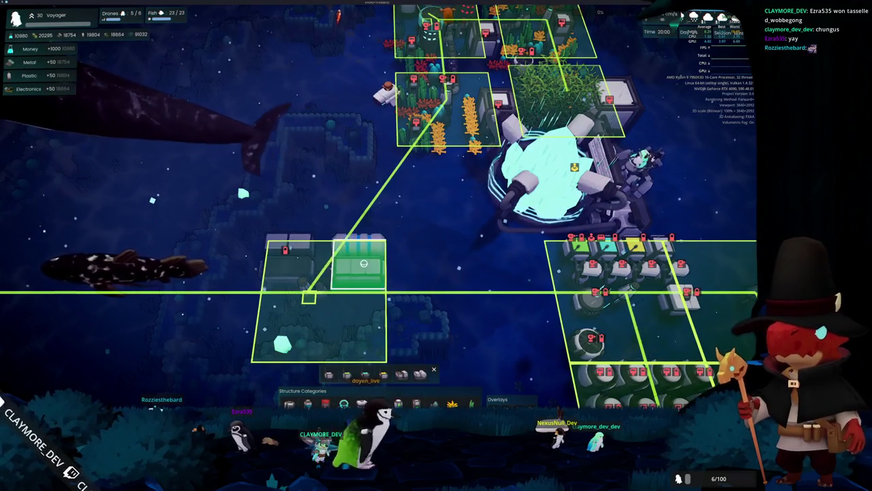
{"action": "key", "text": "Escape"}
Inspect the new drone hub and the crystal core, then pan back left
{"action": "left_click", "coordinate": [306, 268]}
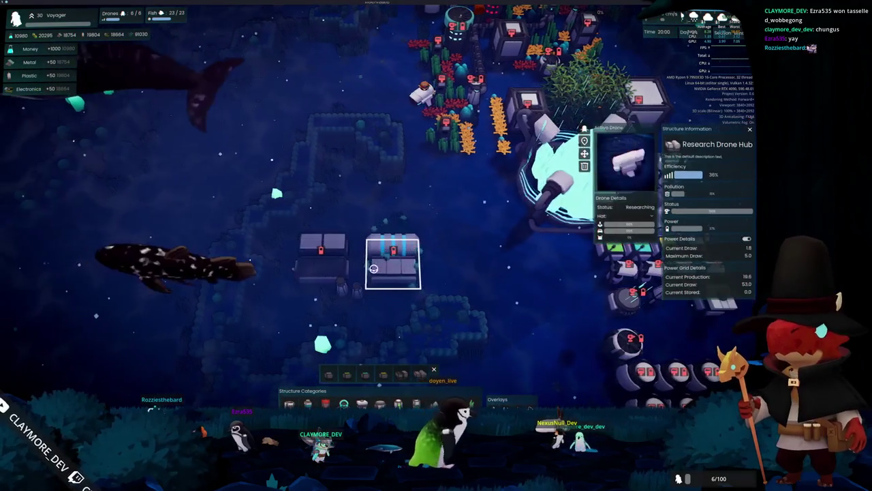
{"action": "left_click", "coordinate": [449, 282]}
{"action": "key", "text": "d"}
{"action": "left_click", "coordinate": [437, 246]}
{"action": "key", "text": "Escape"}
{"action": "key", "text": "a"}
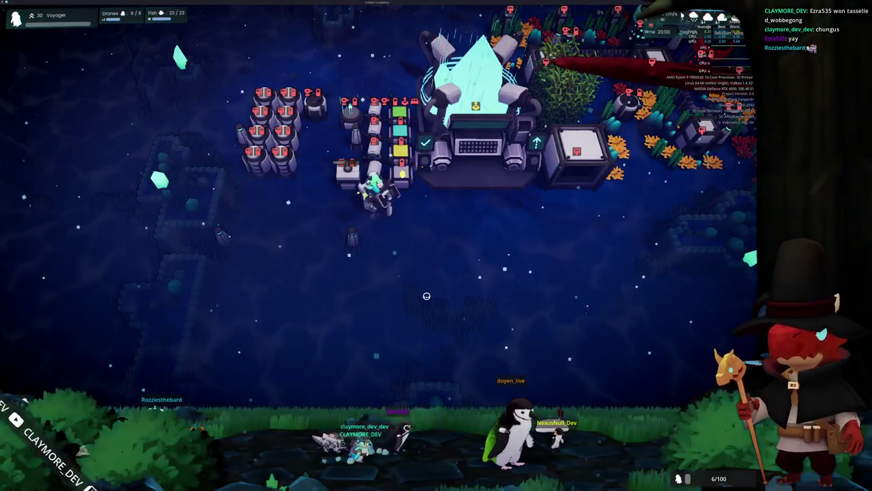
Pan and zoom the camera from the crystal core across the base into the coral farm
{"action": "key", "text": "a"}
{"action": "key", "text": "w"}
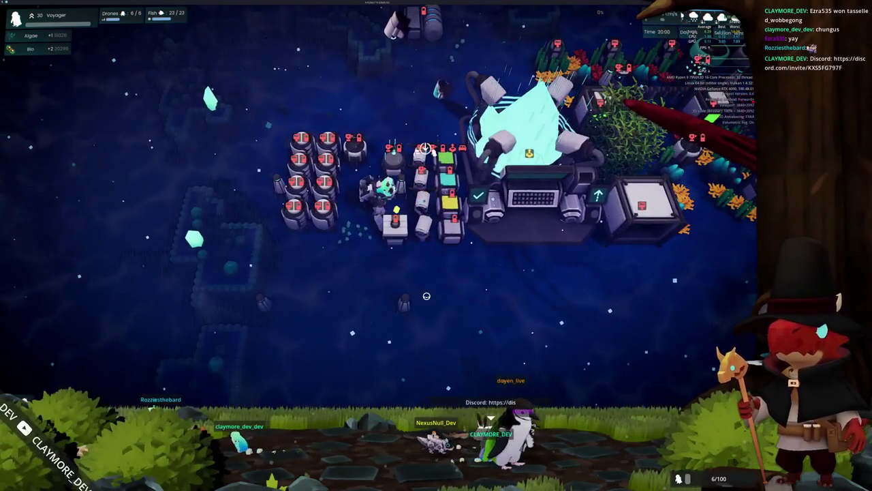
{"action": "key", "text": "w"}
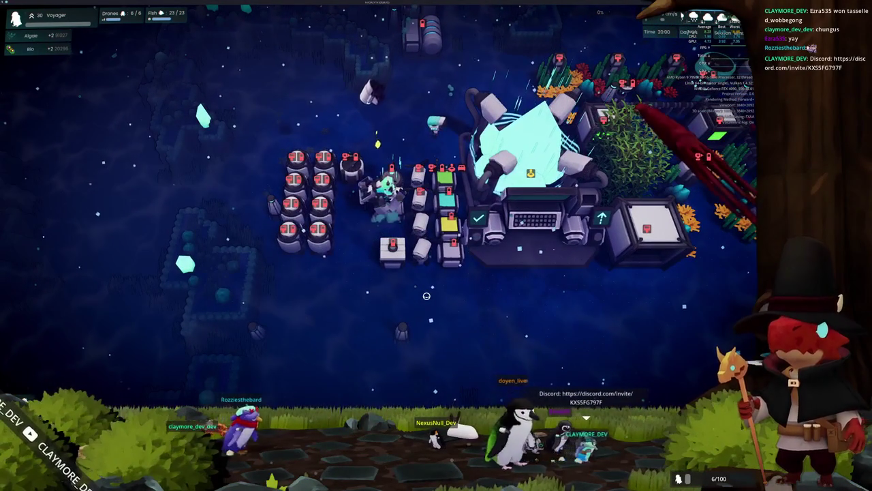
{"action": "key", "text": "a"}
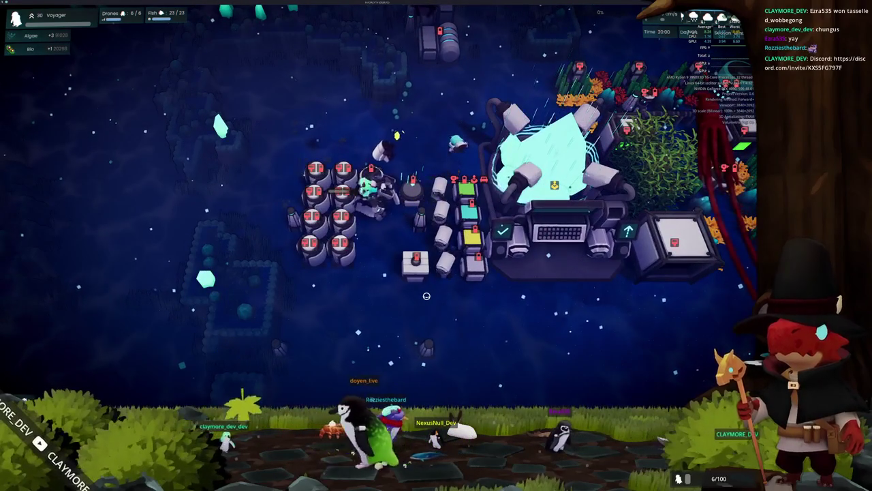
{"action": "key", "text": "s"}
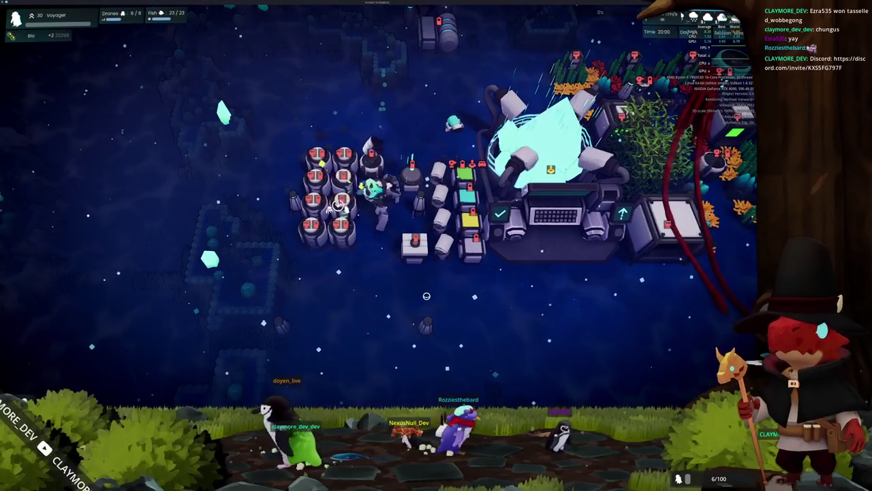
{"action": "key", "text": "s"}
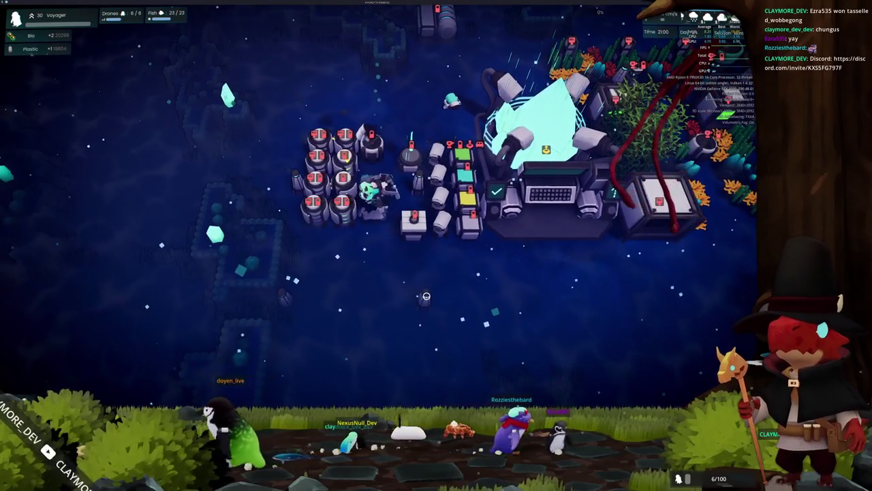
{"action": "key", "text": "w"}
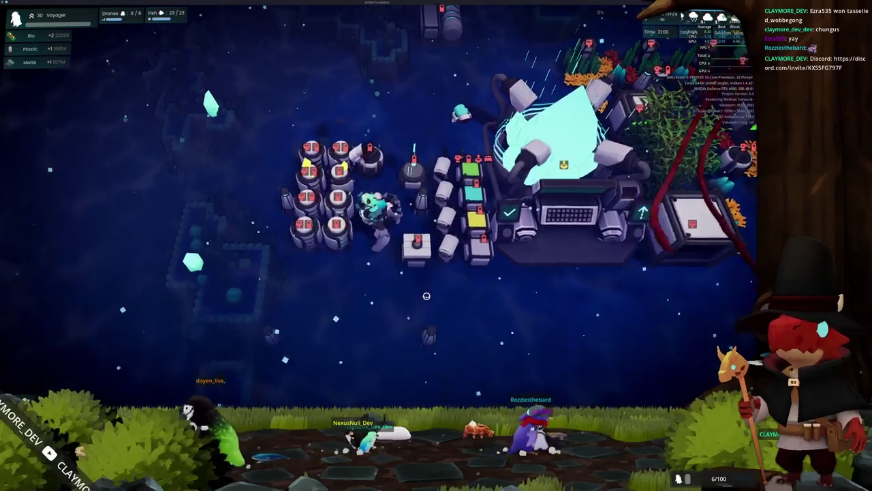
{"action": "scroll", "coordinate": [426, 296], "scroll_direction": "up", "scroll_amount": 2}
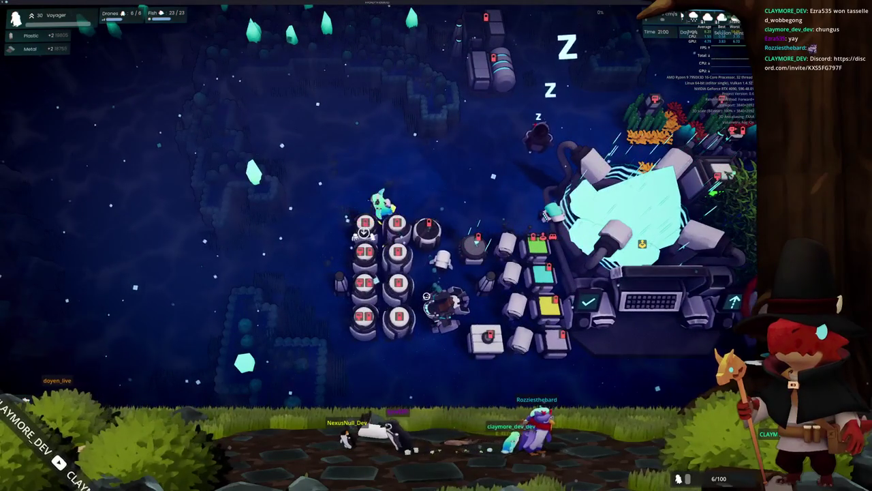
{"action": "key", "text": "s"}
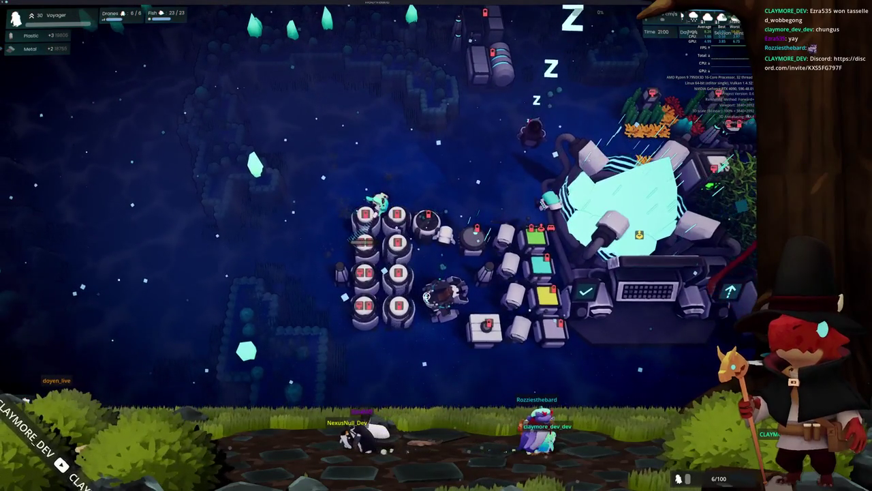
{"action": "key", "text": "s"}
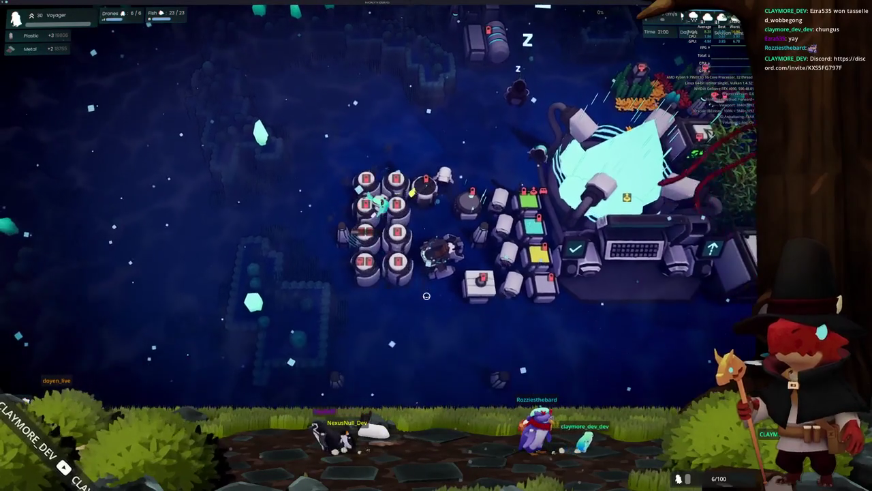
{"action": "key", "text": "s"}
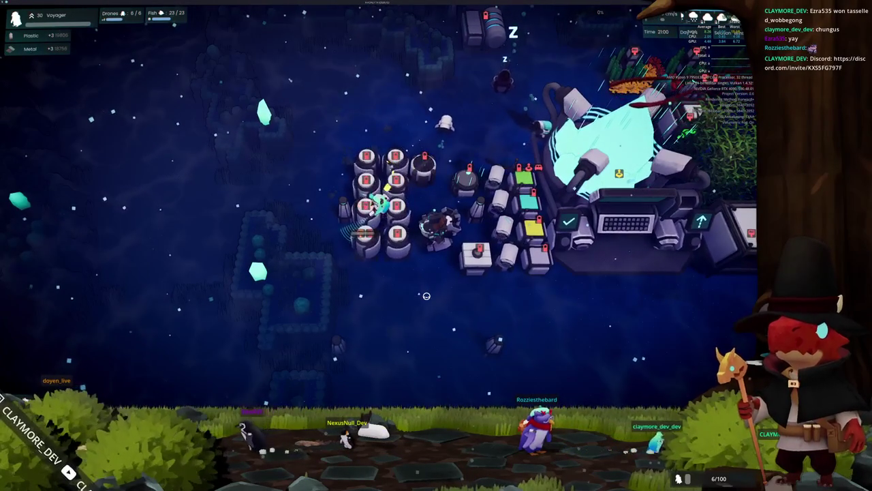
{"action": "key", "text": "d"}
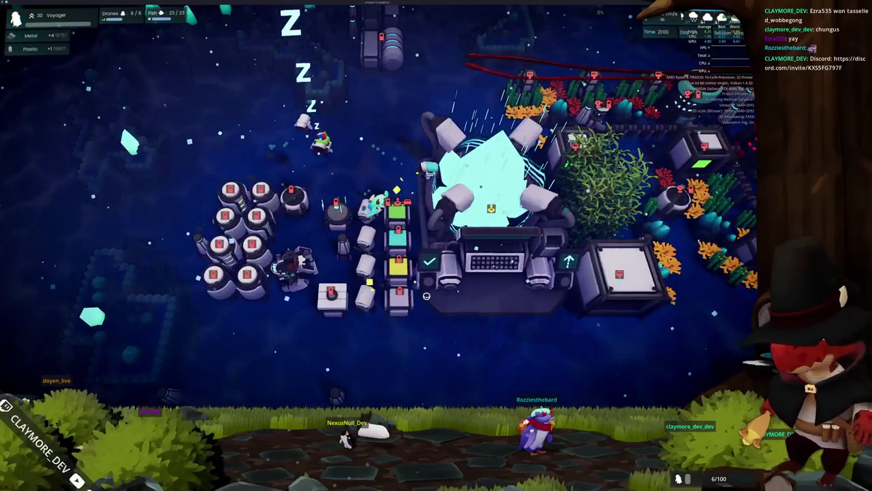
{"action": "key", "text": "s"}
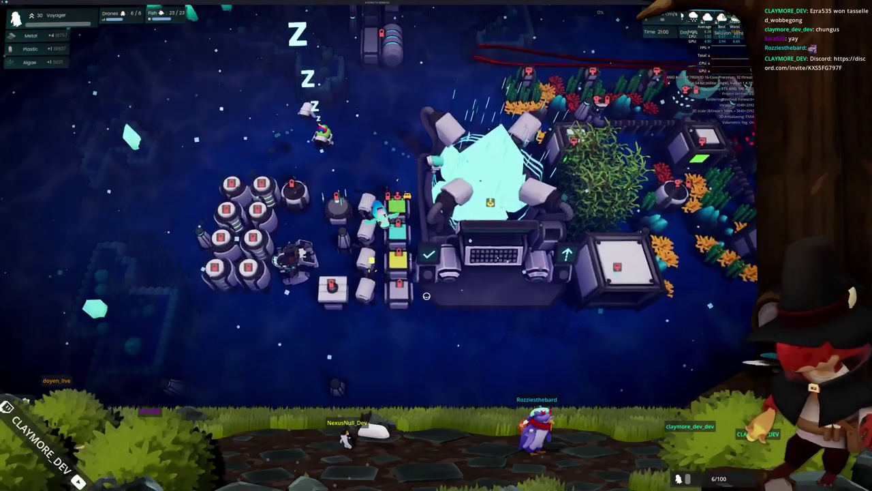
{"action": "key", "text": "a"}
{"action": "key", "text": "w"}
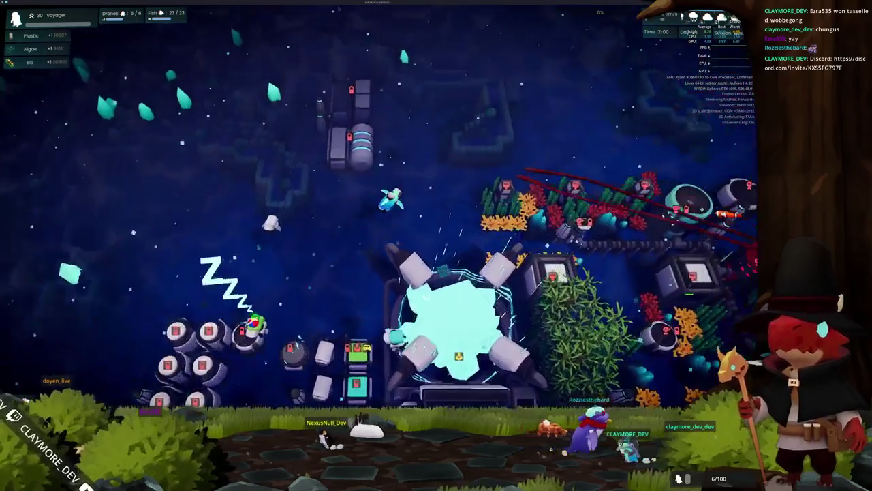
{"action": "key", "text": "d"}
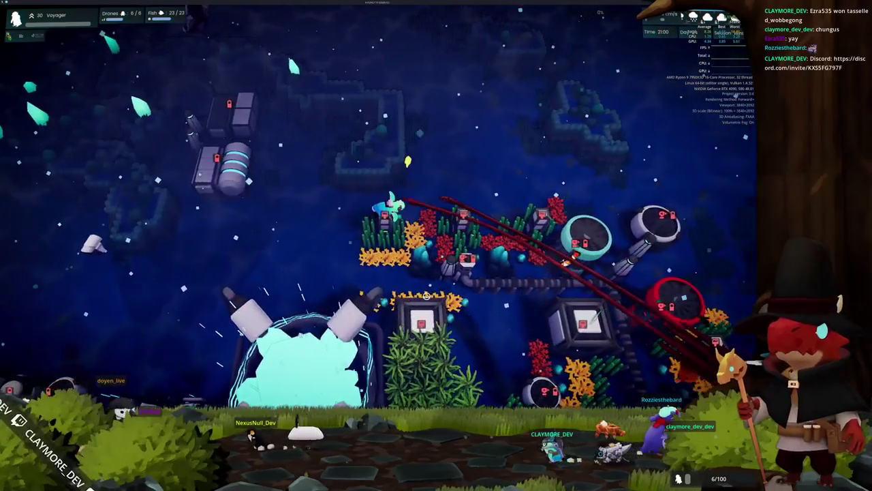
{"action": "key", "text": "d"}
{"action": "key", "text": "s"}
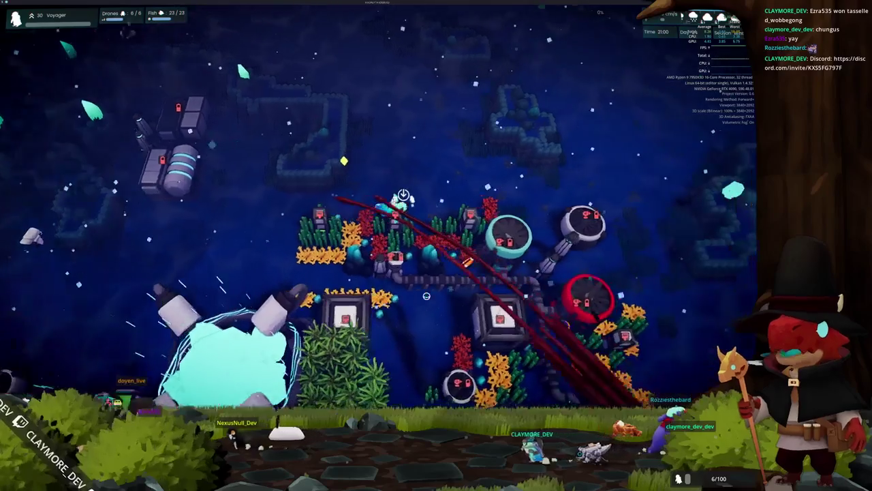
{"action": "key", "text": "s"}
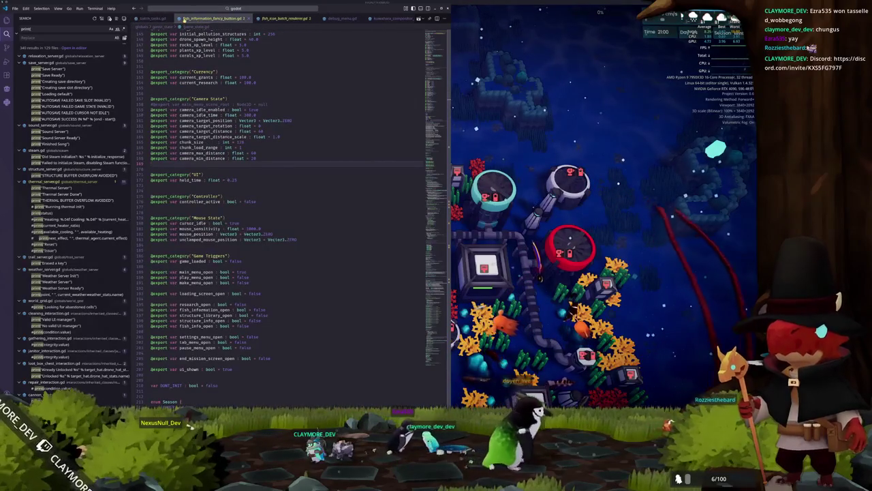
Jump to the per-frame server update code in game_state.gd, then return to the game
{"action": "scroll", "coordinate": [355, 18], "scroll_direction": "down", "scroll_amount": 2}
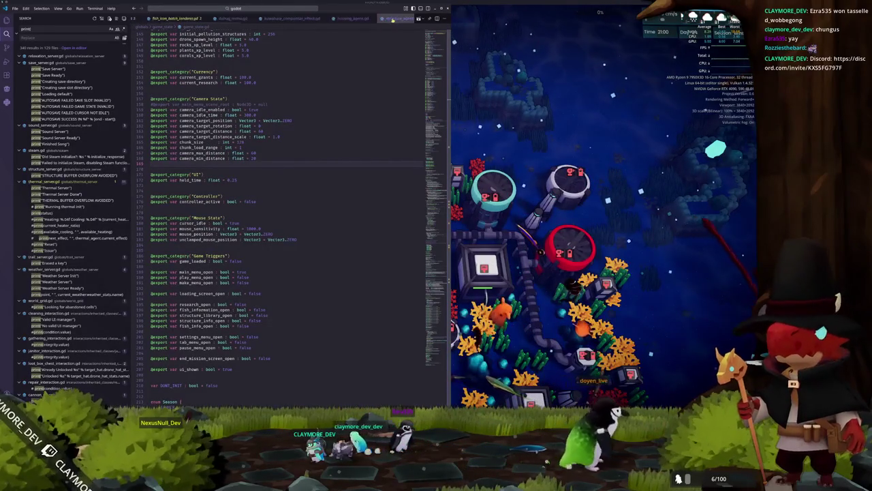
{"action": "left_click_drag", "start_coordinate": [432, 75], "coordinate": [432, 250]}
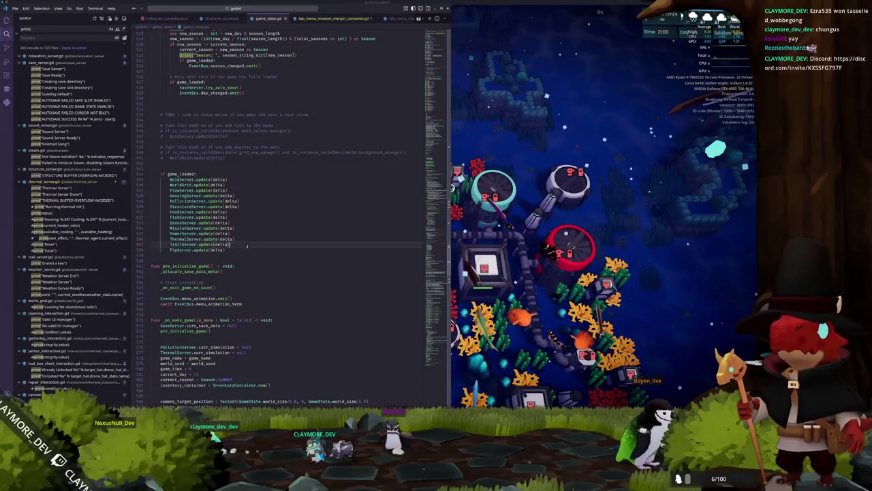
{"action": "left_click", "coordinate": [532, 177]}
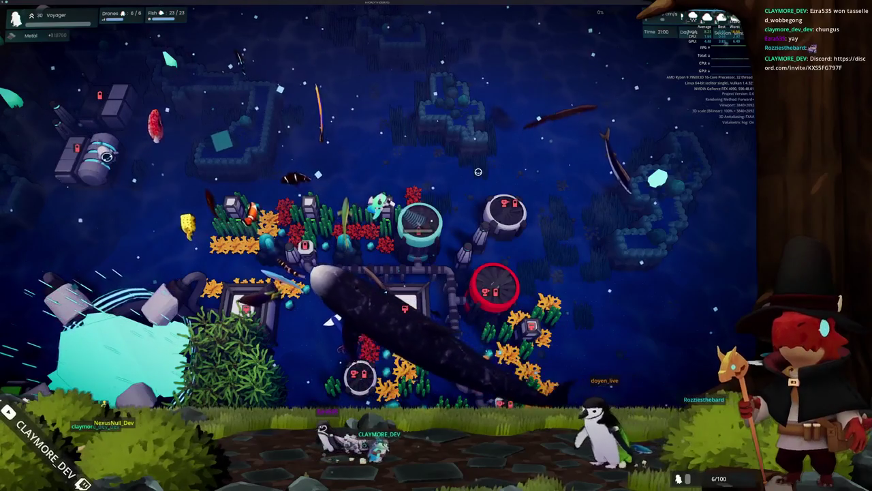
Pan down and right across the coral farm, then back left toward the core
{"action": "key", "text": "s"}
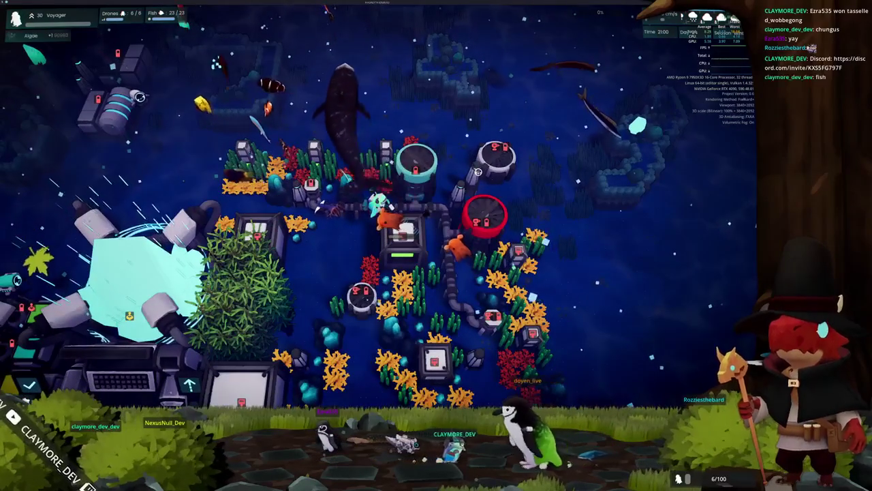
{"action": "key", "text": "d"}
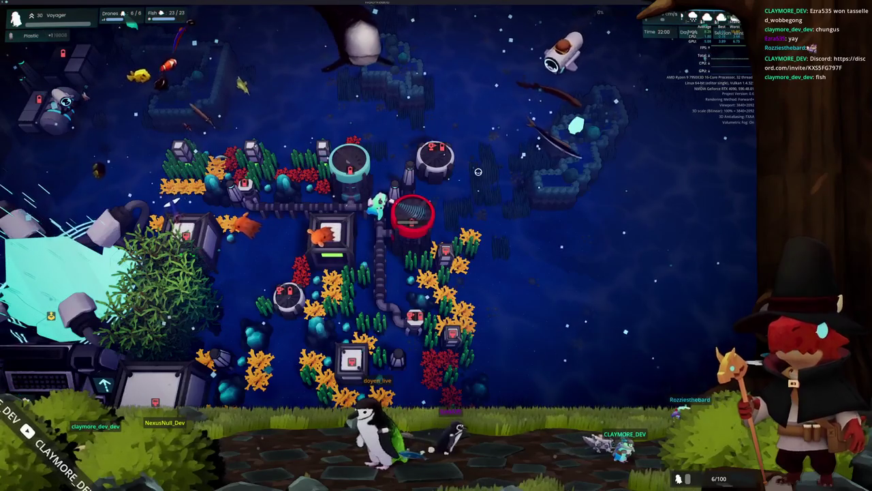
{"action": "key", "text": "s"}
{"action": "key", "text": "d"}
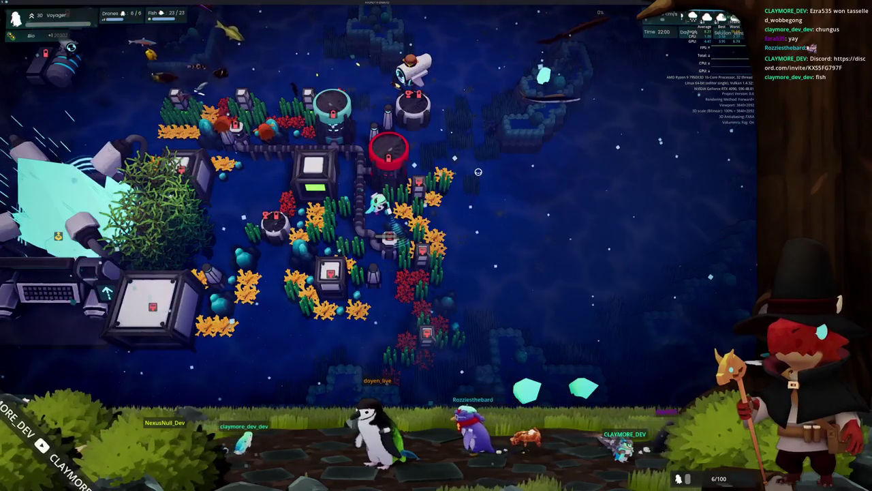
{"action": "key", "text": "s"}
{"action": "key", "text": "d"}
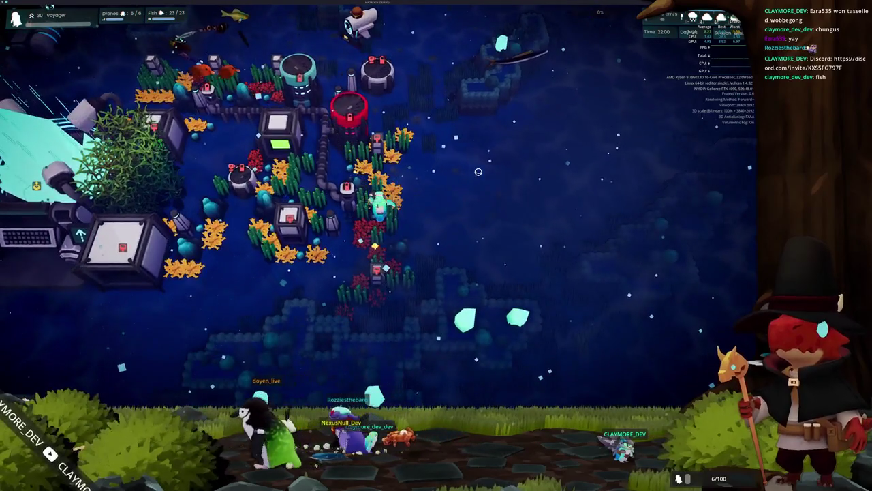
{"action": "key", "text": "s"}
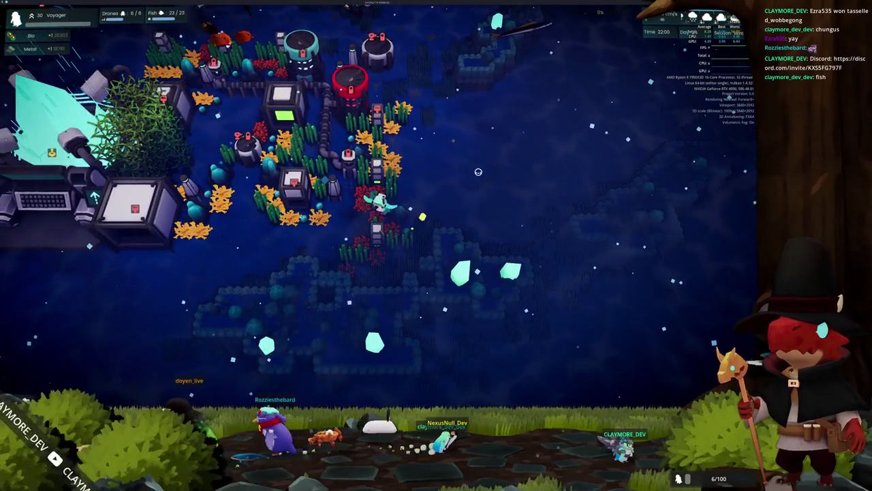
{"action": "key", "text": "a"}
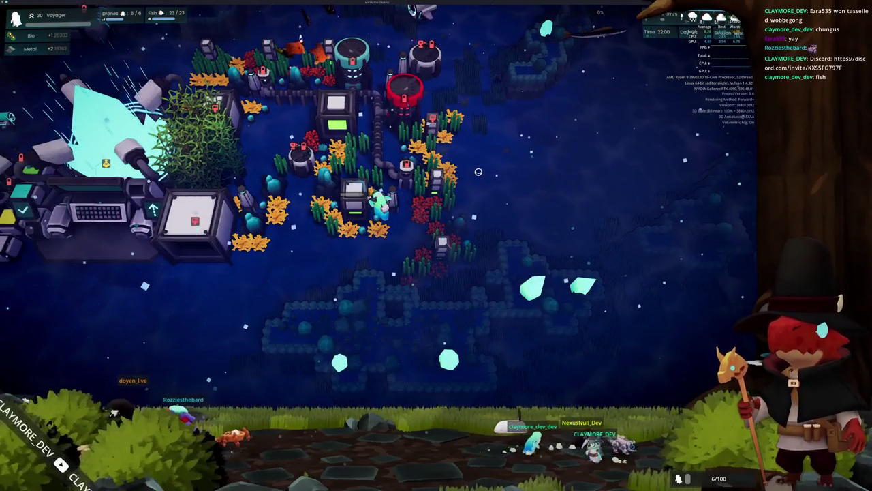
{"action": "key", "text": "w"}
{"action": "key", "text": "a"}
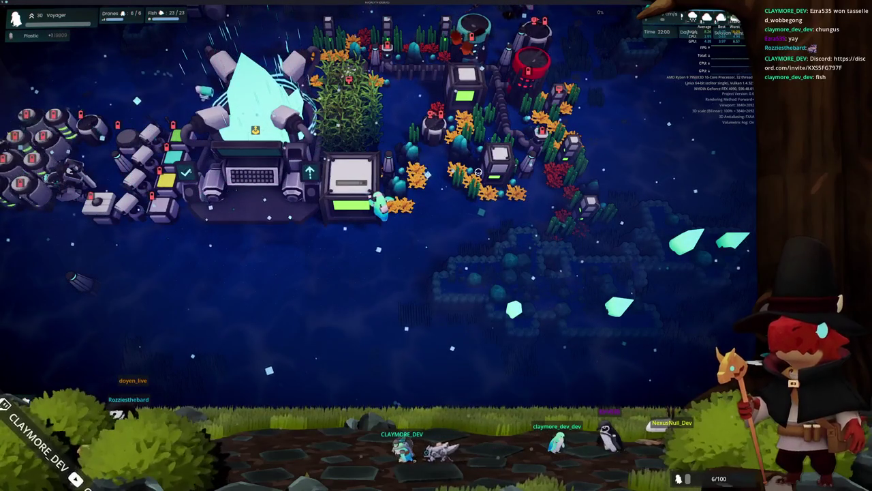
Zoom in over the top of the farm, then pan back to the crystal core
{"action": "scroll", "coordinate": [478, 171], "scroll_direction": "up", "scroll_amount": 3}
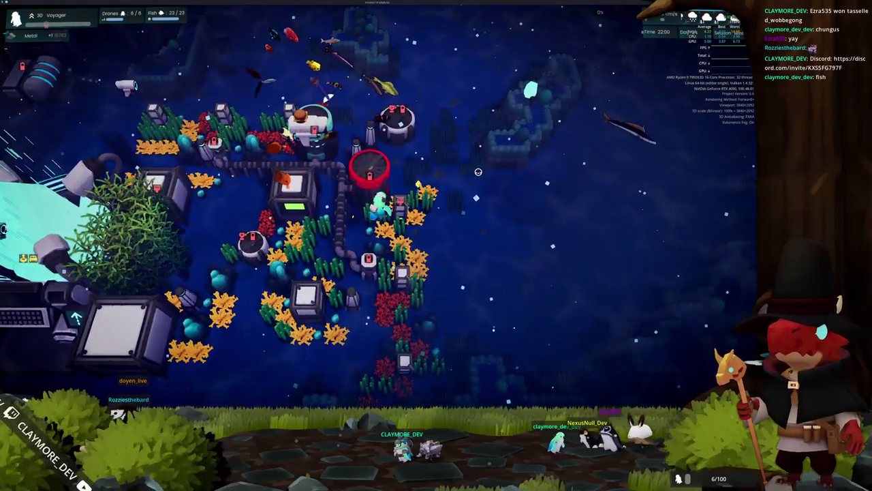
{"action": "key", "text": "w"}
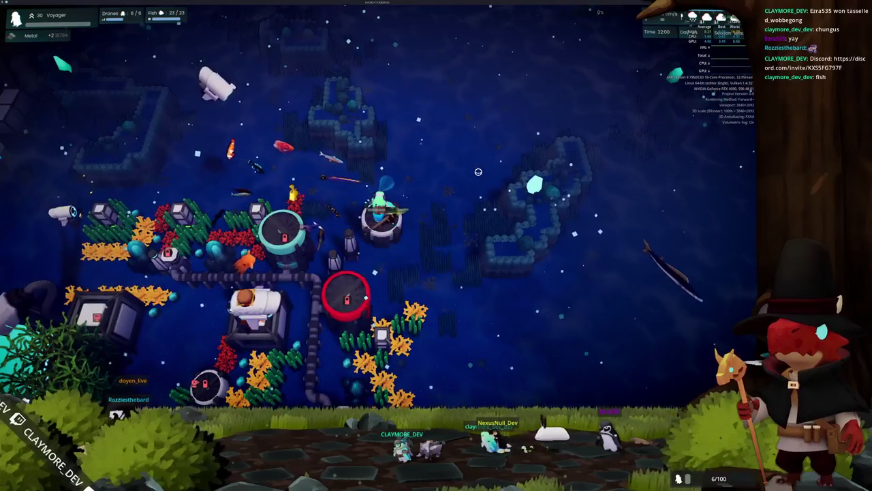
{"action": "key", "text": "a"}
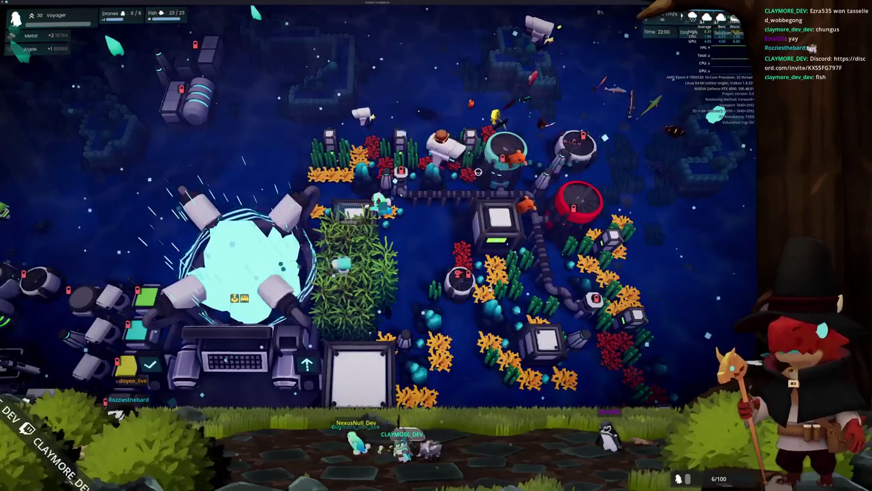
{"action": "key", "text": "d"}
{"action": "key", "text": "s"}
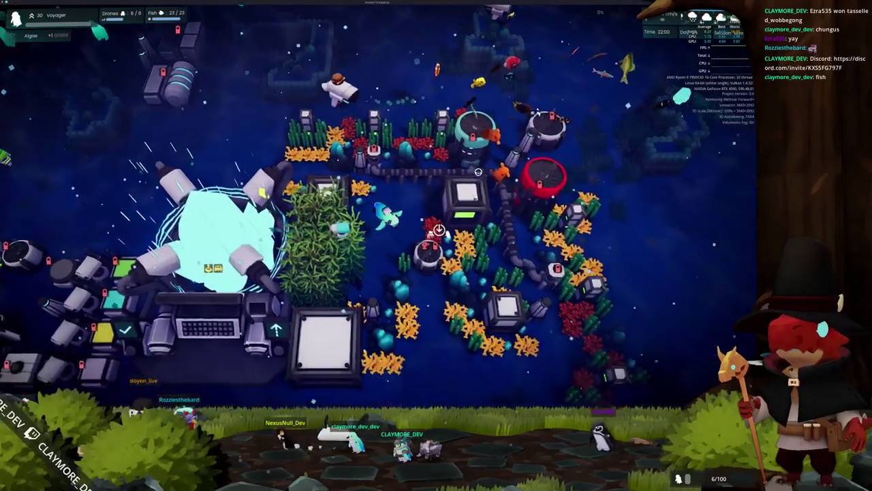
{"action": "key", "text": "s"}
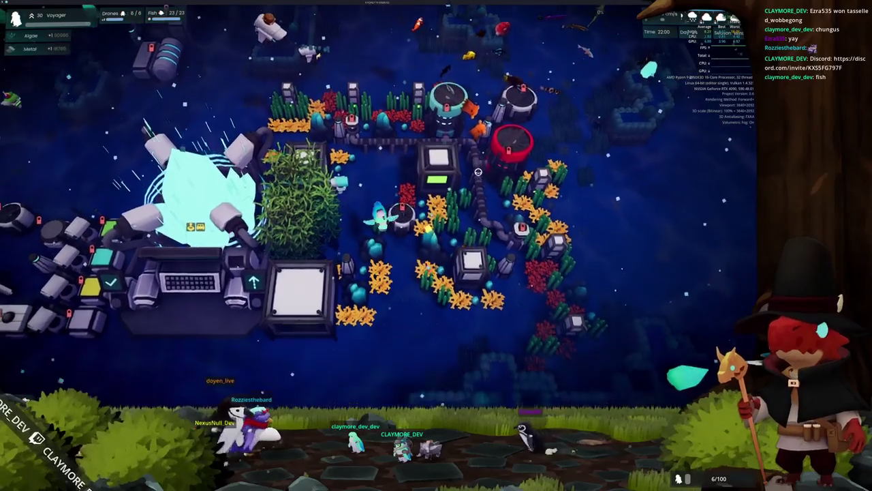
{"action": "key", "text": "a"}
{"action": "key", "text": "a"}
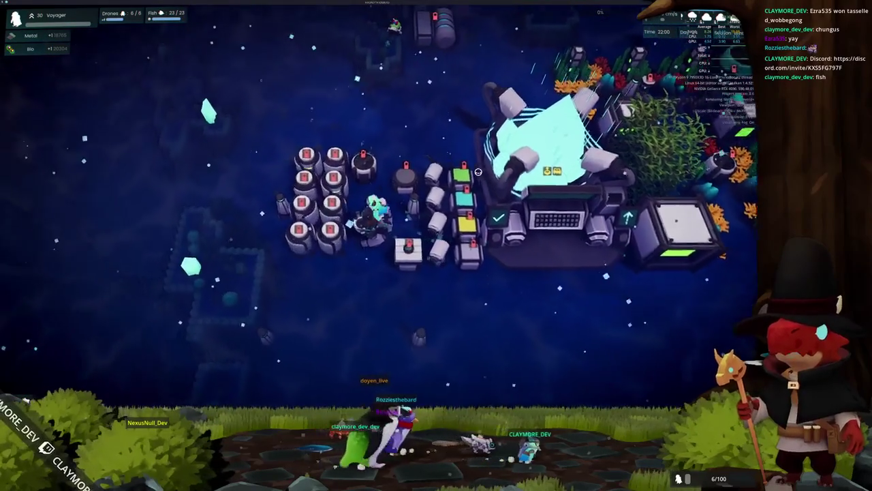
{"action": "key", "text": "s"}
{"action": "scroll", "coordinate": [478, 171], "scroll_direction": "down", "scroll_amount": 2}
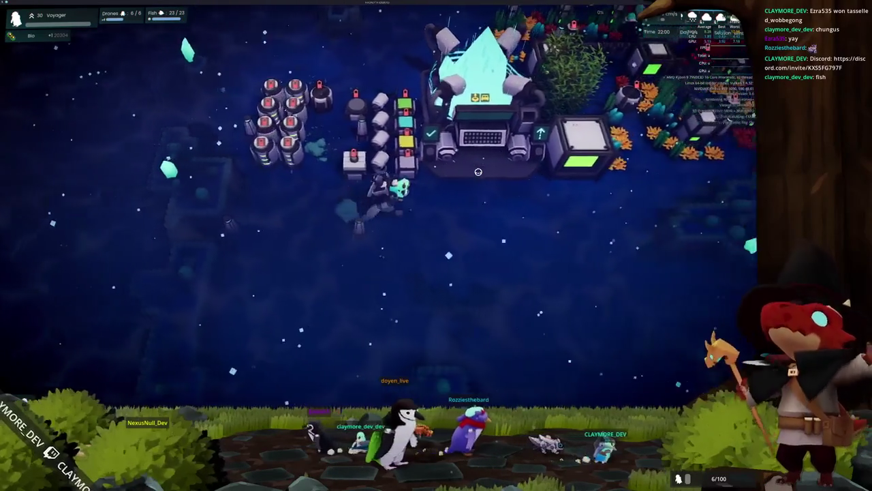
{"action": "key", "text": "d"}
{"action": "key", "text": "w"}
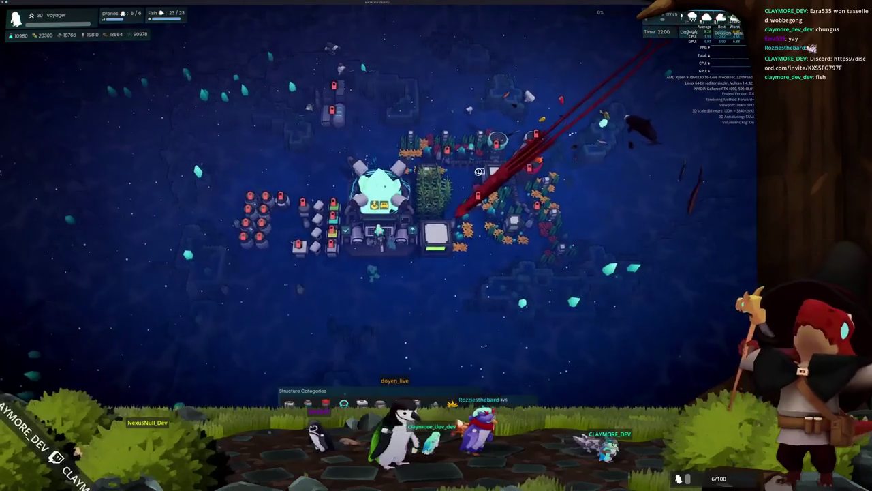
{"action": "scroll", "coordinate": [478, 172], "scroll_direction": "up", "scroll_amount": 3}
{"action": "key", "text": "s"}
{"action": "key", "text": "d"}
{"action": "key", "text": "w"}
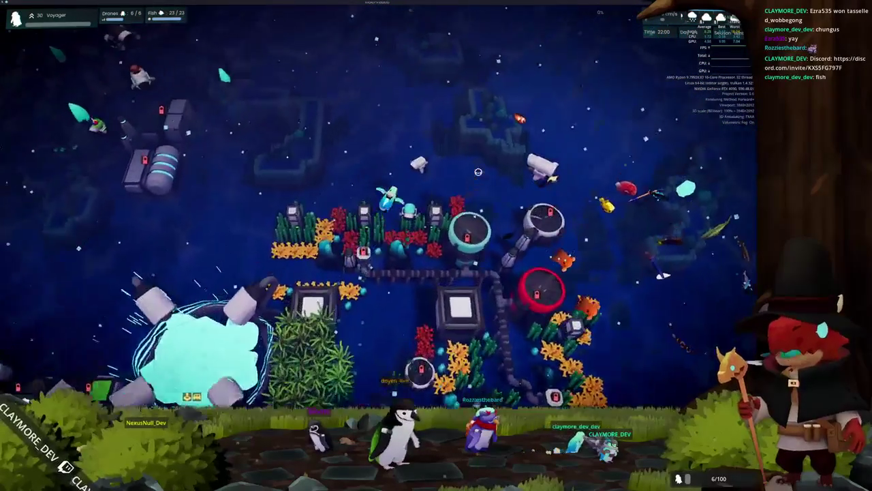
{"action": "key", "text": "d"}
{"action": "key", "text": "w"}
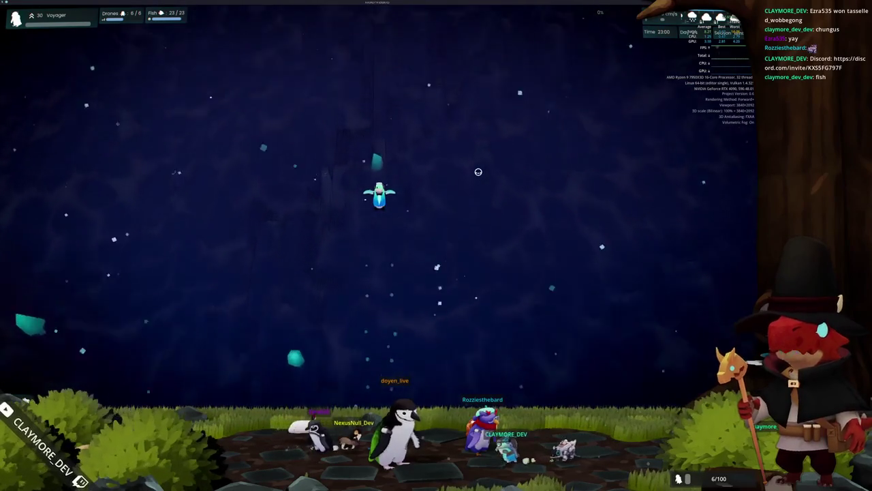
{"action": "key", "text": "w"}
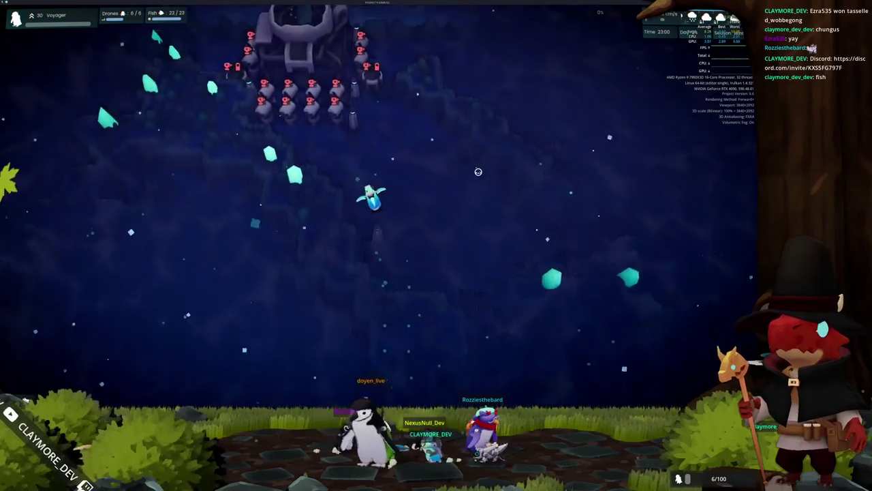
{"action": "key", "text": "w"}
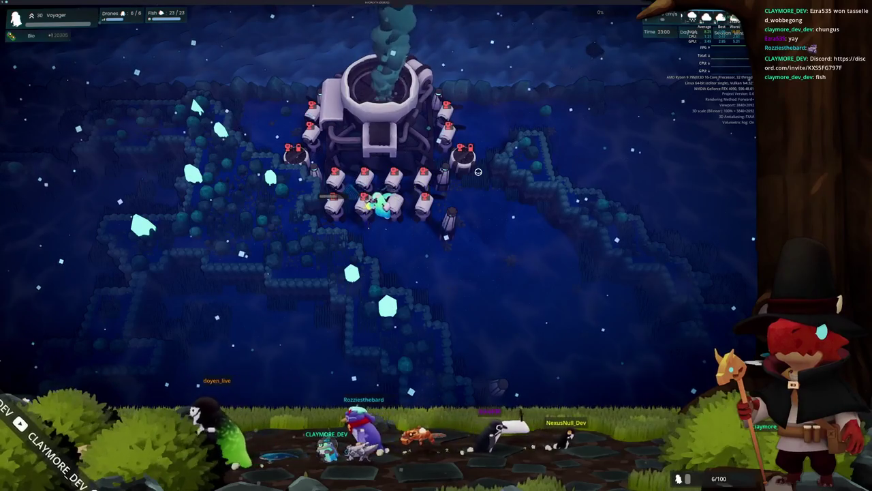
{"action": "key", "text": "w"}
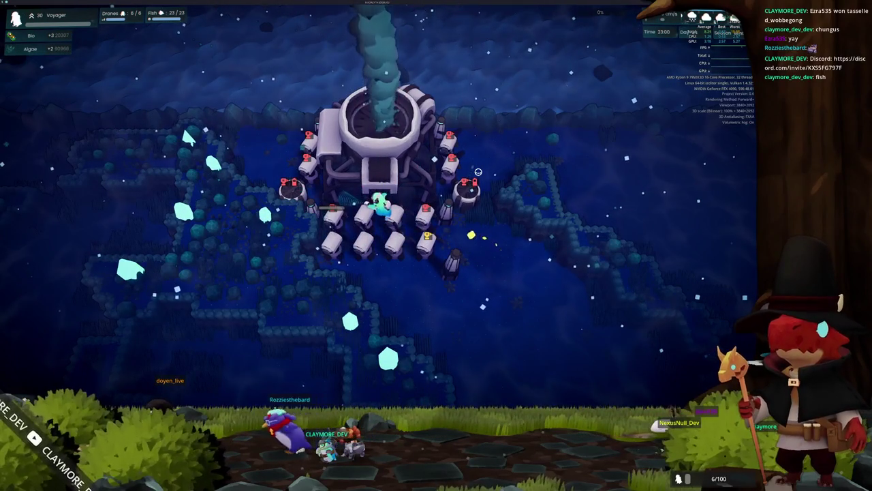
{"action": "key", "text": "d"}
{"action": "key", "text": "d"}
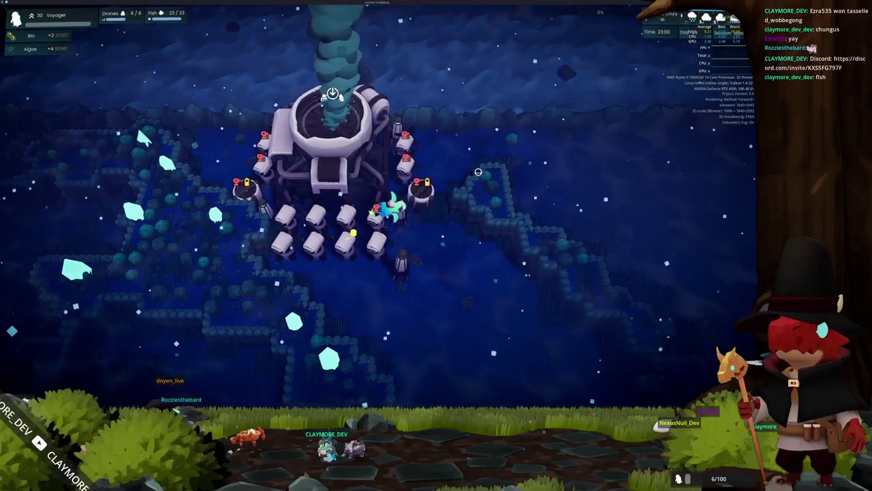
{"action": "key", "text": "w"}
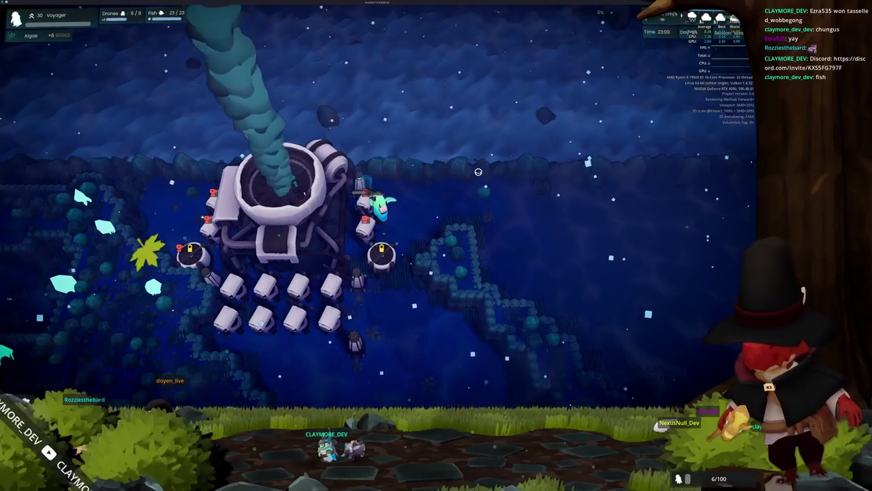
{"action": "key", "text": "s"}
{"action": "key", "text": "a"}
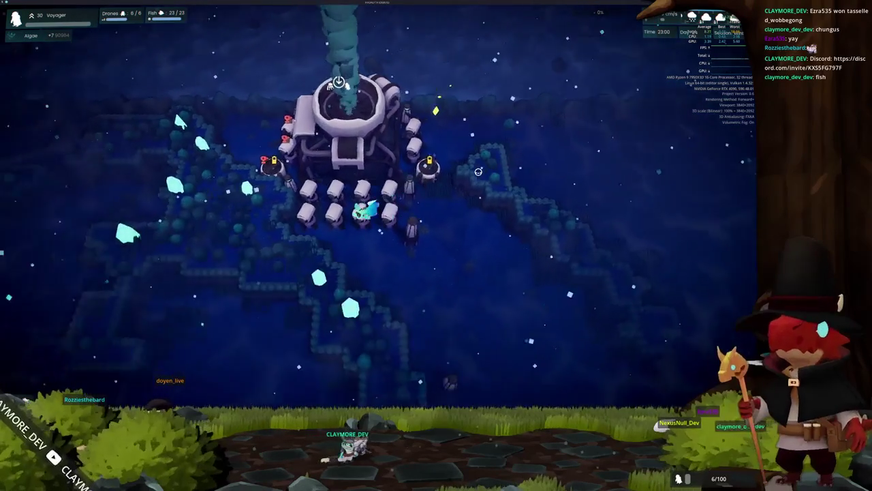
{"action": "key", "text": "w"}
{"action": "key", "text": "a"}
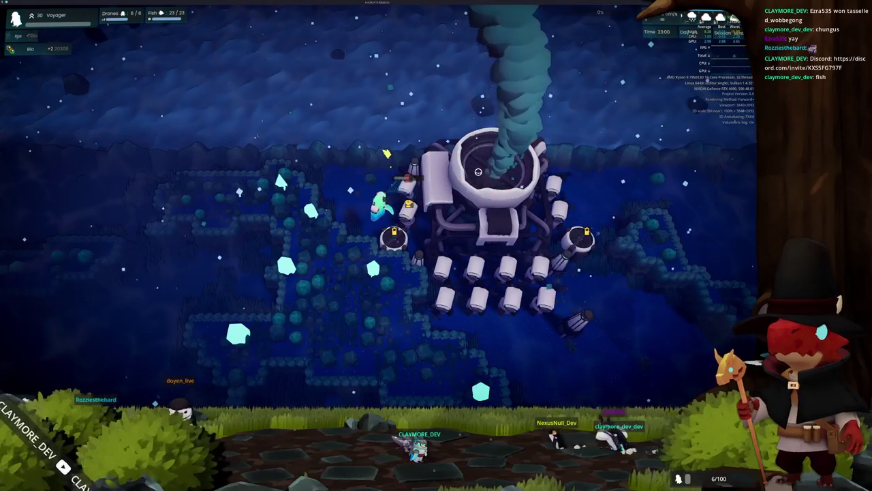
{"action": "key", "text": "s"}
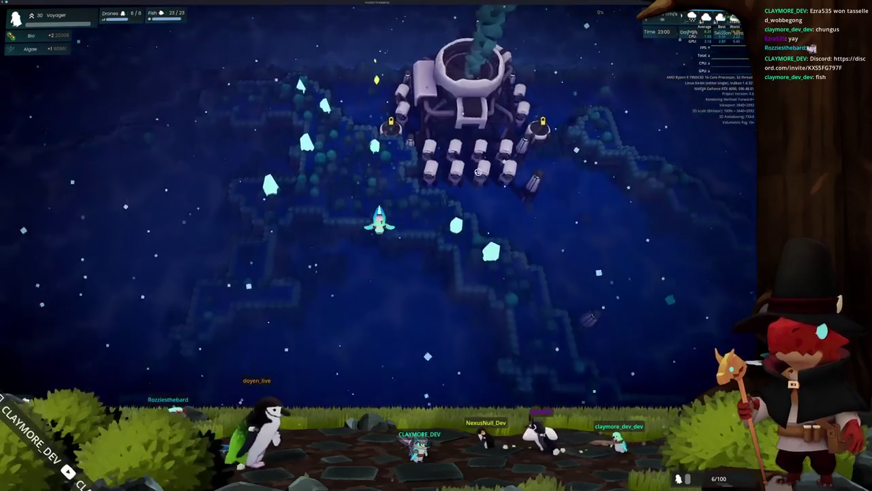
{"action": "key", "text": "s"}
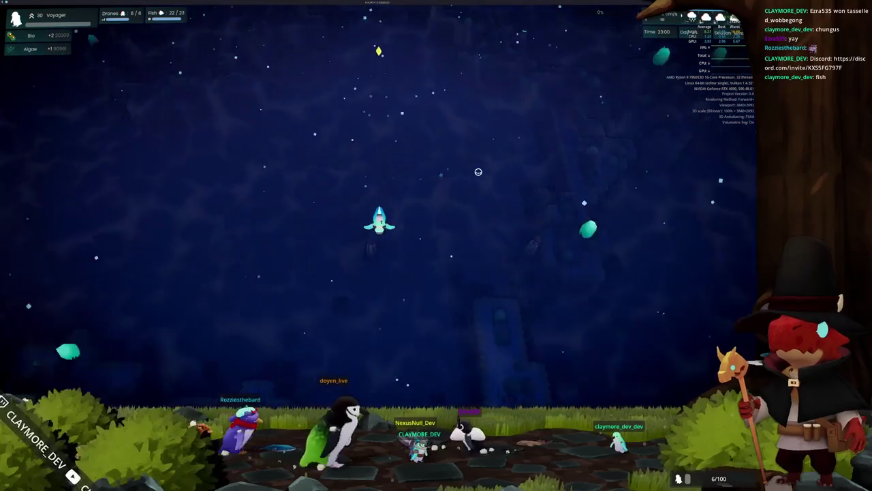
{"action": "key", "text": "w"}
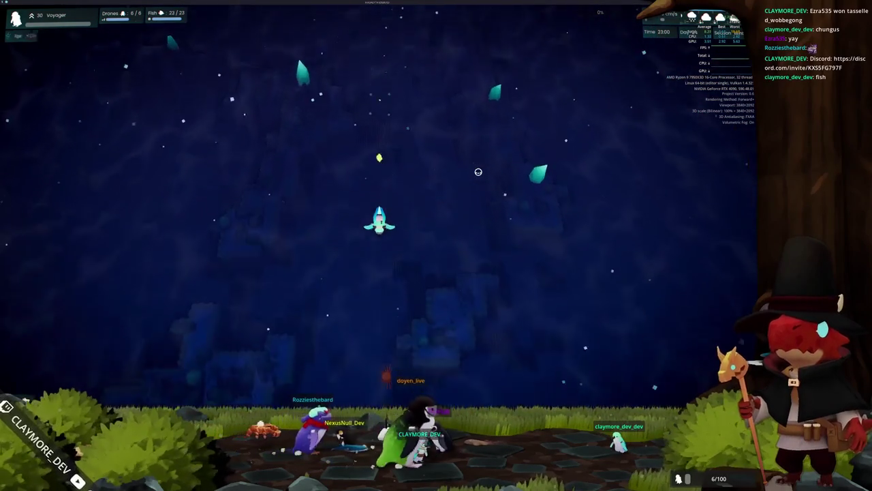
{"action": "key", "text": "s"}
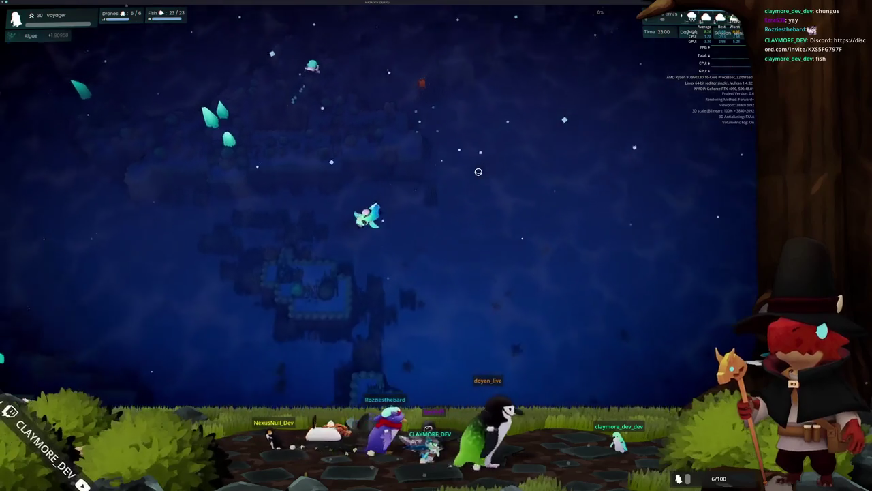
{"action": "key", "text": "w"}
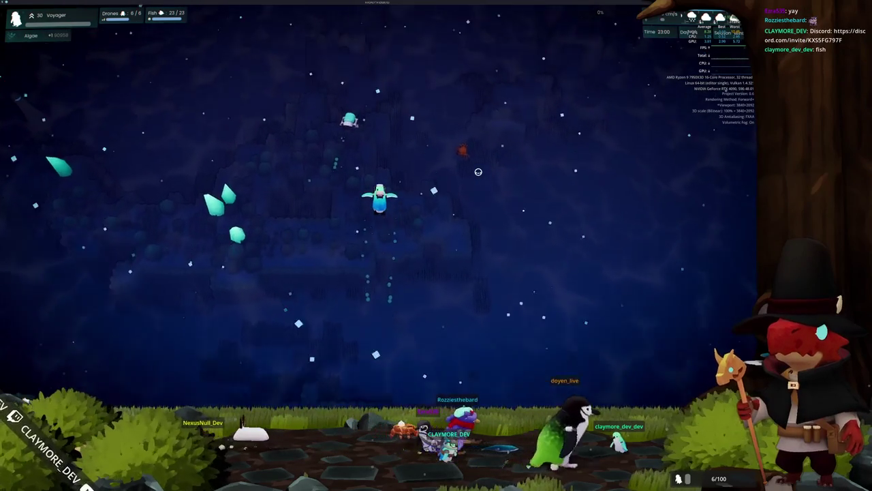
{"action": "key", "text": "w"}
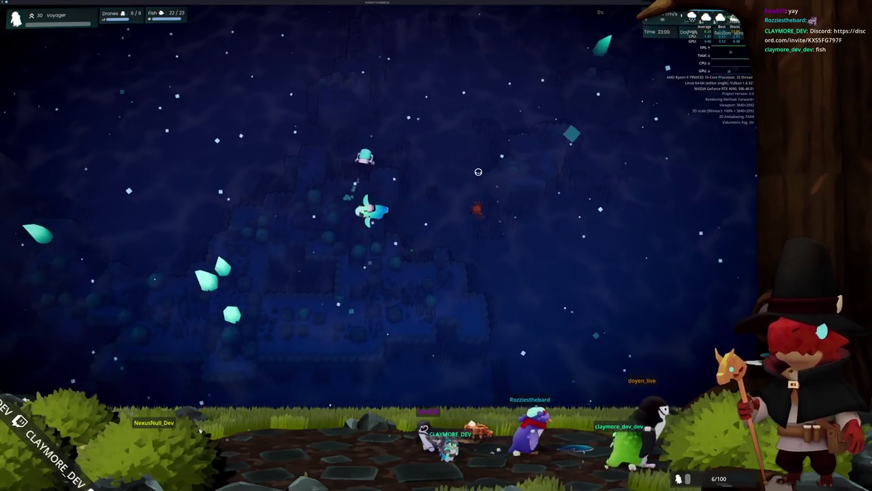
{"action": "key", "text": "w"}
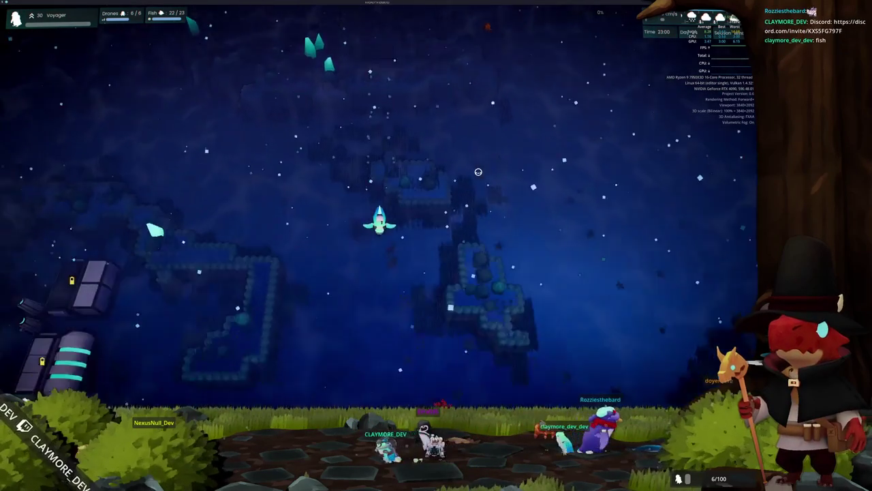
{"action": "key", "text": "s"}
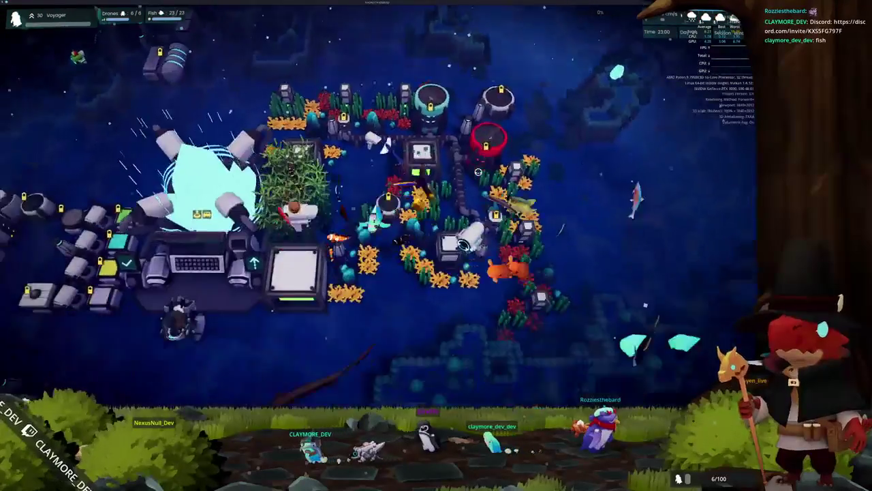
{"action": "key", "text": "a"}
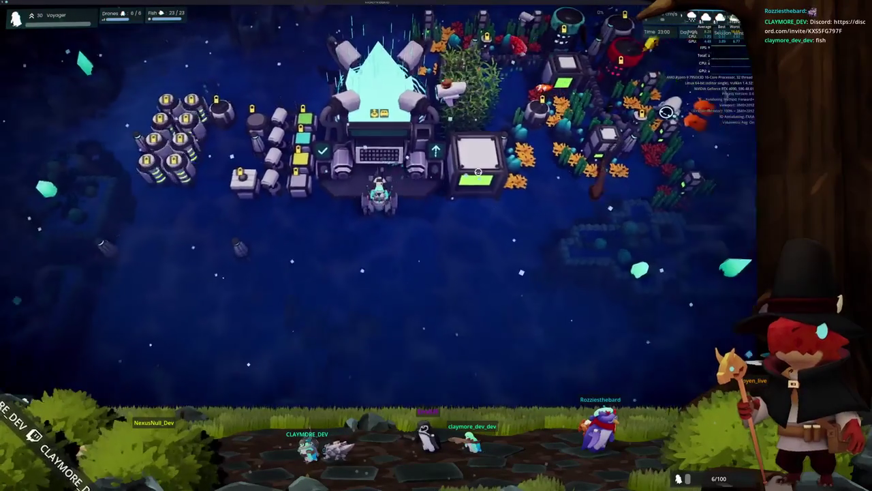
{"action": "key", "text": "b"}
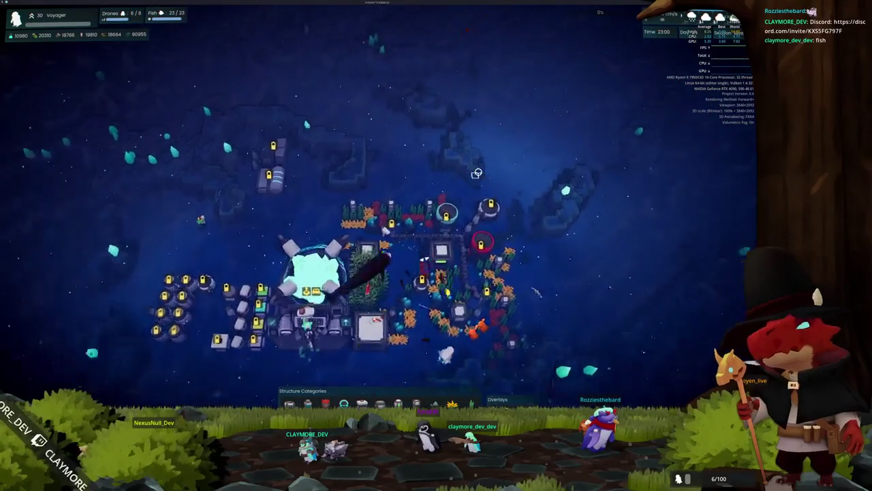
Pan up to the Thermal Generator and check its details
{"action": "key", "text": "w"}
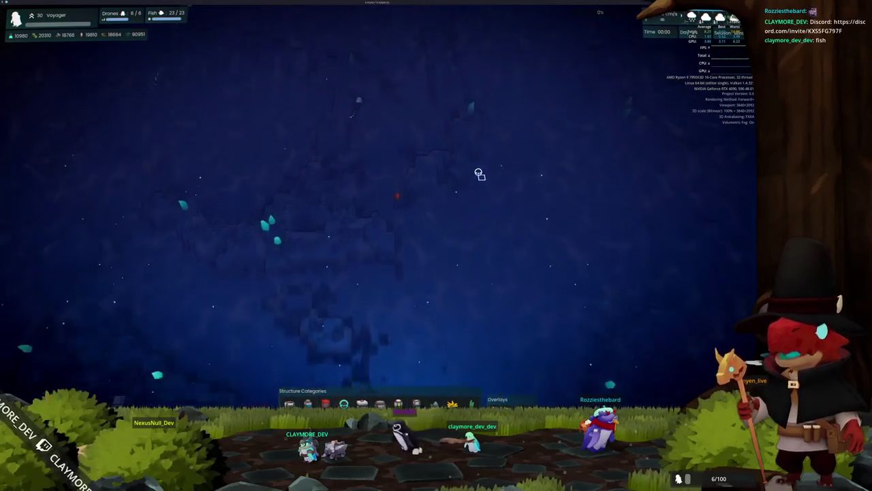
{"action": "key", "text": "w"}
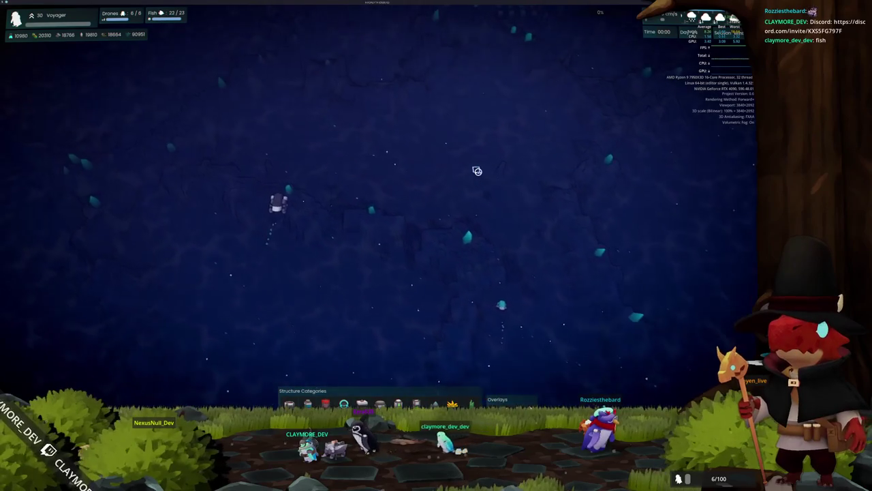
{"action": "key", "text": "w"}
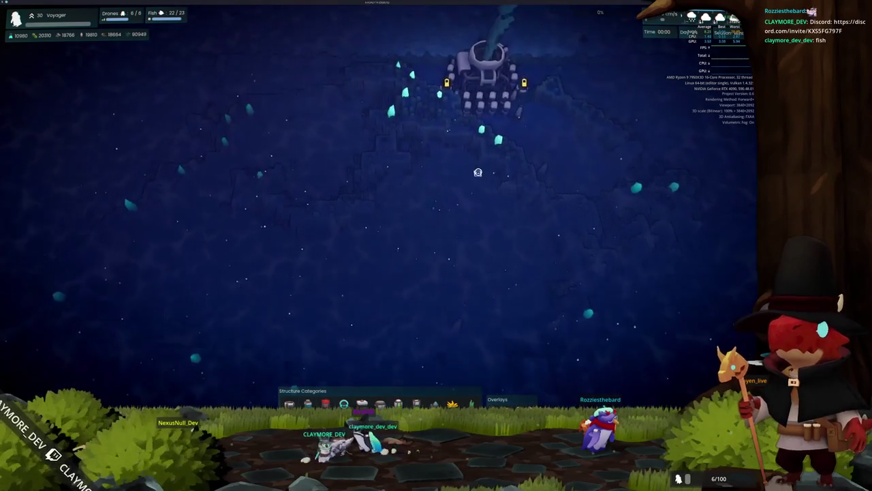
{"action": "key", "text": "w"}
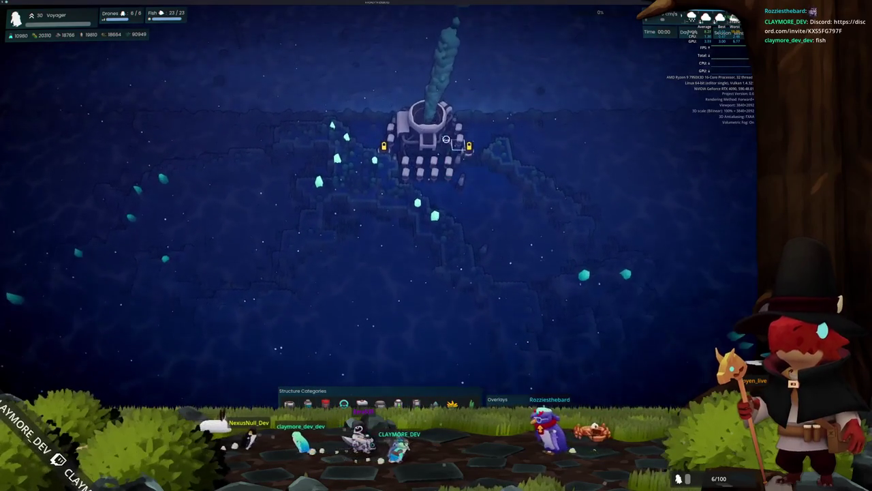
{"action": "left_click", "coordinate": [473, 172]}
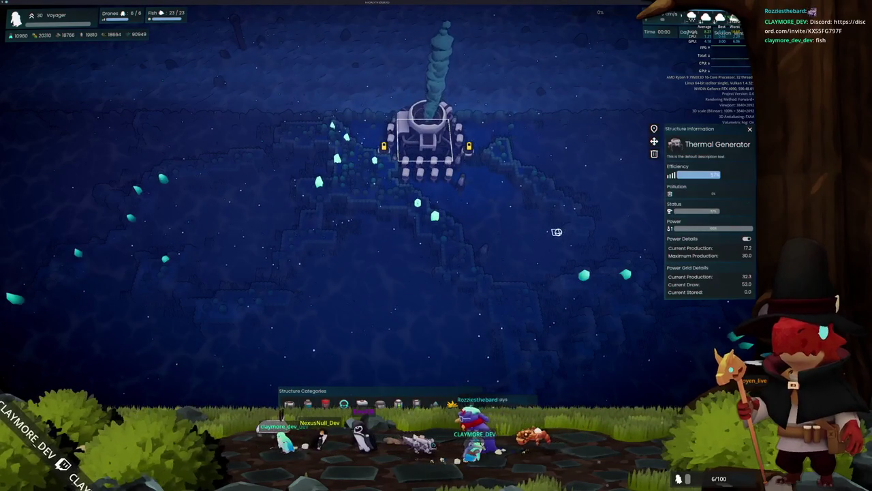
{"action": "key", "text": "Escape"}
Pause the game, teleport up to the station, and return to the Godot editor
{"action": "key", "text": "Escape"}
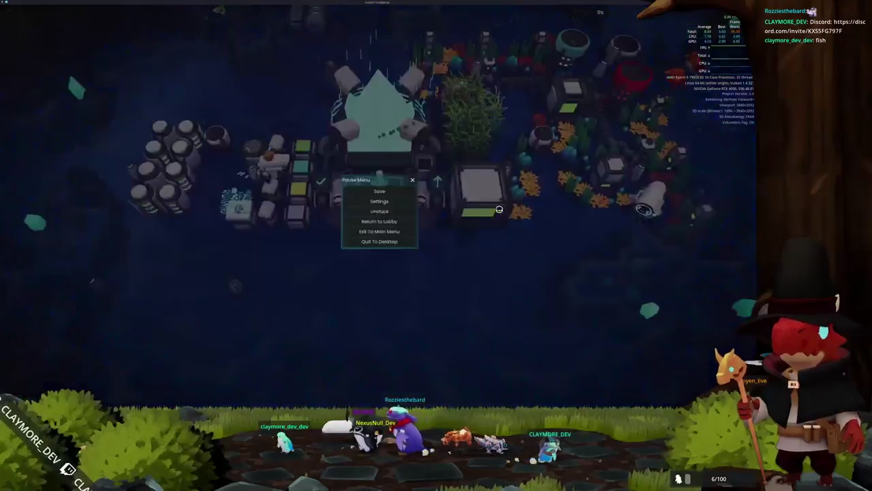
{"action": "key", "text": "Escape"}
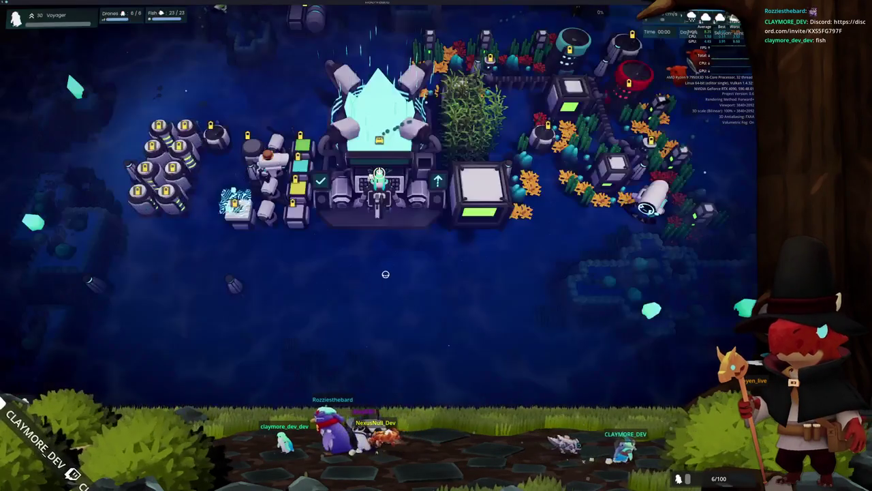
{"action": "key", "text": "e"}
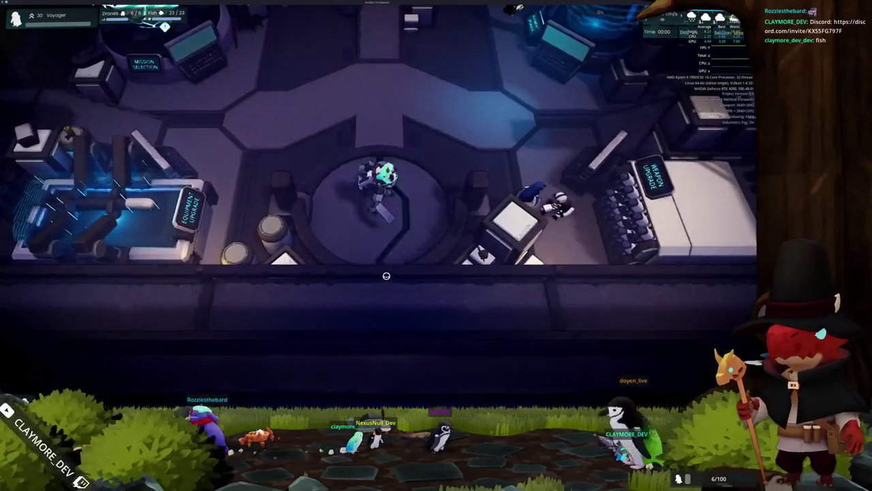
{"action": "key", "text": "s"}
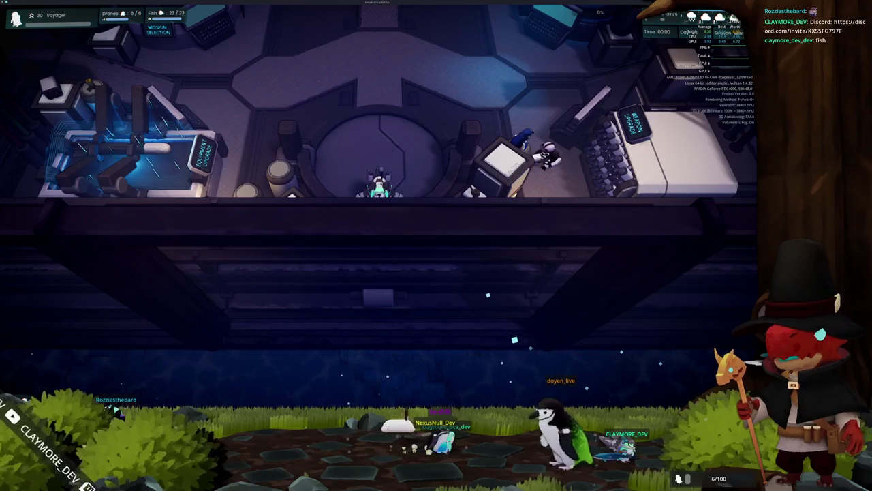
{"action": "key", "text": "alt+Tab"}
{"action": "key", "text": "alt+Tab"}
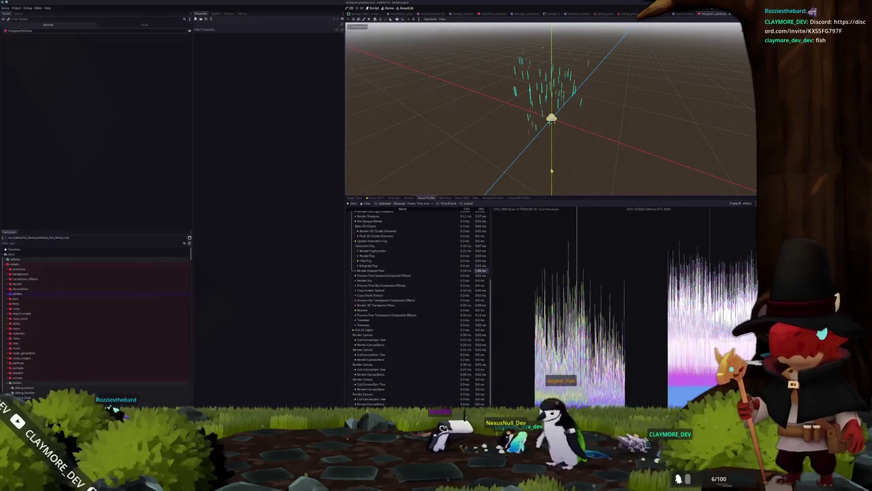
Adjust the profiler graph scale, stop the visual profiler, and show the Errors list
{"action": "left_click", "coordinate": [352, 204]}
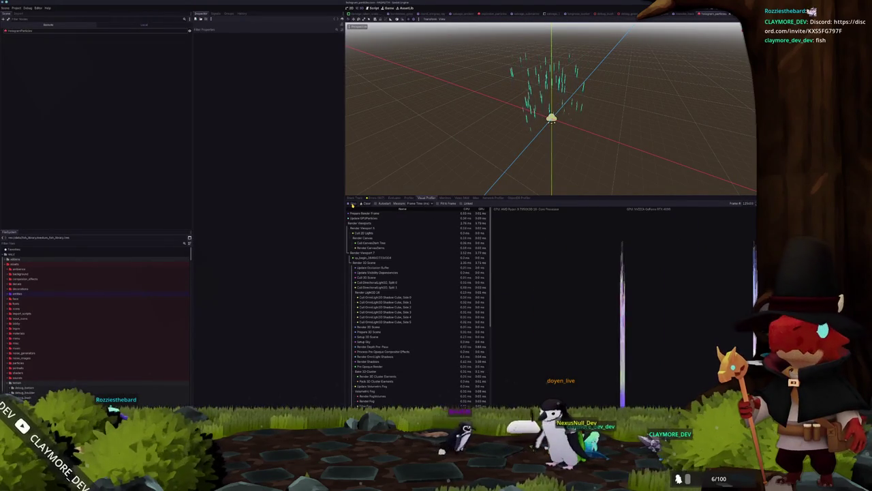
{"action": "left_click", "coordinate": [466, 204]}
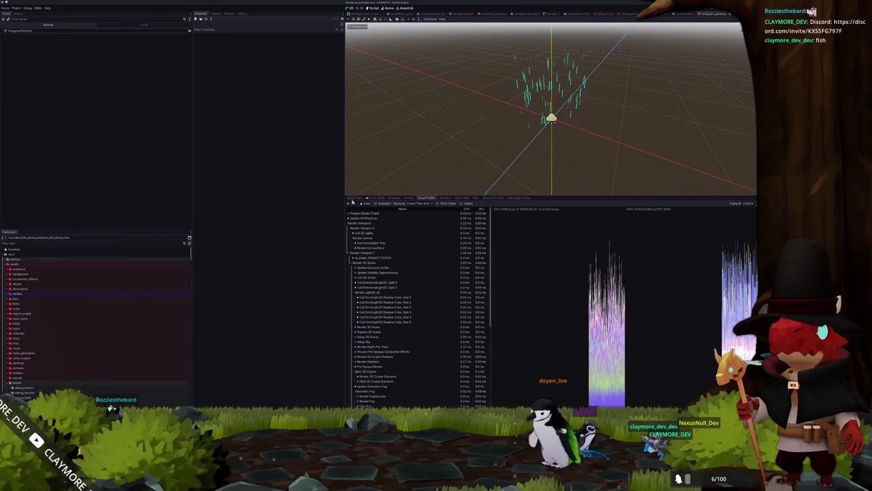
{"action": "left_click", "coordinate": [353, 204]}
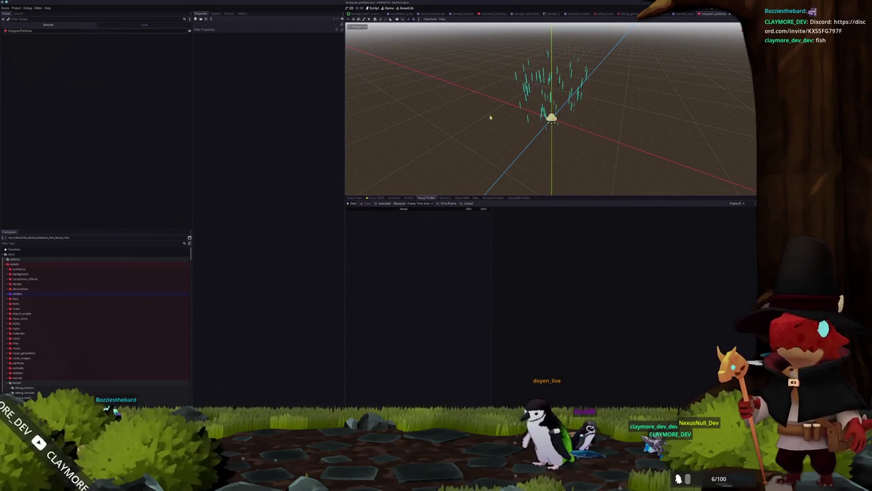
{"action": "left_click", "coordinate": [385, 198]}
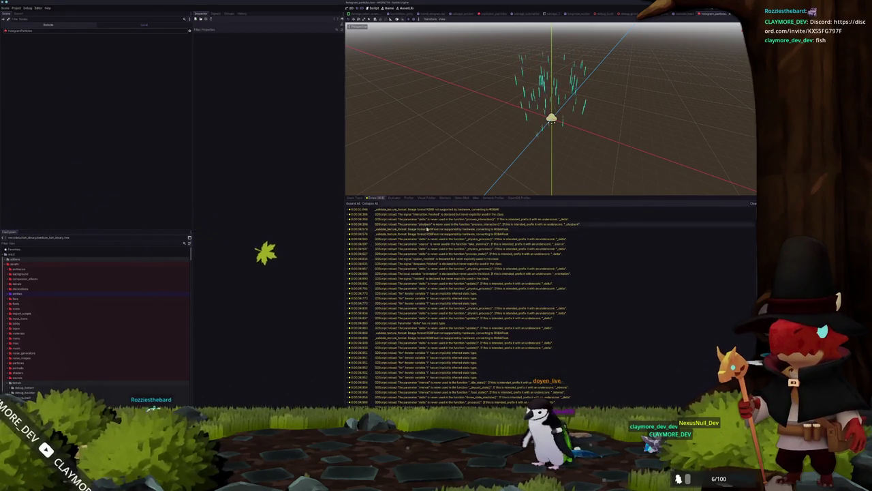
Expand the first warning to view its source, then clear all errors and warnings
{"action": "left_click", "coordinate": [414, 210]}
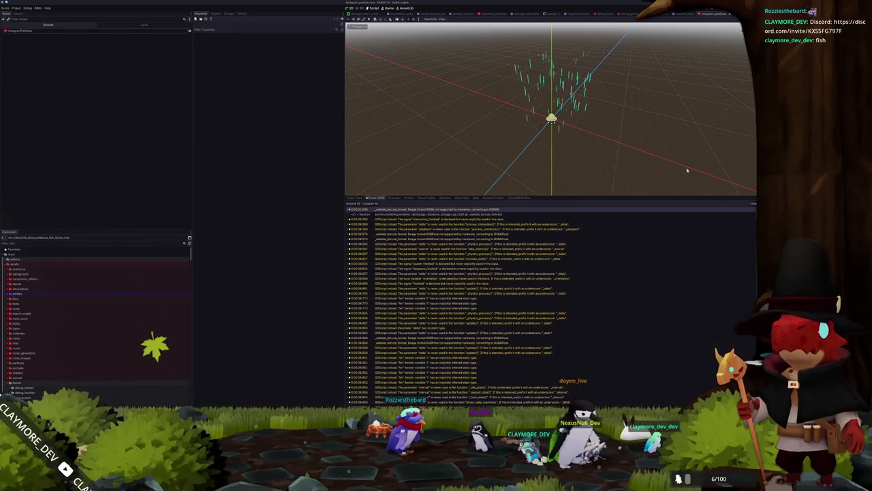
{"action": "left_click", "coordinate": [754, 203]}
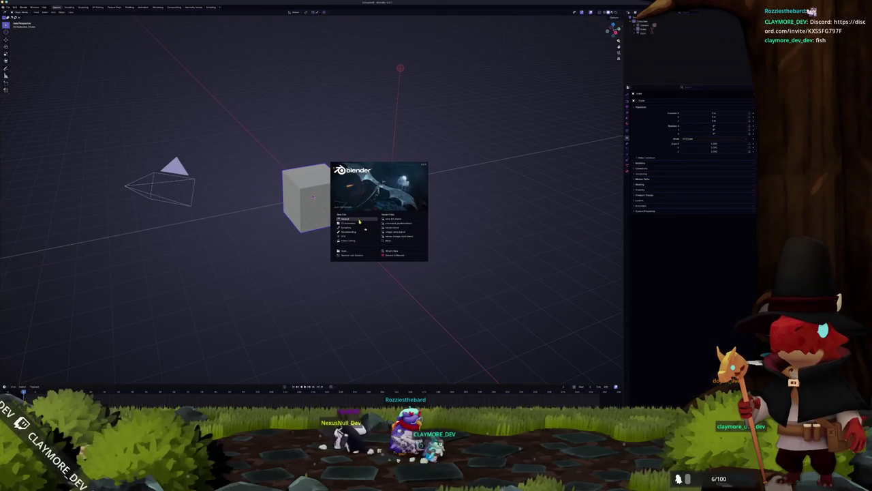
Dismiss the splash screen and delete the default cube, camera and light
{"action": "left_click", "coordinate": [359, 220]}
{"action": "key", "text": "a"}
{"action": "key", "text": "x"}
{"action": "left_click", "coordinate": [366, 220]}
Start saving the blend file and navigate three subfolders deep to the target folder
{"action": "key", "text": "ctrl+s"}
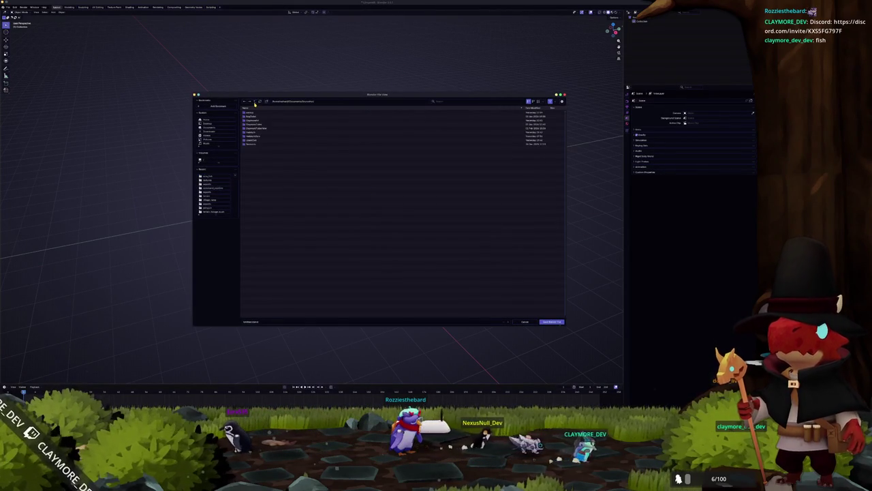
{"action": "double_click", "coordinate": [251, 132]}
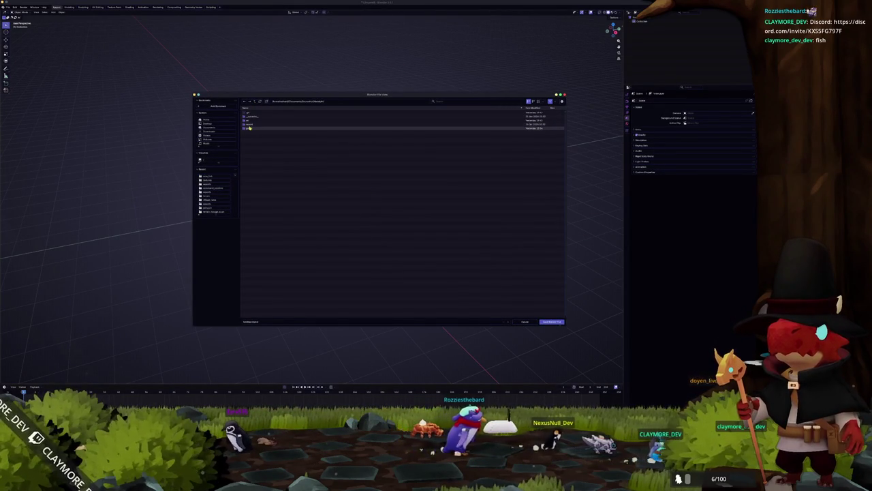
{"action": "double_click", "coordinate": [249, 128]}
{"action": "double_click", "coordinate": [249, 132]}
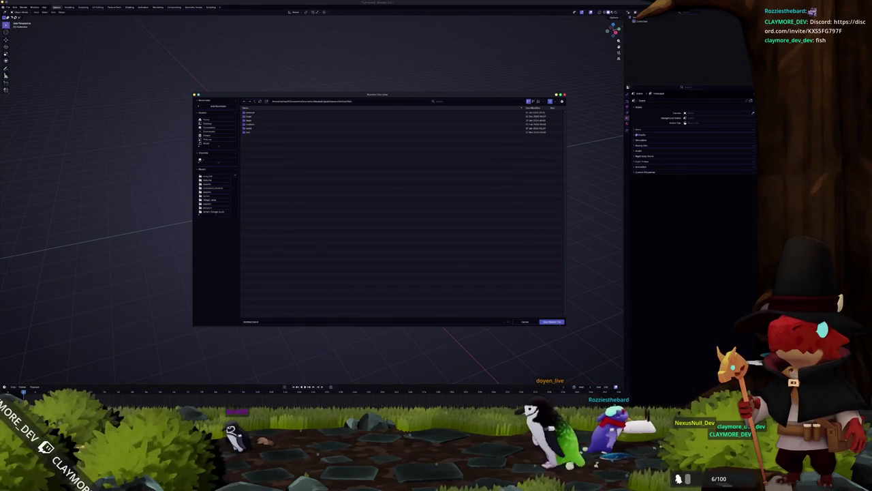
{"action": "key", "text": "alt+Tab"}
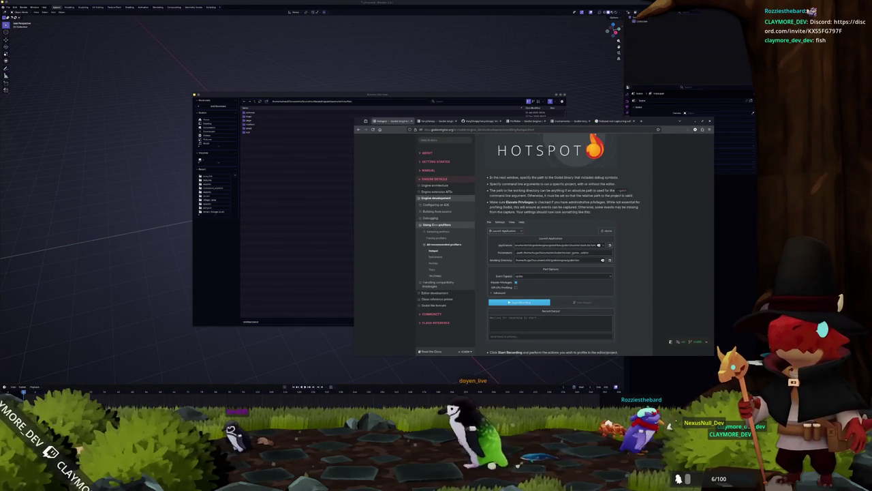
Switch between browser windows to reach the Google search results tab
{"action": "key", "text": "alt+Tab"}
{"action": "scroll", "coordinate": [565, 225], "scroll_direction": "down", "scroll_amount": 5}
{"action": "scroll", "coordinate": [566, 225], "scroll_direction": "up", "scroll_amount": 5}
{"action": "key", "text": "alt+Tab"}
{"action": "key", "text": "alt+Tab"}
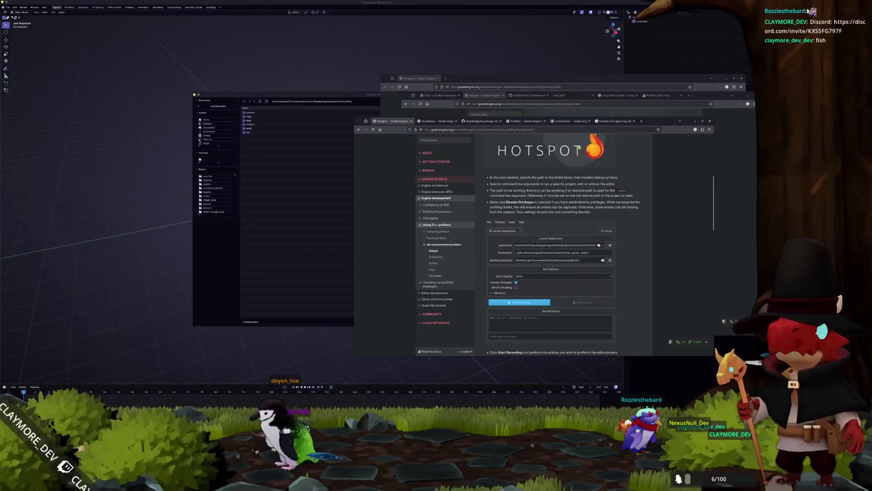
{"action": "left_click", "coordinate": [472, 121]}
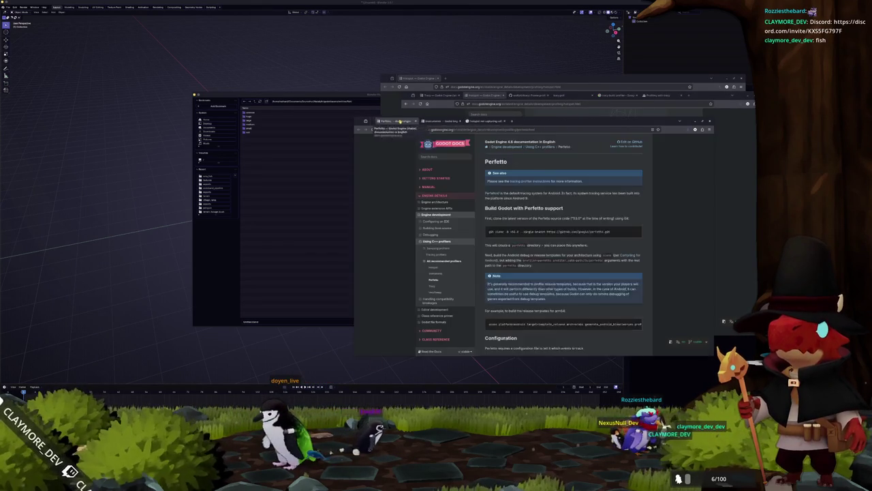
Replace the old query and run a Google image search for 'moon snail'
{"action": "key", "text": "alt+Tab"}
{"action": "left_click", "coordinate": [434, 129]}
{"action": "type", "text": "mean"}
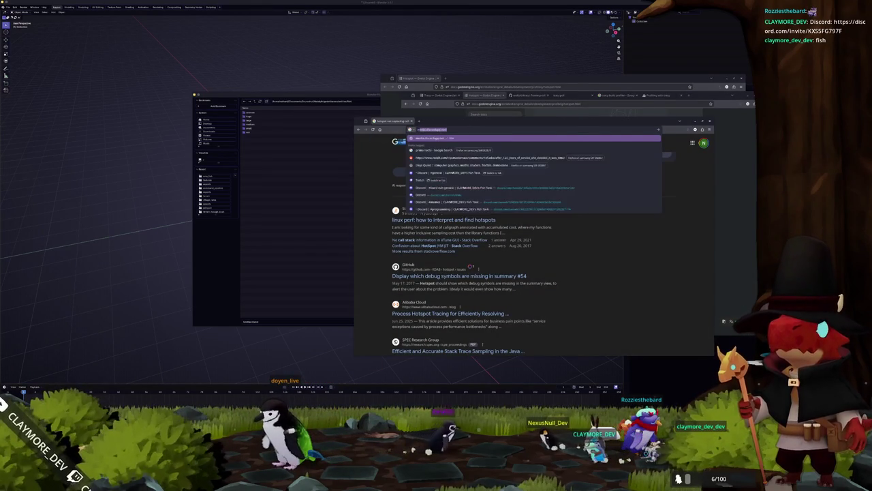
{"action": "key", "text": "Down"}
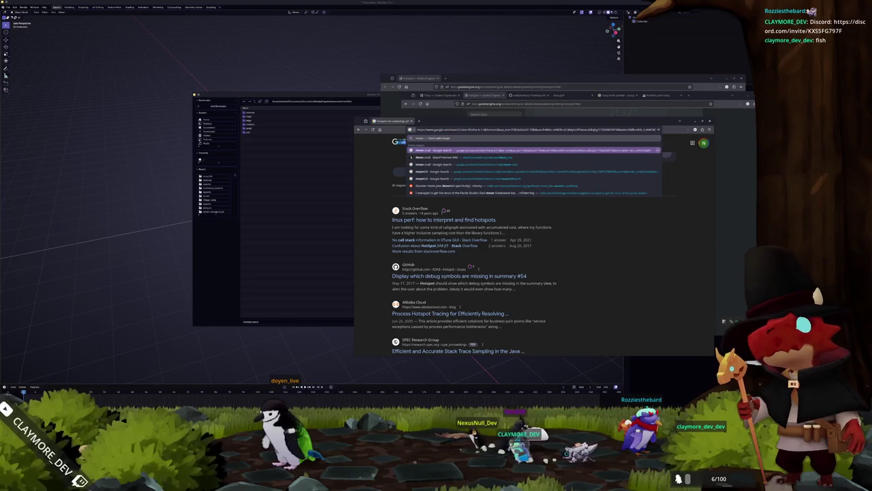
{"action": "key", "text": "Return"}
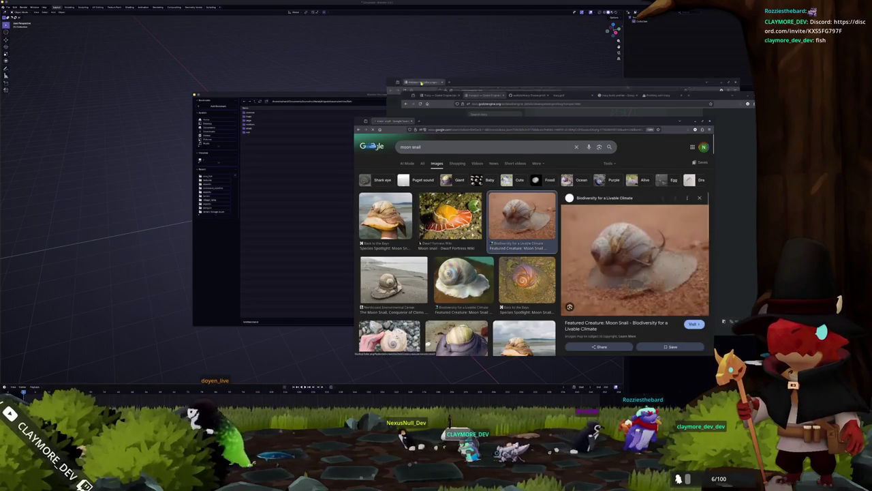
{"action": "left_click", "coordinate": [442, 94]}
{"action": "left_click", "coordinate": [442, 95]}
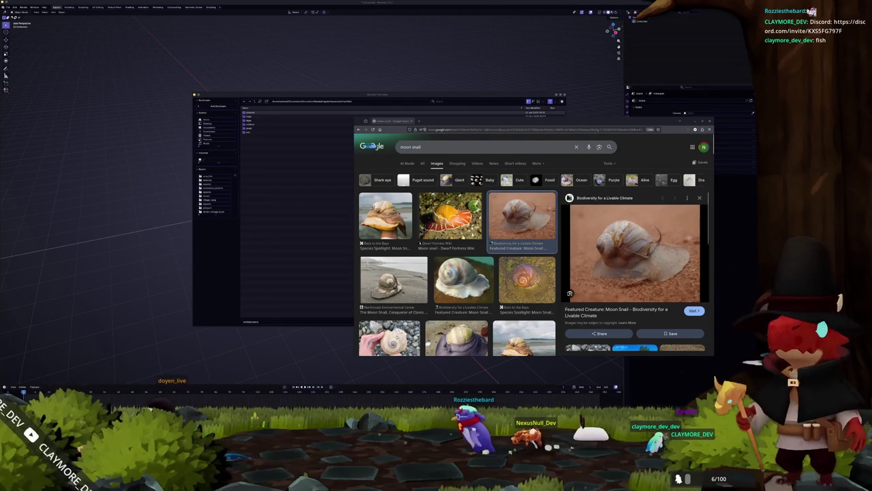
{"action": "scroll", "coordinate": [614, 232], "scroll_direction": "down", "scroll_amount": 2}
Open the previewed moon snail image in a new Chrome tab
{"action": "right_click", "coordinate": [638, 224]}
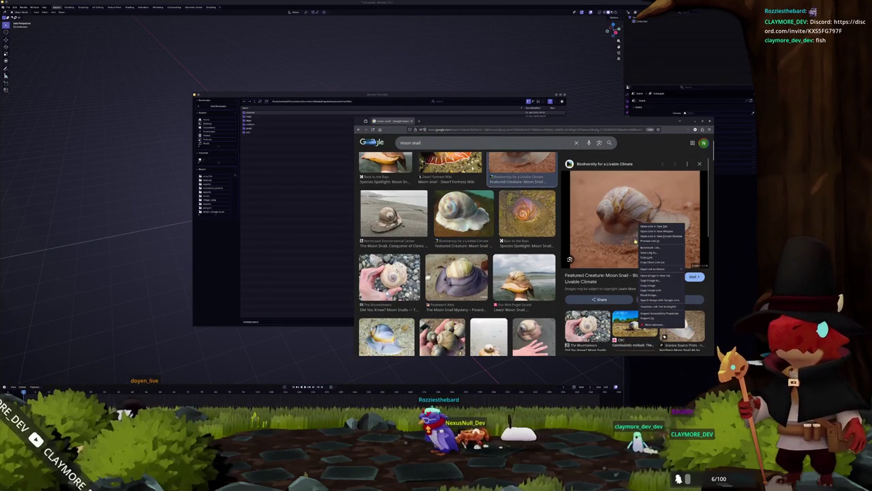
{"action": "left_click", "coordinate": [641, 274]}
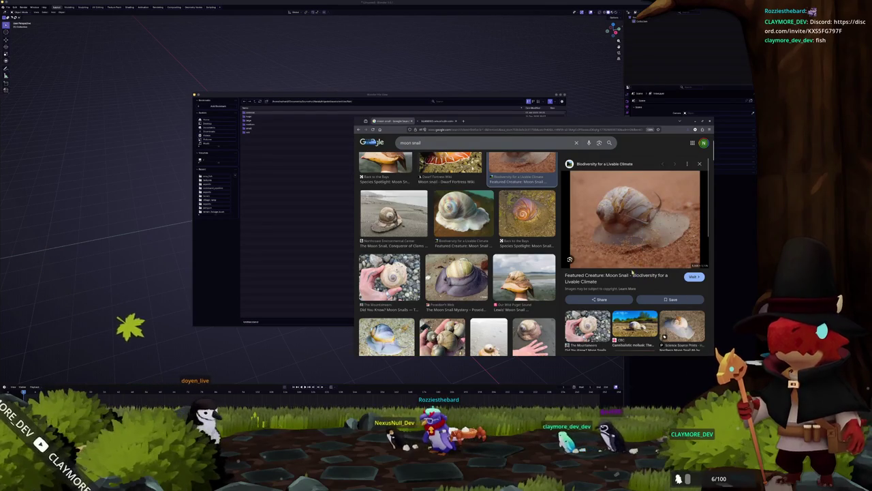
{"action": "scroll", "coordinate": [634, 287], "scroll_direction": "down", "scroll_amount": 3}
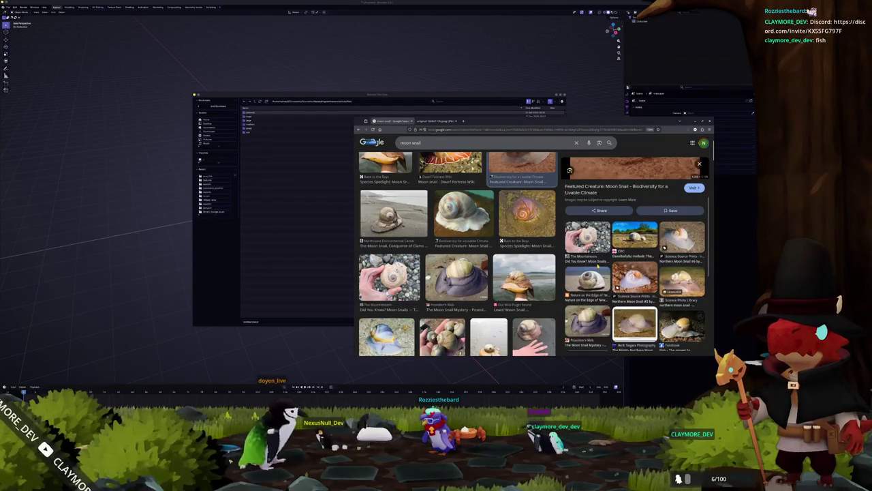
{"action": "scroll", "coordinate": [634, 286], "scroll_direction": "down", "scroll_amount": 2}
{"action": "scroll", "coordinate": [634, 286], "scroll_direction": "up", "scroll_amount": 1}
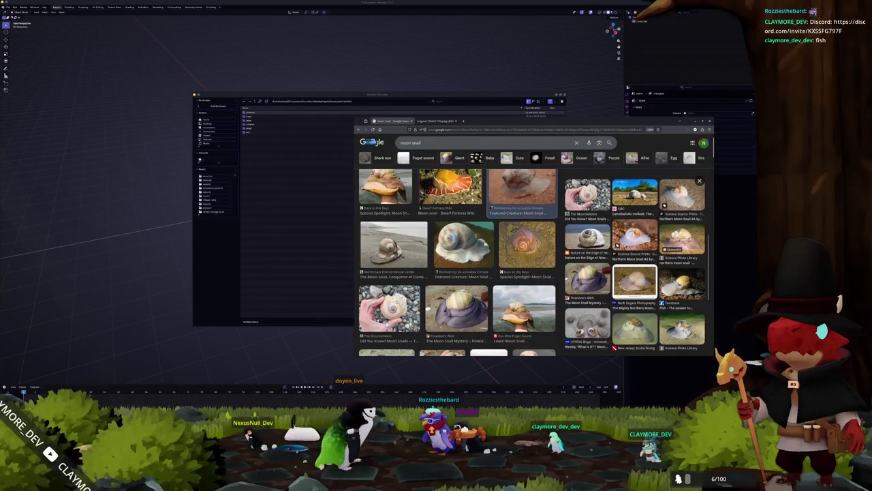
{"action": "scroll", "coordinate": [634, 286], "scroll_direction": "up", "scroll_amount": 1}
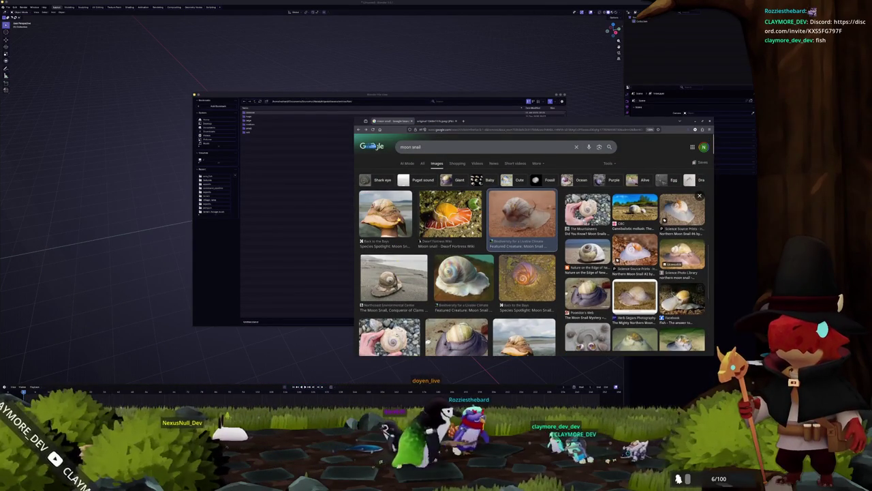
{"action": "scroll", "coordinate": [482, 259], "scroll_direction": "down", "scroll_amount": 3}
{"action": "scroll", "coordinate": [482, 259], "scroll_direction": "down", "scroll_amount": 1}
Open the Reddit source page of the 'This is a moon snail' photo in a new tab
{"action": "left_click", "coordinate": [533, 240]}
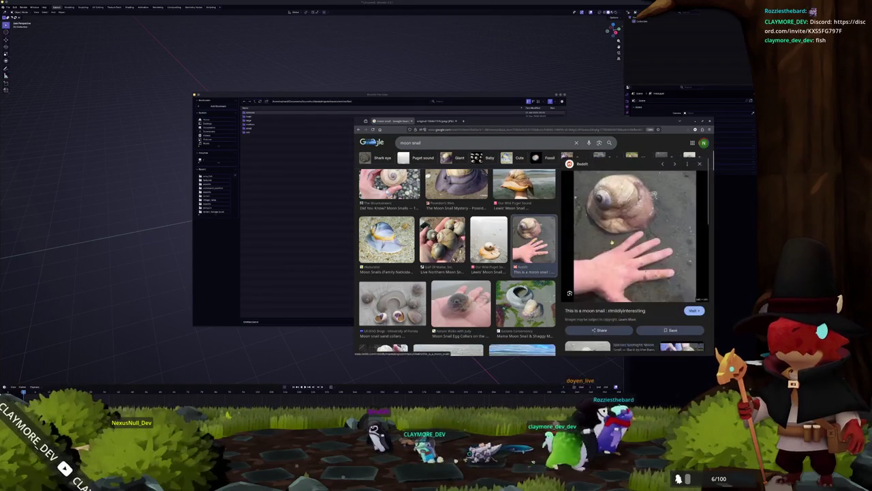
{"action": "right_click", "coordinate": [630, 242]}
{"action": "left_click", "coordinate": [651, 291]}
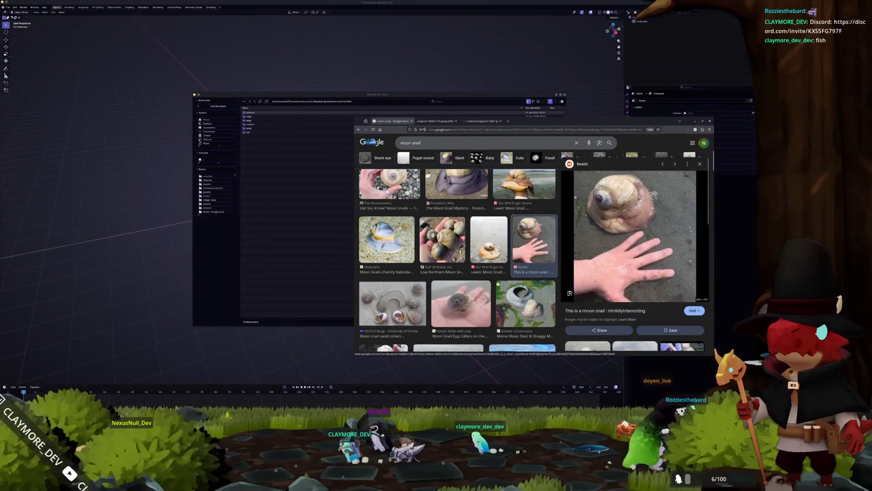
{"action": "scroll", "coordinate": [457, 259], "scroll_direction": "down", "scroll_amount": 3}
{"action": "scroll", "coordinate": [457, 259], "scroll_direction": "down", "scroll_amount": 1}
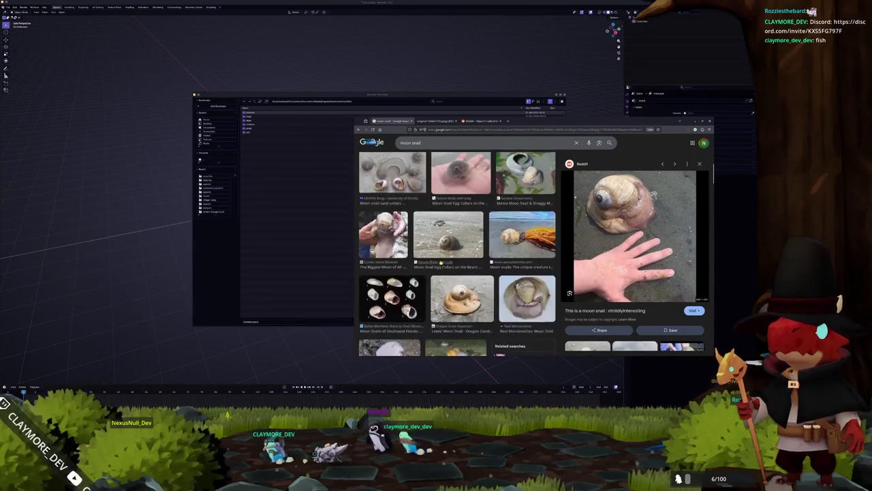
{"action": "scroll", "coordinate": [457, 259], "scroll_direction": "down", "scroll_amount": 2}
{"action": "scroll", "coordinate": [456, 259], "scroll_direction": "down", "scroll_amount": 2}
{"action": "scroll", "coordinate": [477, 273], "scroll_direction": "up", "scroll_amount": 1}
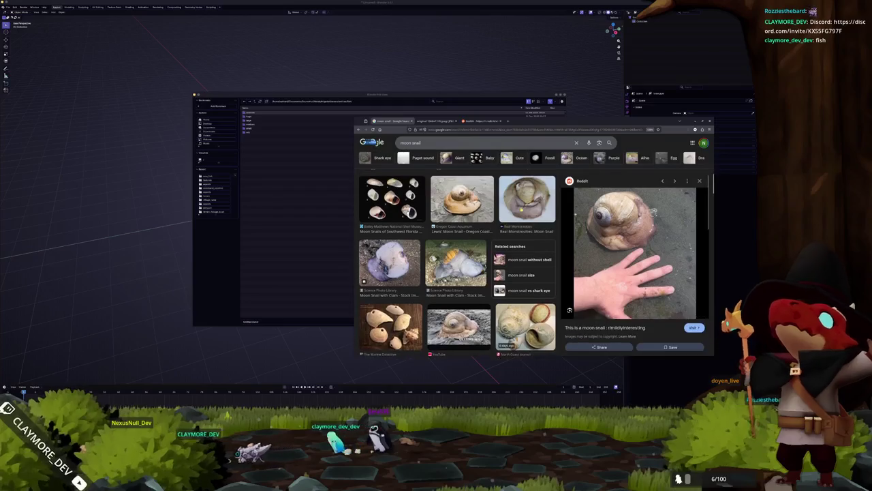
Open the Real Monstrosities moon snail image in a new tab
{"action": "left_click", "coordinate": [527, 199]}
{"action": "right_click", "coordinate": [631, 246]}
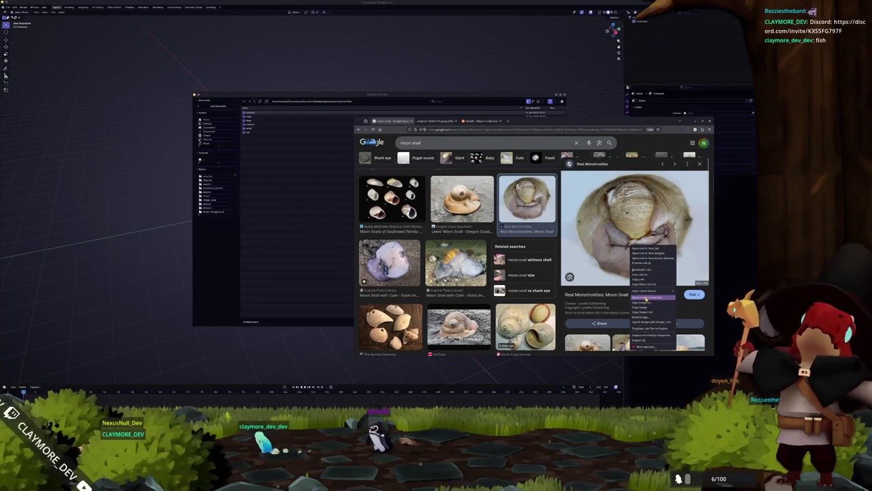
{"action": "left_click", "coordinate": [643, 302]}
{"action": "scroll", "coordinate": [498, 283], "scroll_direction": "down", "scroll_amount": 2}
{"action": "scroll", "coordinate": [498, 283], "scroll_direction": "down", "scroll_amount": 2}
{"action": "scroll", "coordinate": [496, 283], "scroll_direction": "down", "scroll_amount": 1}
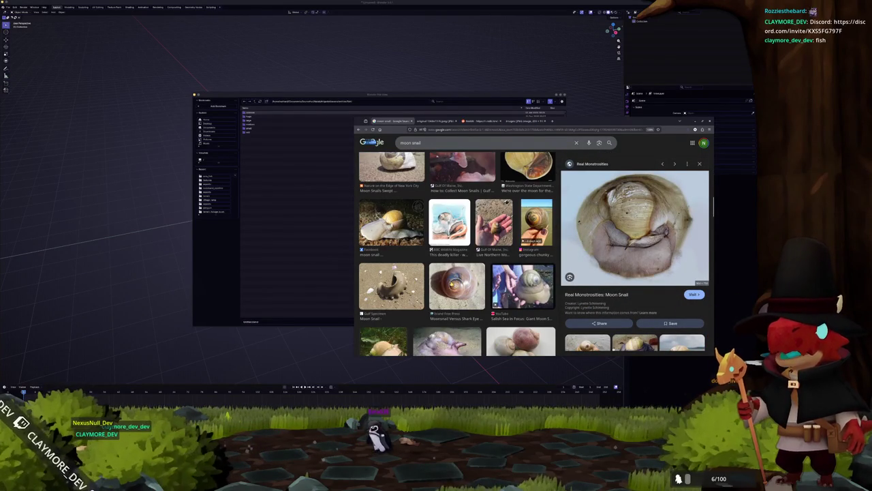
{"action": "scroll", "coordinate": [457, 273], "scroll_direction": "down", "scroll_amount": 2}
{"action": "scroll", "coordinate": [633, 272], "scroll_direction": "down", "scroll_amount": 2}
{"action": "scroll", "coordinate": [599, 280], "scroll_direction": "down", "scroll_amount": 2}
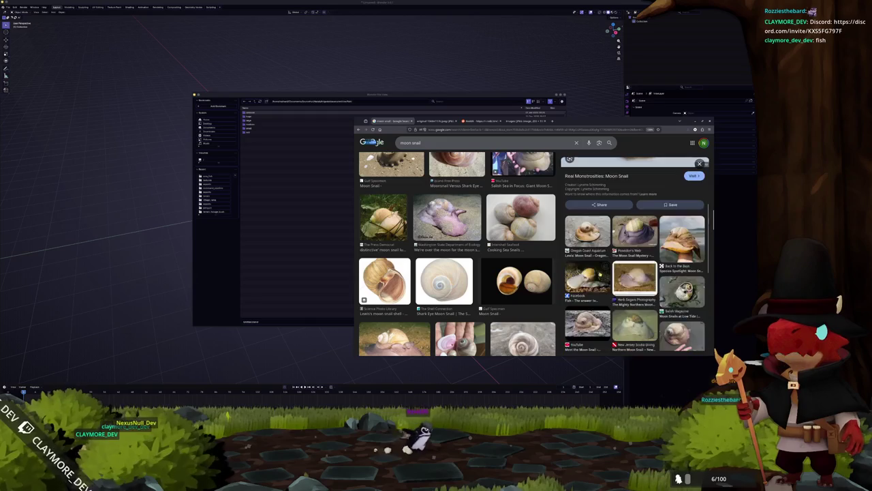
{"action": "scroll", "coordinate": [458, 286], "scroll_direction": "down", "scroll_amount": 3}
{"action": "scroll", "coordinate": [458, 290], "scroll_direction": "down", "scroll_amount": 3}
{"action": "scroll", "coordinate": [458, 294], "scroll_direction": "down", "scroll_amount": 3}
{"action": "scroll", "coordinate": [458, 294], "scroll_direction": "down", "scroll_amount": 2}
{"action": "scroll", "coordinate": [458, 294], "scroll_direction": "up", "scroll_amount": 2}
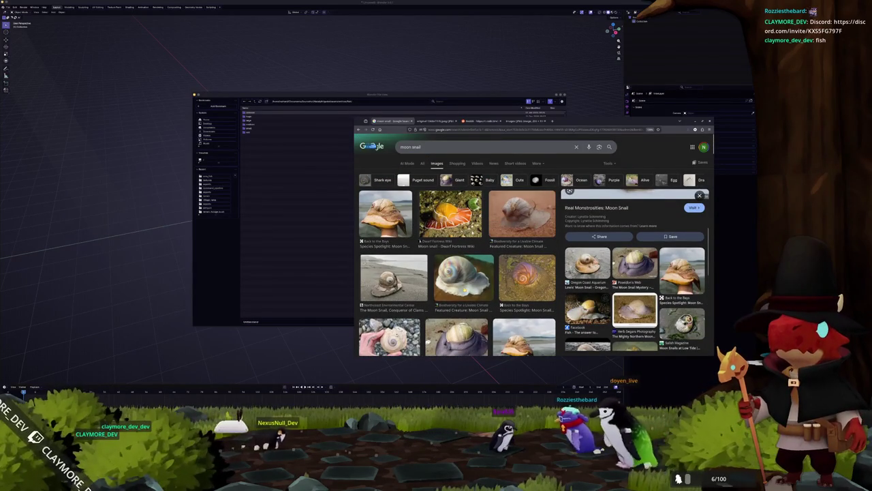
Find the blue iNaturalist moon snail in the results and open its image in a new tab
{"action": "scroll", "coordinate": [458, 293], "scroll_direction": "down", "scroll_amount": 2}
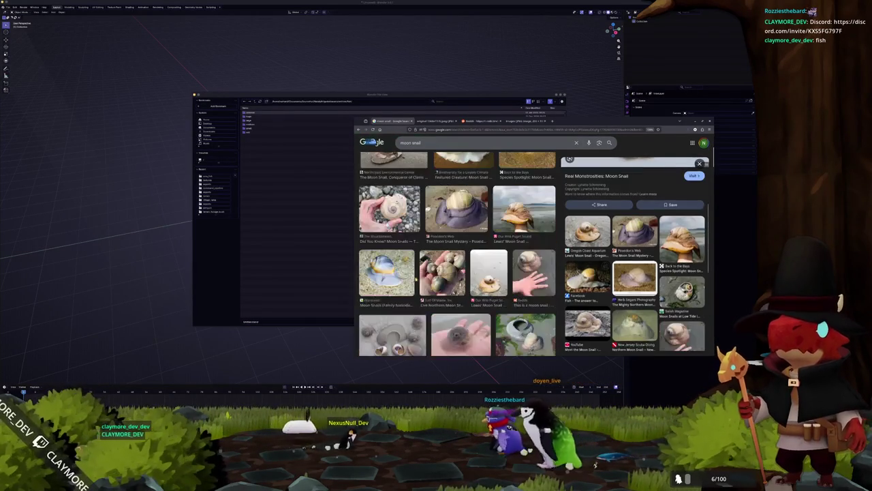
{"action": "scroll", "coordinate": [458, 293], "scroll_direction": "down", "scroll_amount": 2}
{"action": "scroll", "coordinate": [458, 293], "scroll_direction": "down", "scroll_amount": 2}
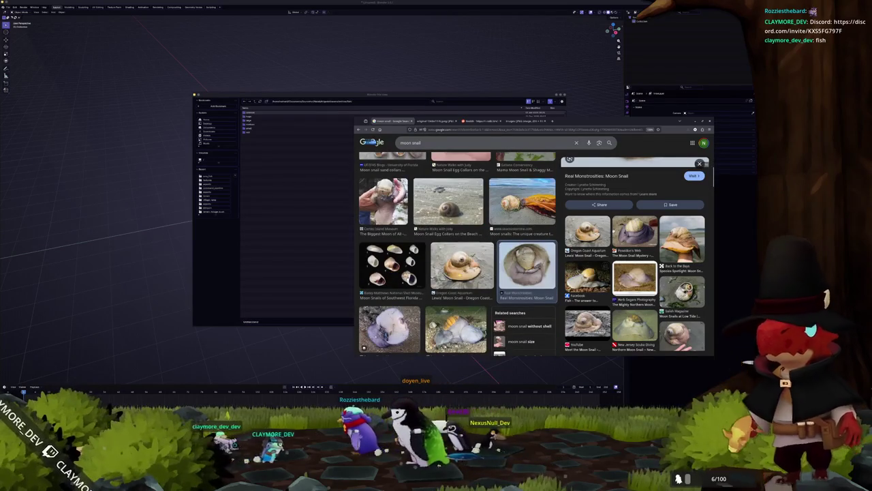
{"action": "scroll", "coordinate": [458, 293], "scroll_direction": "down", "scroll_amount": 1}
{"action": "scroll", "coordinate": [458, 293], "scroll_direction": "down", "scroll_amount": 1}
{"action": "scroll", "coordinate": [459, 274], "scroll_direction": "down", "scroll_amount": 2}
{"action": "scroll", "coordinate": [459, 275], "scroll_direction": "down", "scroll_amount": 1}
{"action": "scroll", "coordinate": [458, 277], "scroll_direction": "down", "scroll_amount": 1}
{"action": "scroll", "coordinate": [464, 300], "scroll_direction": "down", "scroll_amount": 1}
{"action": "scroll", "coordinate": [469, 320], "scroll_direction": "down", "scroll_amount": 1}
{"action": "scroll", "coordinate": [475, 345], "scroll_direction": "down", "scroll_amount": 2}
{"action": "scroll", "coordinate": [475, 345], "scroll_direction": "down", "scroll_amount": 1}
{"action": "scroll", "coordinate": [457, 276], "scroll_direction": "down", "scroll_amount": 1}
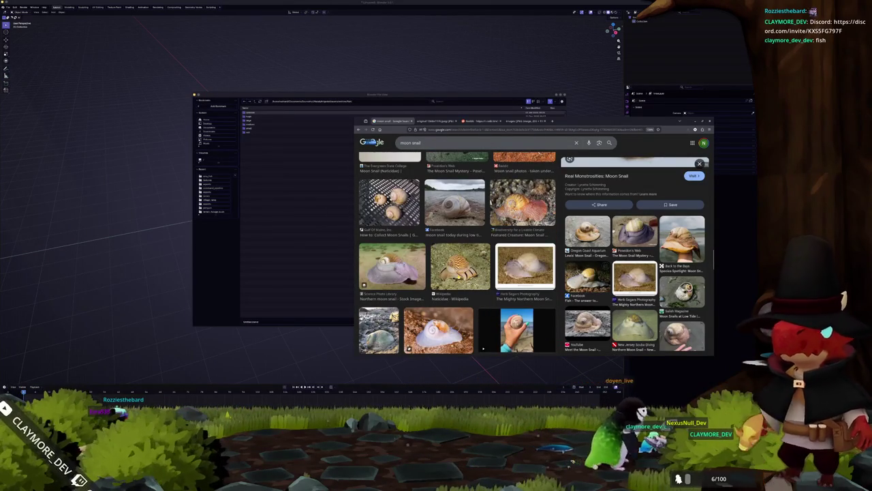
{"action": "scroll", "coordinate": [458, 276], "scroll_direction": "down", "scroll_amount": 1}
{"action": "scroll", "coordinate": [458, 276], "scroll_direction": "down", "scroll_amount": 1}
{"action": "scroll", "coordinate": [458, 276], "scroll_direction": "down", "scroll_amount": 1}
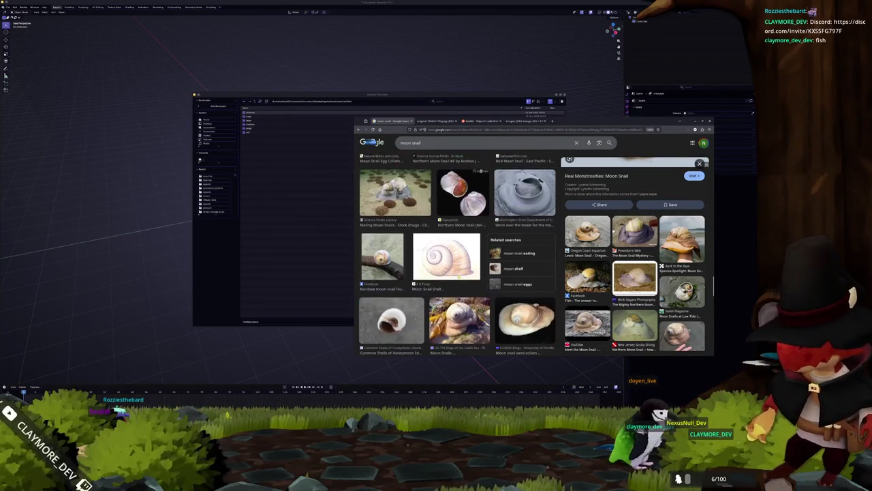
{"action": "scroll", "coordinate": [458, 276], "scroll_direction": "down", "scroll_amount": 2}
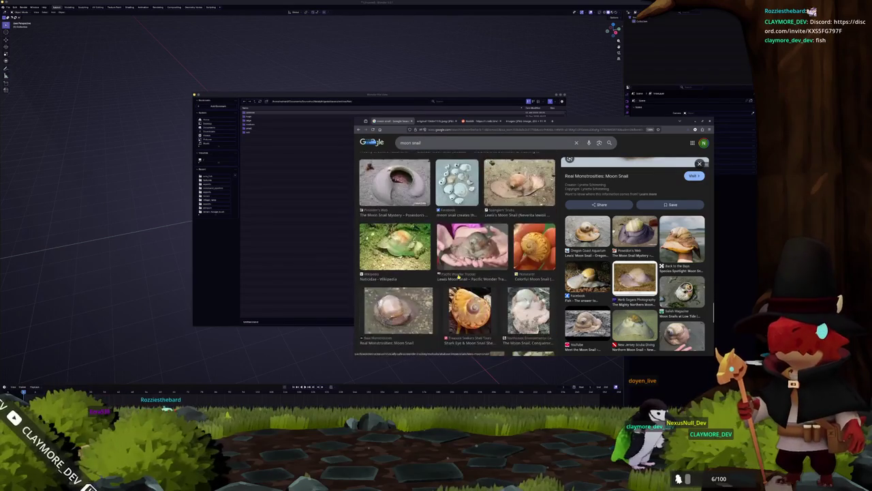
{"action": "scroll", "coordinate": [458, 276], "scroll_direction": "up", "scroll_amount": 2}
{"action": "scroll", "coordinate": [458, 276], "scroll_direction": "up", "scroll_amount": 1}
{"action": "scroll", "coordinate": [458, 276], "scroll_direction": "up", "scroll_amount": 2}
{"action": "scroll", "coordinate": [458, 276], "scroll_direction": "up", "scroll_amount": 1}
{"action": "scroll", "coordinate": [458, 276], "scroll_direction": "down", "scroll_amount": 2}
{"action": "scroll", "coordinate": [458, 276], "scroll_direction": "down", "scroll_amount": 2}
{"action": "scroll", "coordinate": [458, 276], "scroll_direction": "down", "scroll_amount": 1}
{"action": "scroll", "coordinate": [458, 276], "scroll_direction": "down", "scroll_amount": 2}
{"action": "scroll", "coordinate": [458, 276], "scroll_direction": "down", "scroll_amount": 2}
{"action": "scroll", "coordinate": [458, 276], "scroll_direction": "down", "scroll_amount": 2}
{"action": "scroll", "coordinate": [458, 276], "scroll_direction": "down", "scroll_amount": 2}
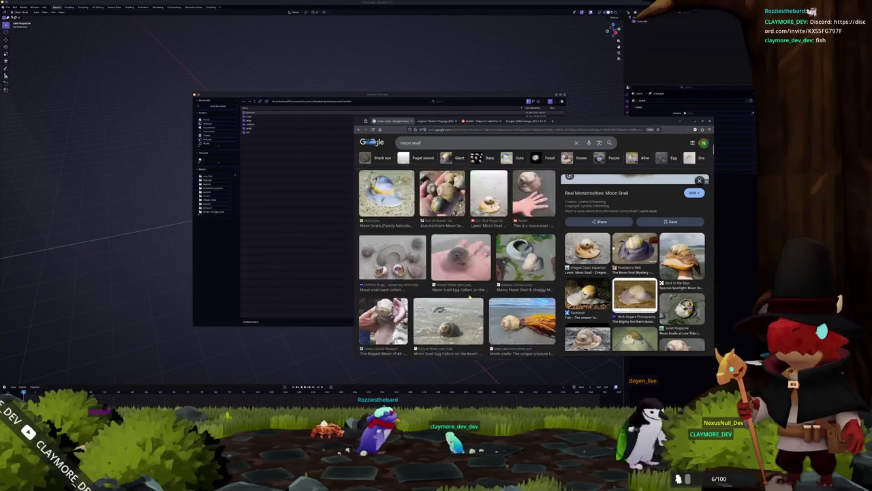
{"action": "scroll", "coordinate": [458, 276], "scroll_direction": "up", "scroll_amount": 5}
{"action": "left_click", "coordinate": [449, 215]}
{"action": "key", "text": "Escape"}
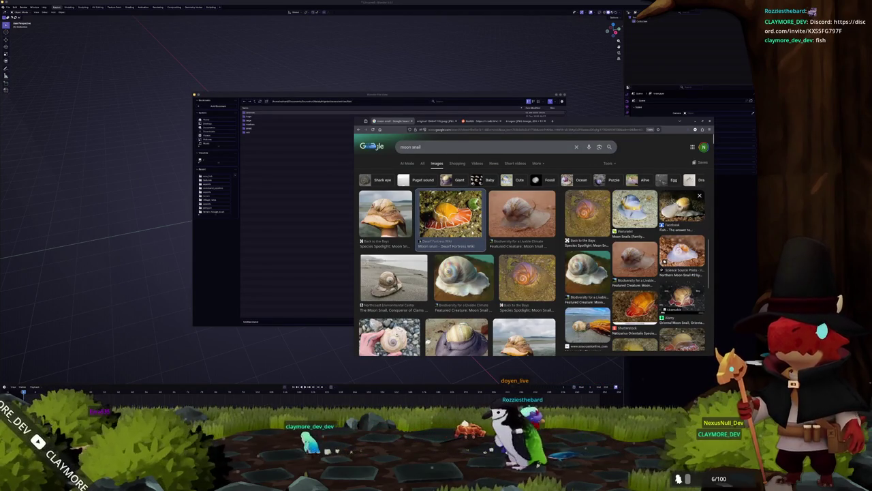
{"action": "left_click", "coordinate": [634, 207]}
{"action": "right_click", "coordinate": [629, 268]}
{"action": "left_click", "coordinate": [644, 319]}
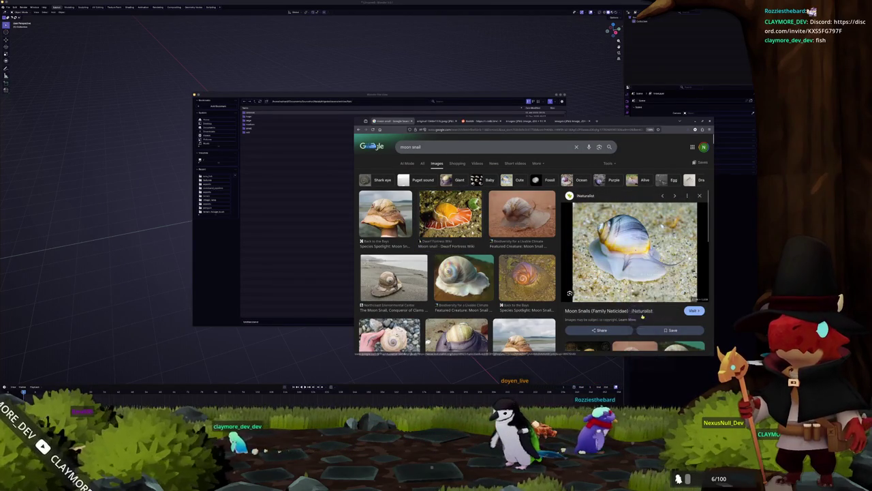
Open the orange Dwarf Fortress Wiki moon snail image in a new tab
{"action": "scroll", "coordinate": [681, 239], "scroll_direction": "down", "scroll_amount": 3}
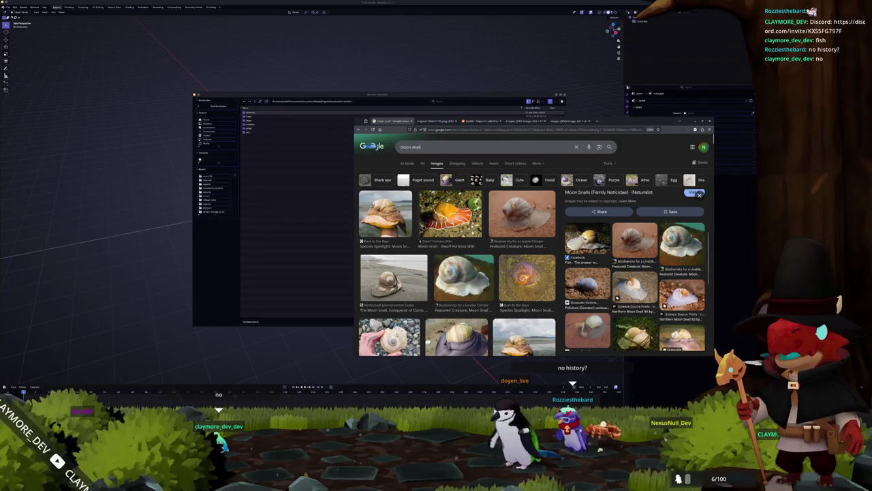
{"action": "scroll", "coordinate": [532, 252], "scroll_direction": "down", "scroll_amount": 1}
{"action": "scroll", "coordinate": [454, 252], "scroll_direction": "down", "scroll_amount": 1}
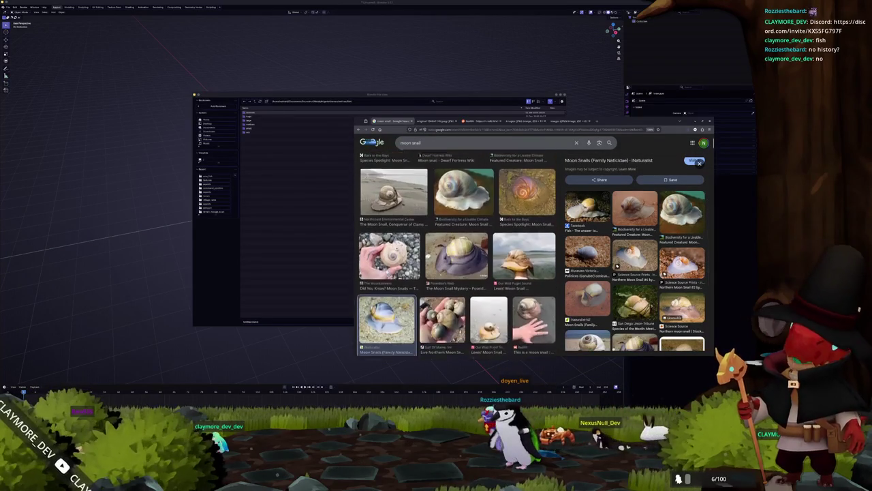
{"action": "scroll", "coordinate": [453, 252], "scroll_direction": "up", "scroll_amount": 3}
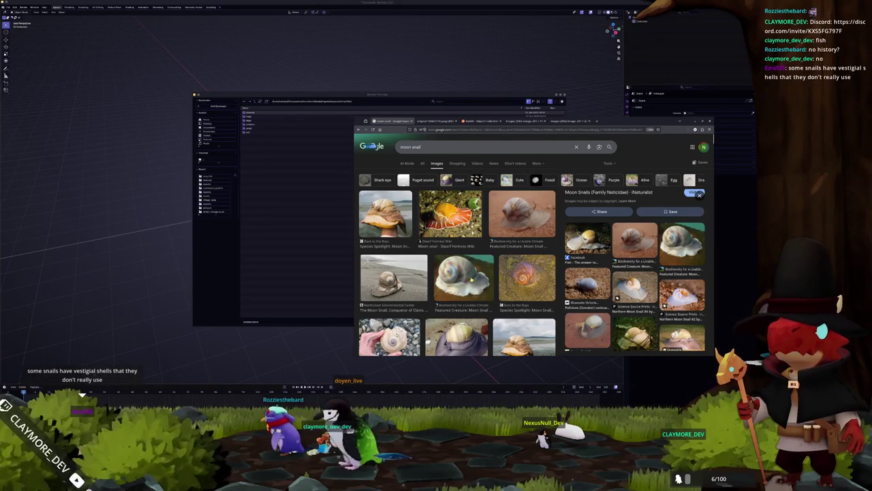
{"action": "left_click", "coordinate": [471, 278]}
{"action": "left_click", "coordinate": [449, 214]}
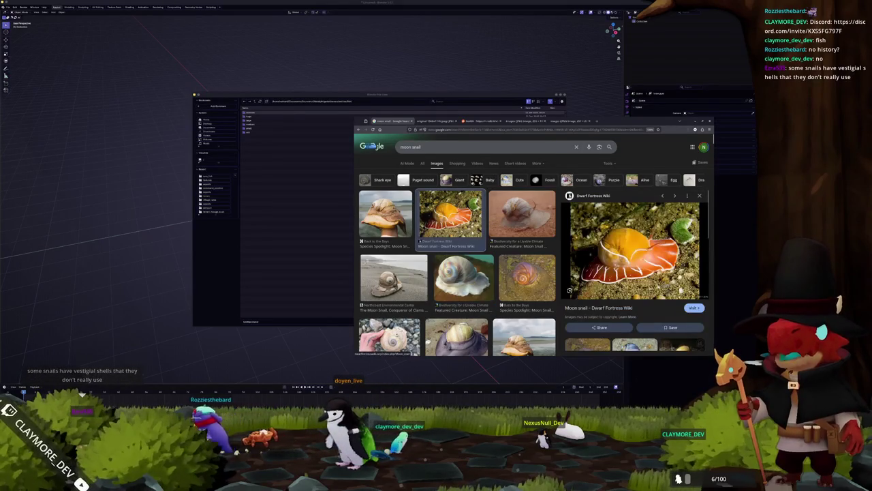
{"action": "right_click", "coordinate": [643, 273]}
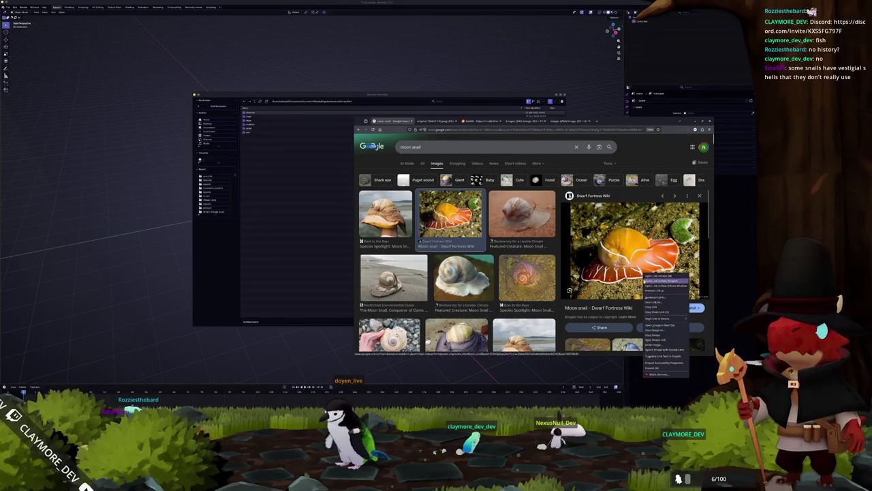
{"action": "left_click", "coordinate": [663, 325]}
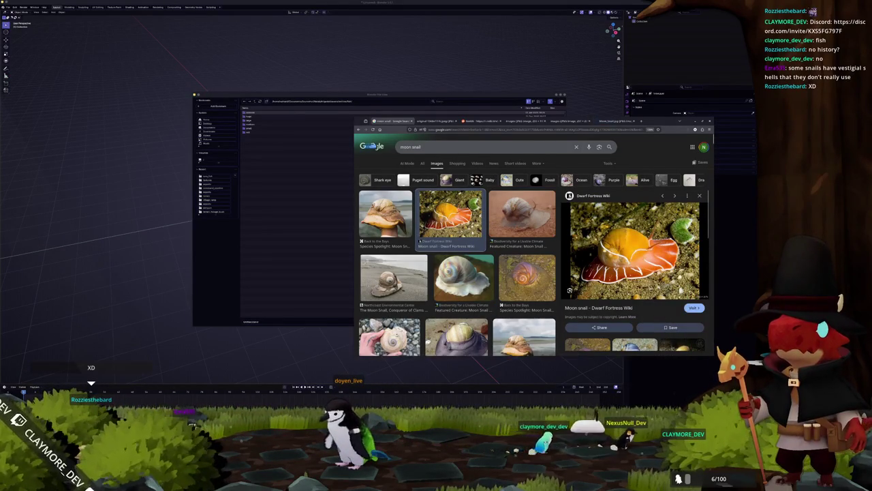
In Blender's Save As browser, make a folder named test, enter it, and save the blend file there
{"action": "key", "text": "alt+Tab"}
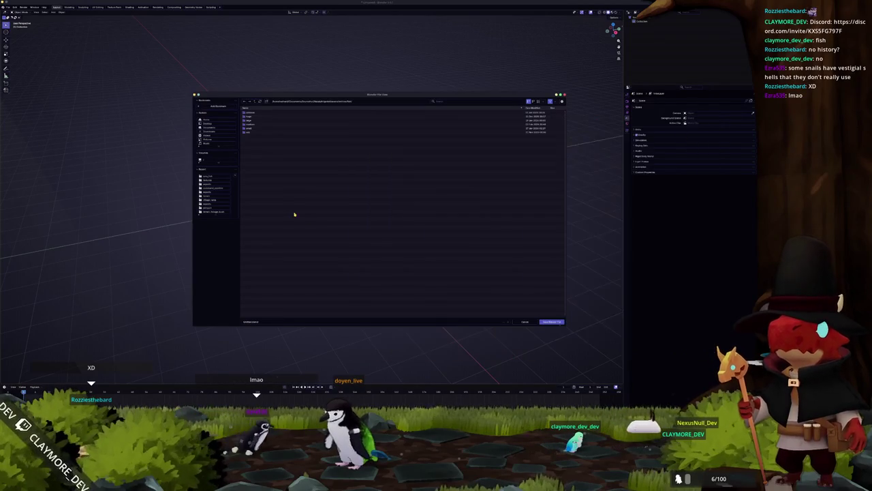
{"action": "double_click", "coordinate": [252, 128]}
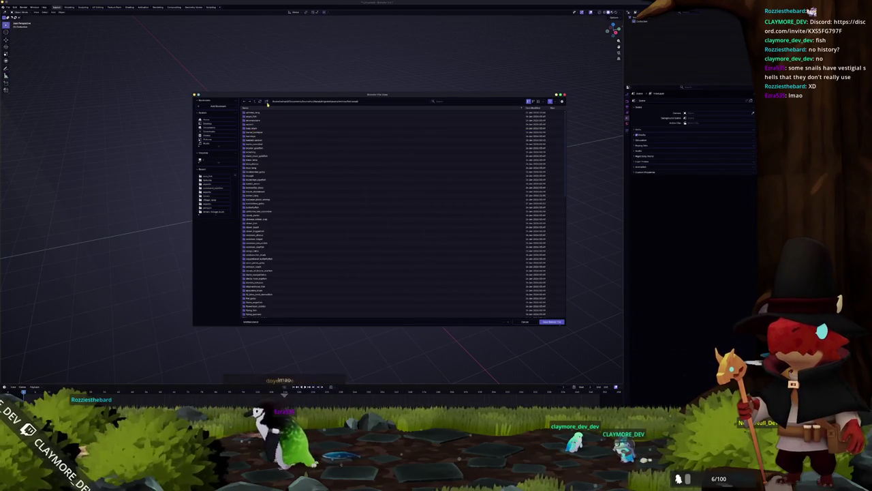
{"action": "scroll", "coordinate": [307, 197], "scroll_direction": "down", "scroll_amount": 5}
{"action": "type", "text": "test"}
{"action": "key", "text": "Return"}
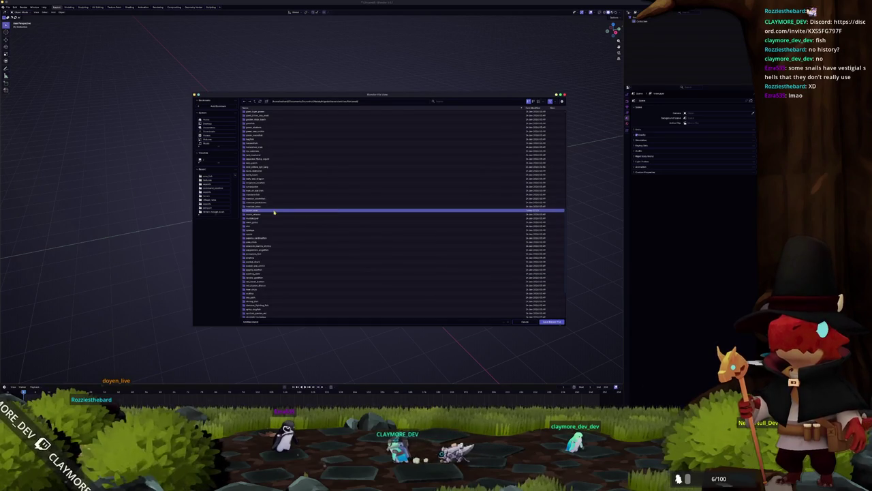
{"action": "double_click", "coordinate": [273, 210]}
{"action": "left_click", "coordinate": [271, 321]}
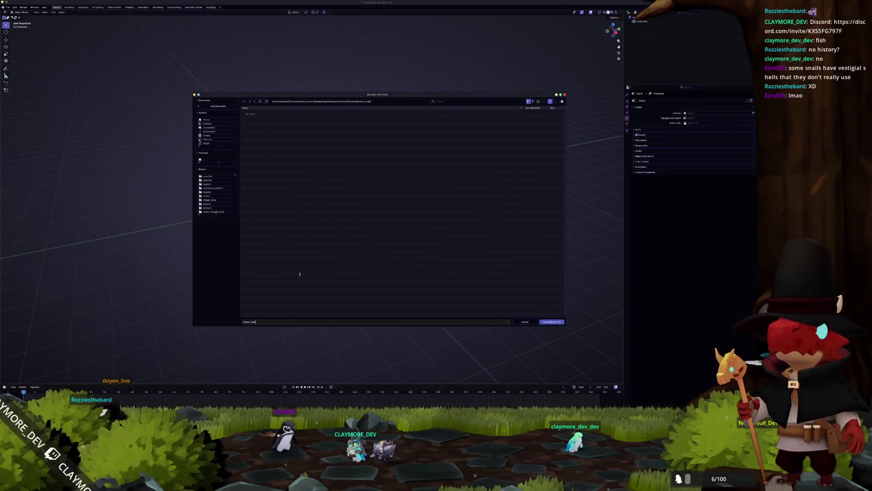
{"action": "key", "text": "Return"}
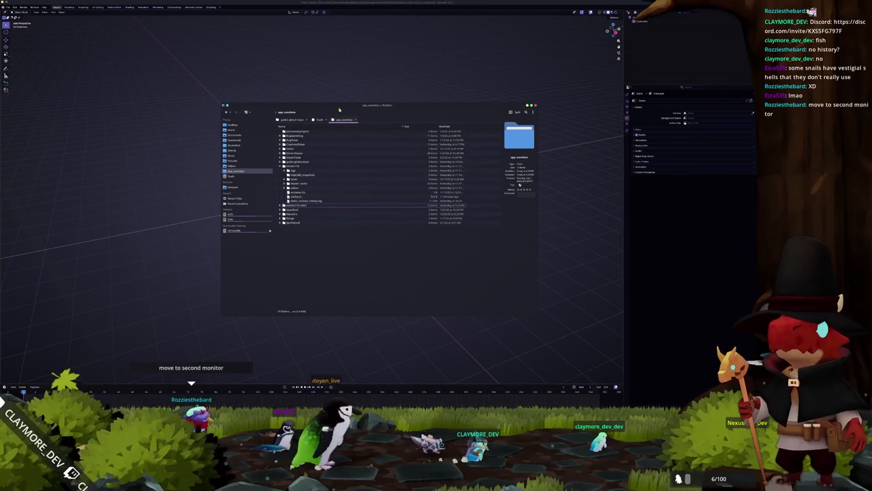
Tidy Dolphin: close the godot-global-input and Trash tabs and trash the BugGambling and BugTubes folders
{"action": "left_click_drag", "start_coordinate": [339, 110], "coordinate": [469, 112]}
{"action": "left_click", "coordinate": [438, 122]}
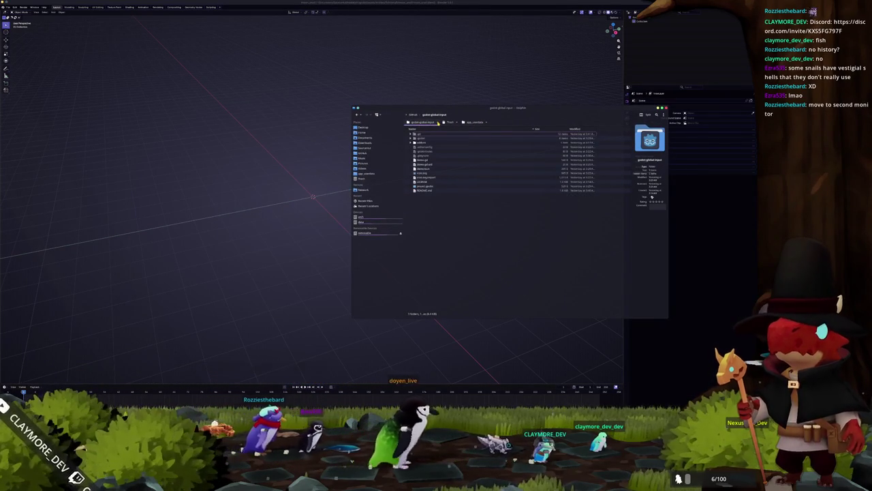
{"action": "left_click", "coordinate": [438, 122]}
{"action": "left_click", "coordinate": [423, 122]}
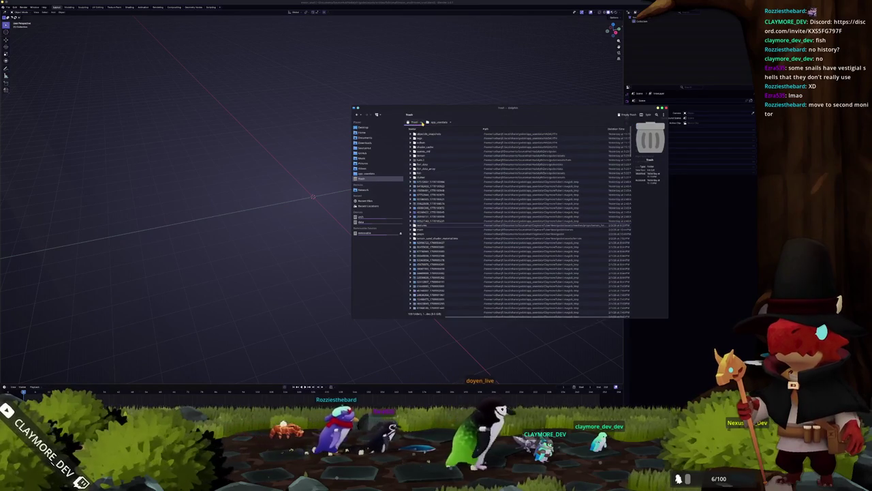
{"action": "left_click", "coordinate": [422, 122]}
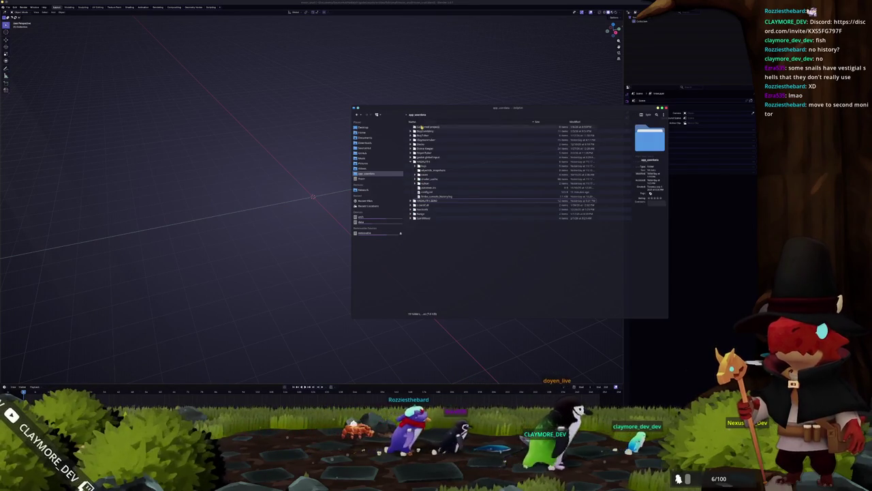
{"action": "left_click", "coordinate": [423, 127]}
{"action": "left_click", "coordinate": [413, 128]}
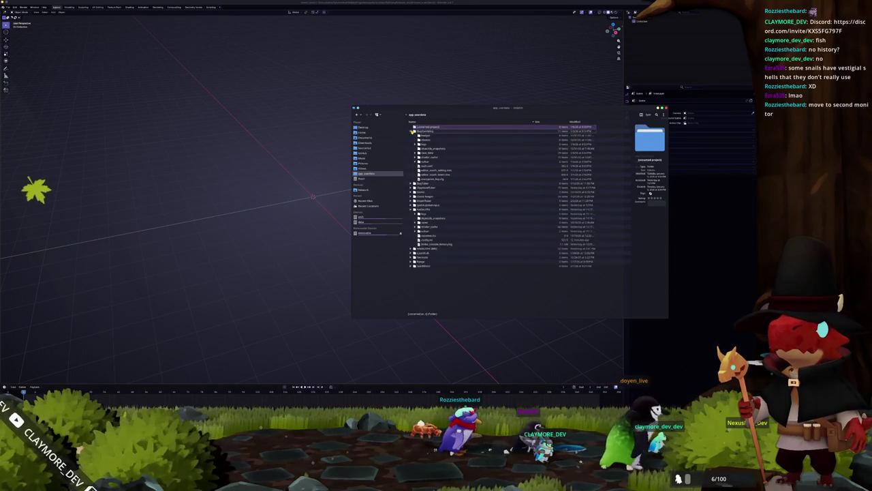
{"action": "left_click", "coordinate": [415, 153]}
{"action": "left_click", "coordinate": [431, 175]}
{"action": "left_click", "coordinate": [415, 153]}
{"action": "left_click", "coordinate": [414, 131]}
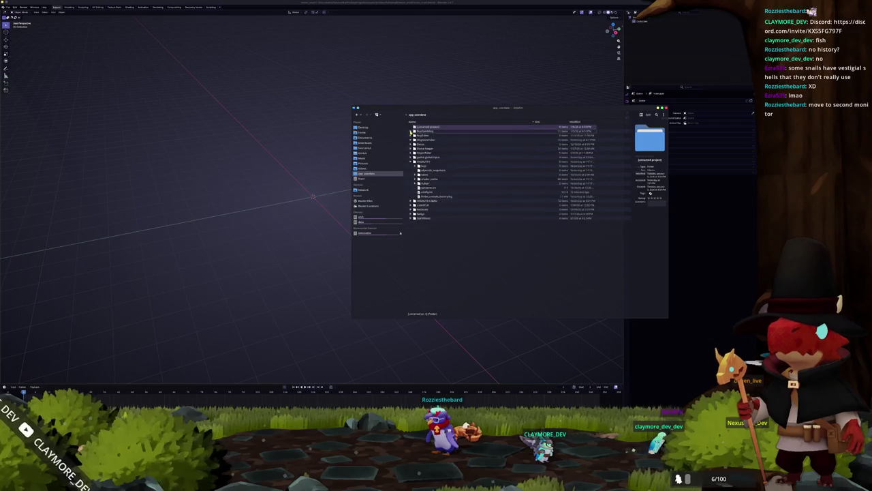
{"action": "left_click", "coordinate": [424, 131]}
{"action": "key", "text": "Delete"}
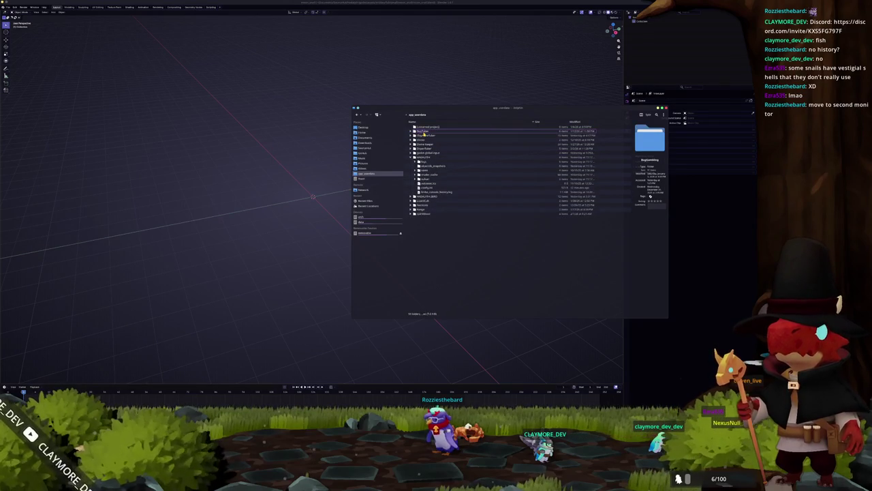
{"action": "key", "text": "Delete"}
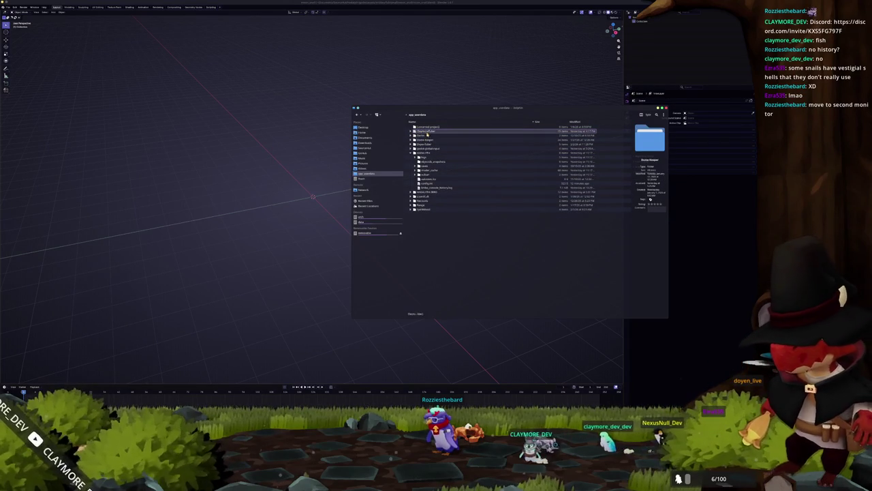
{"action": "left_click", "coordinate": [424, 139]}
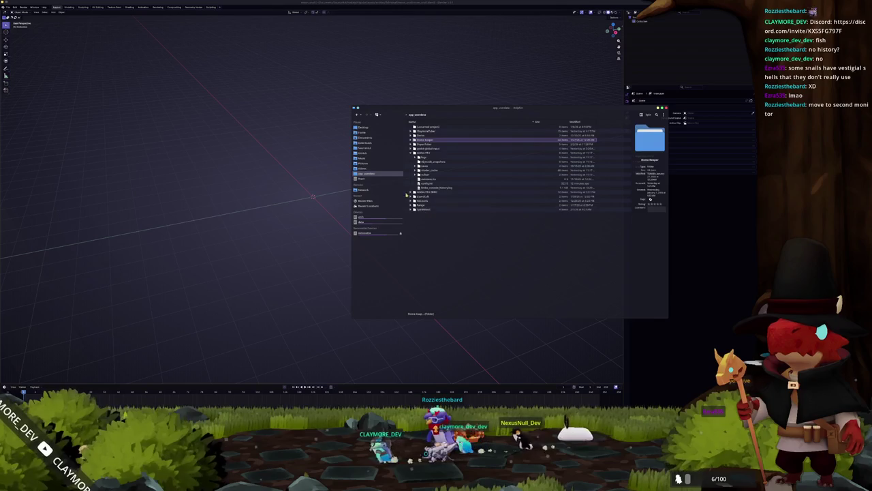
{"action": "left_click", "coordinate": [412, 192]}
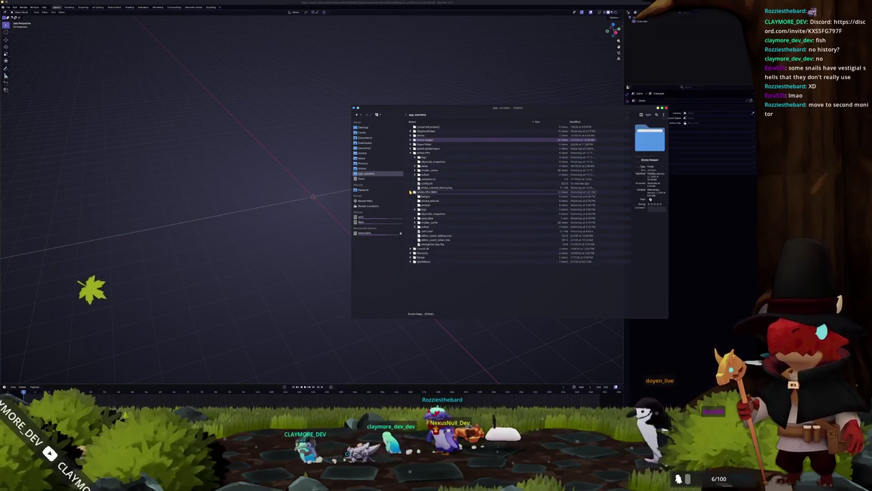
Navigate from Documents through entities > fish > small into the moon_snail folder
{"action": "left_click", "coordinate": [368, 142]}
{"action": "left_click", "coordinate": [368, 138]}
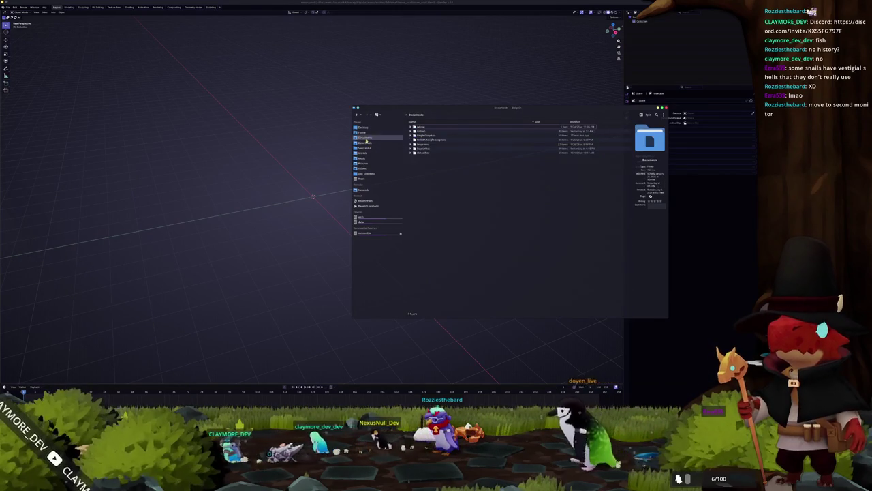
{"action": "left_click", "coordinate": [419, 148]}
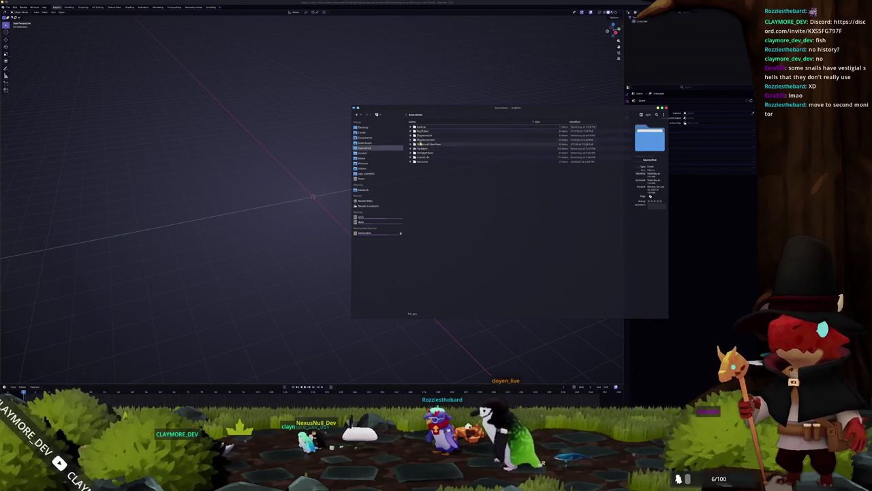
{"action": "double_click", "coordinate": [421, 148]}
{"action": "double_click", "coordinate": [420, 145]}
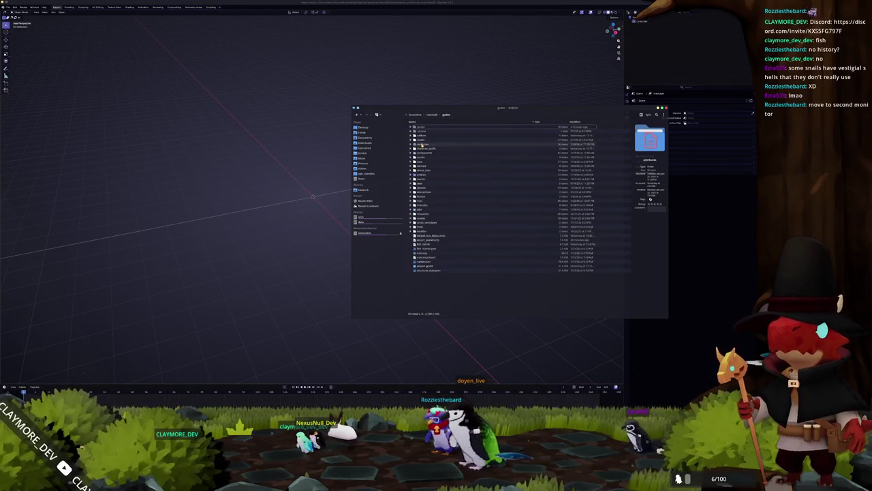
{"action": "double_click", "coordinate": [421, 144]}
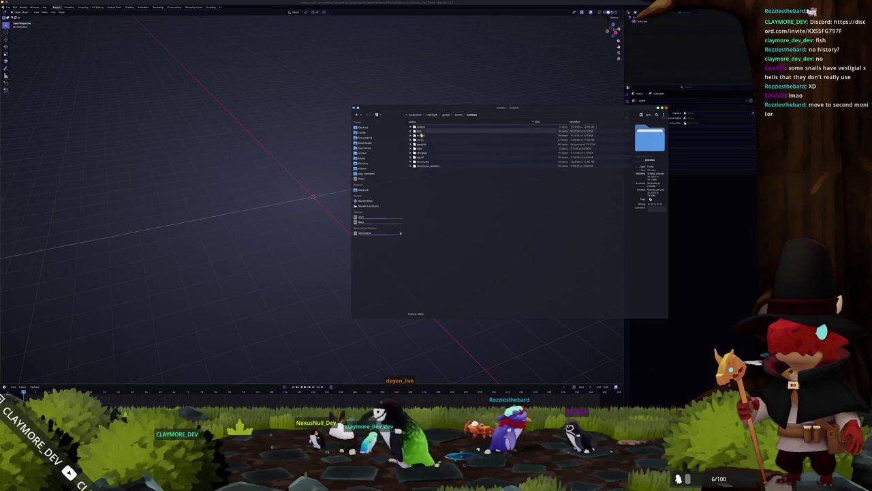
{"action": "double_click", "coordinate": [422, 140]}
{"action": "scroll", "coordinate": [431, 252], "scroll_direction": "down", "scroll_amount": 8}
{"action": "scroll", "coordinate": [431, 252], "scroll_direction": "down", "scroll_amount": 7}
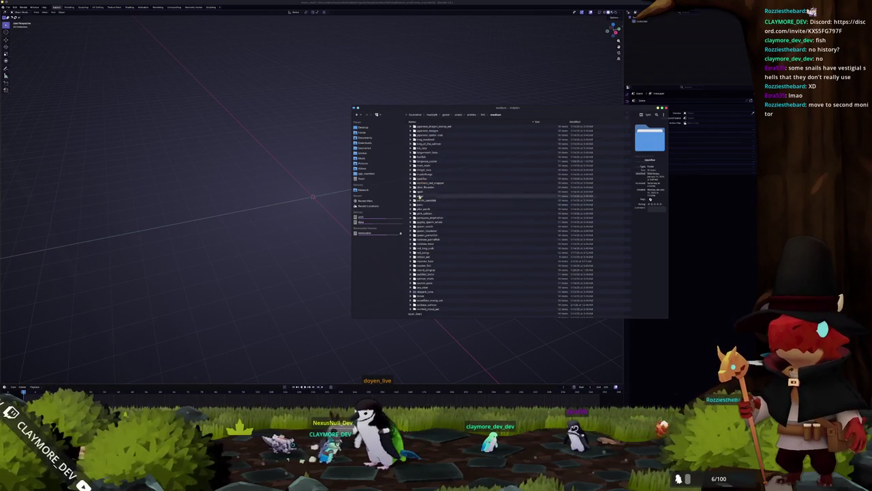
{"action": "scroll", "coordinate": [468, 130], "scroll_direction": "up", "scroll_amount": 5}
{"action": "left_click", "coordinate": [483, 115]}
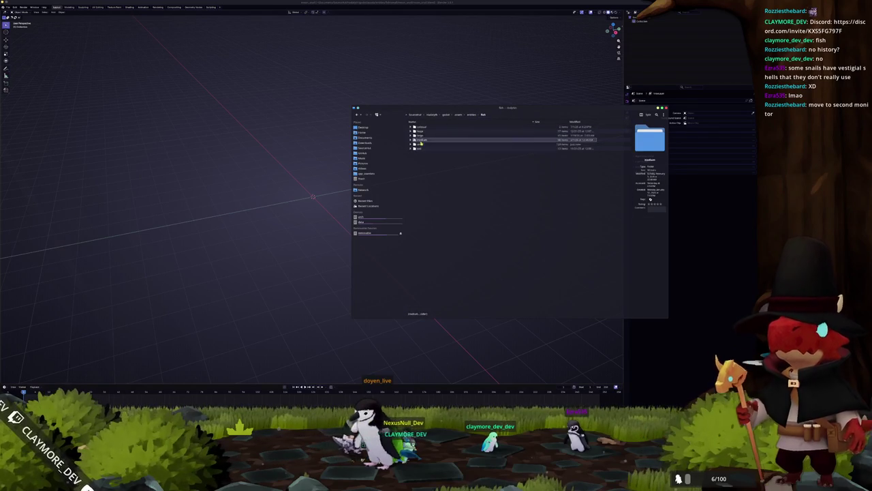
{"action": "double_click", "coordinate": [423, 143]}
{"action": "scroll", "coordinate": [424, 217], "scroll_direction": "down", "scroll_amount": 3}
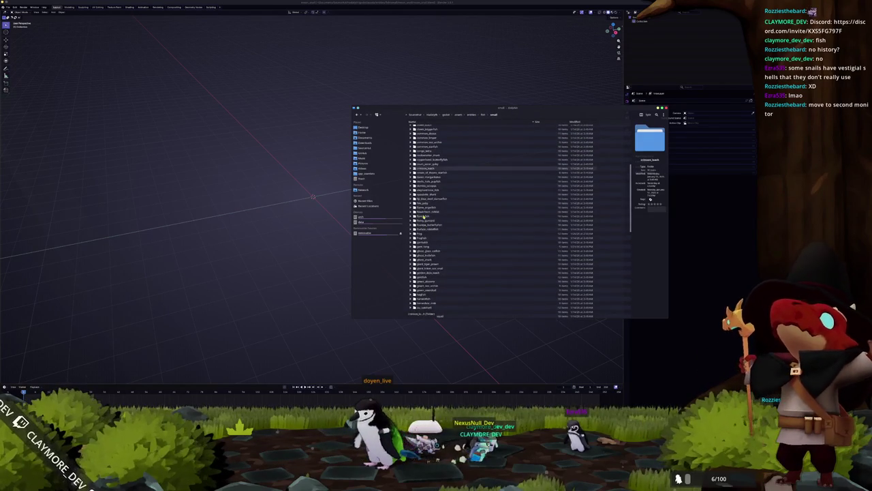
{"action": "scroll", "coordinate": [424, 232], "scroll_direction": "down", "scroll_amount": 3}
{"action": "scroll", "coordinate": [424, 240], "scroll_direction": "down", "scroll_amount": 3}
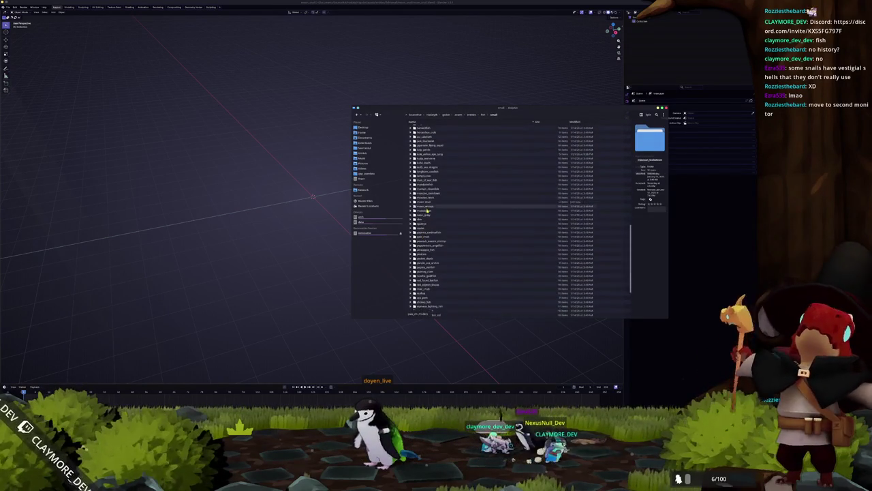
{"action": "double_click", "coordinate": [427, 211]}
Create a new folder named references in moon_snail, open it, and place Chrome beside it
{"action": "right_click", "coordinate": [434, 148]}
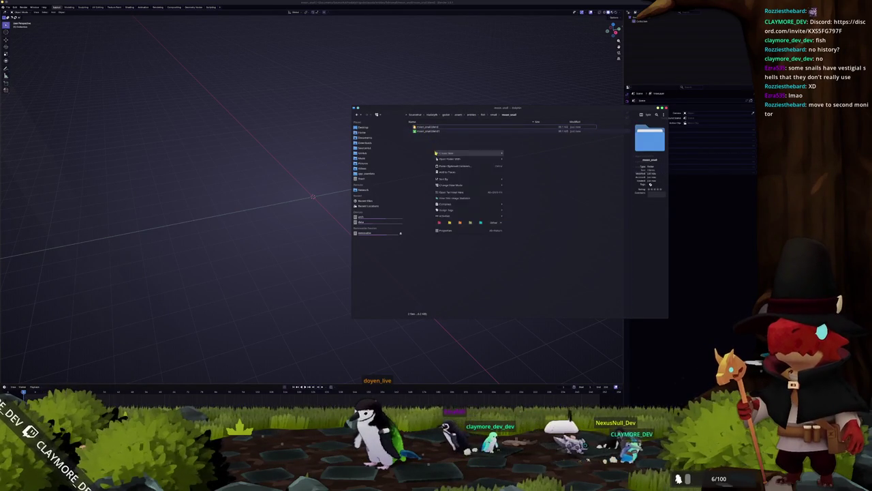
{"action": "left_click", "coordinate": [514, 154]}
{"action": "type", "text": "references"}
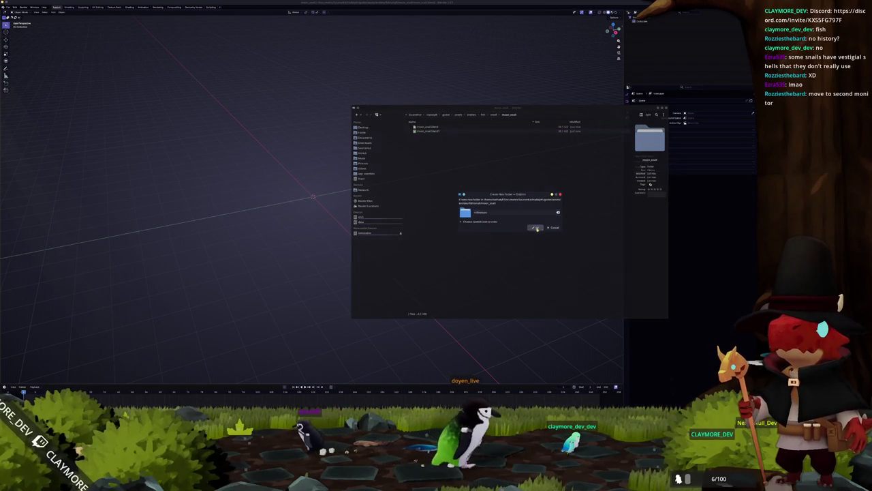
{"action": "left_click", "coordinate": [537, 229]}
{"action": "double_click", "coordinate": [423, 127]}
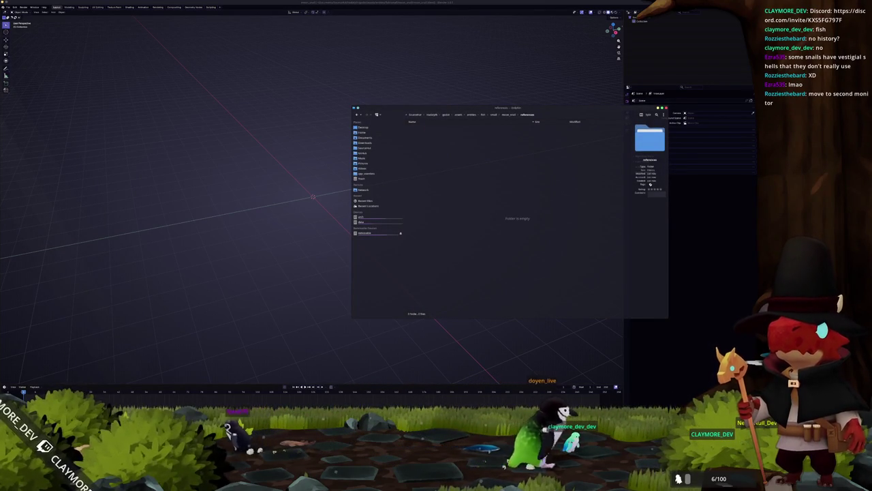
{"action": "key", "text": "alt+Tab"}
{"action": "left_click_drag", "start_coordinate": [673, 124], "coordinate": [327, 98]}
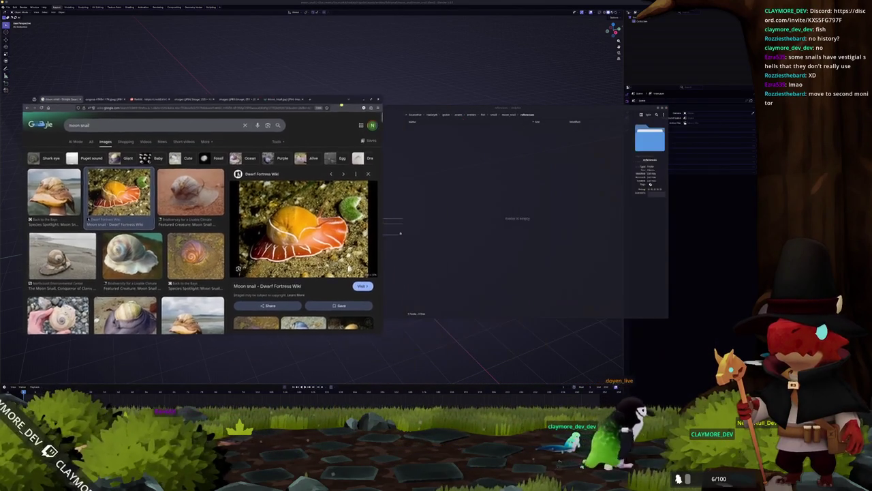
Copy four snail photos from the Chrome tabs into references, keeping a duplicate as images (1)
{"action": "left_click", "coordinate": [89, 96]}
{"action": "left_click_drag", "start_coordinate": [128, 202], "coordinate": [501, 199]}
{"action": "left_click", "coordinate": [514, 207]}
{"action": "left_click", "coordinate": [133, 96]}
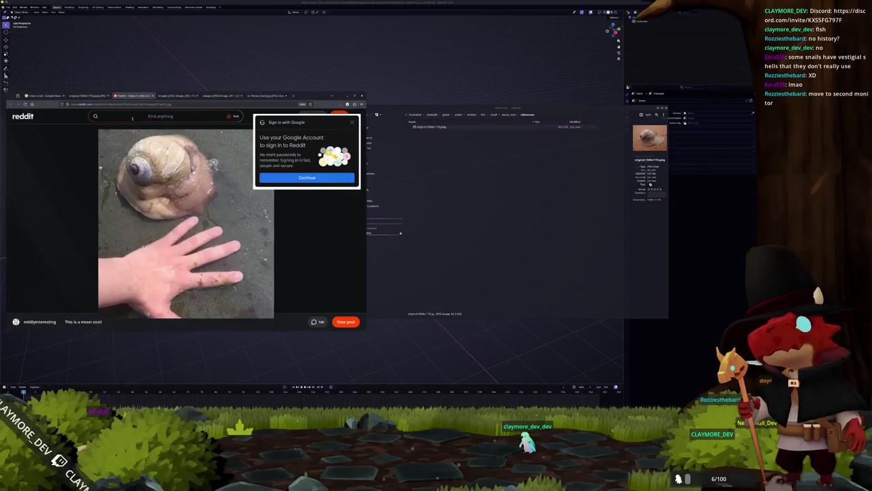
{"action": "left_click_drag", "start_coordinate": [198, 211], "coordinate": [523, 220]}
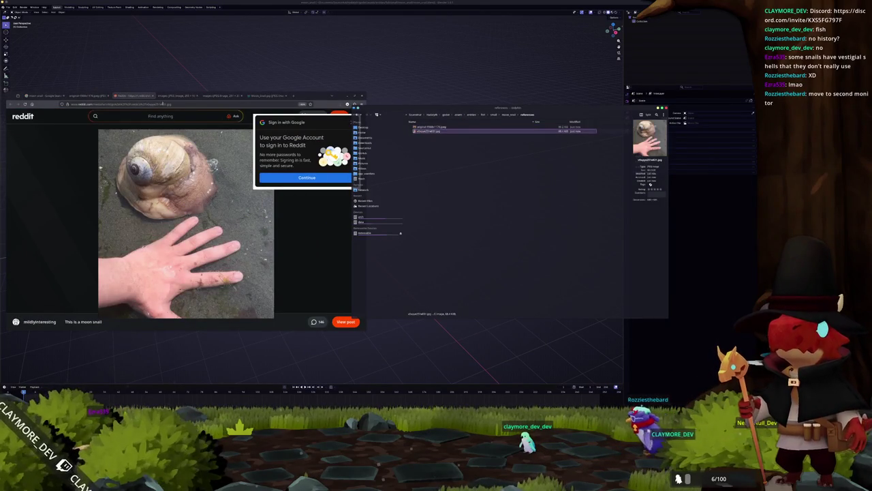
{"action": "left_click", "coordinate": [177, 95]}
{"action": "left_click_drag", "start_coordinate": [186, 219], "coordinate": [505, 210]}
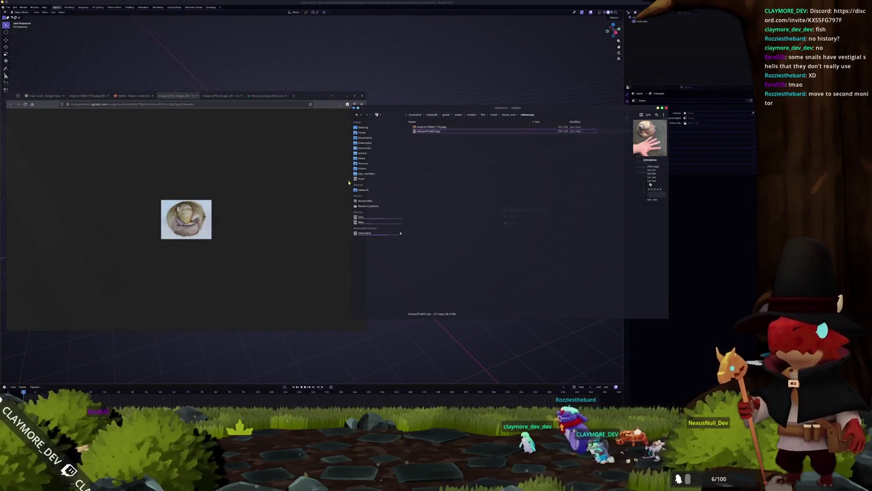
{"action": "left_click", "coordinate": [221, 95]}
{"action": "left_click_drag", "start_coordinate": [186, 218], "coordinate": [509, 222]}
{"action": "left_click", "coordinate": [510, 222]}
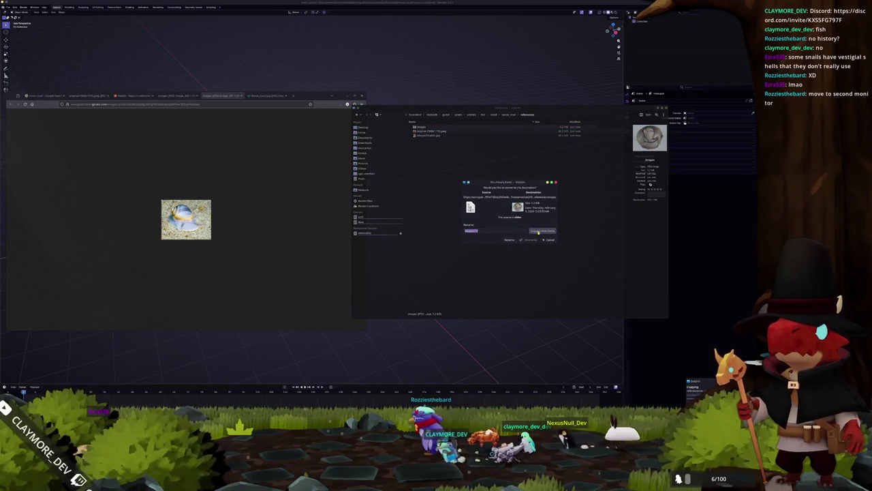
{"action": "left_click", "coordinate": [509, 240]}
Copy the orange moon snail photo into references and drop it into Blender's viewport as a reference
{"action": "left_click", "coordinate": [267, 95]}
{"action": "left_click_drag", "start_coordinate": [186, 219], "coordinate": [509, 232]}
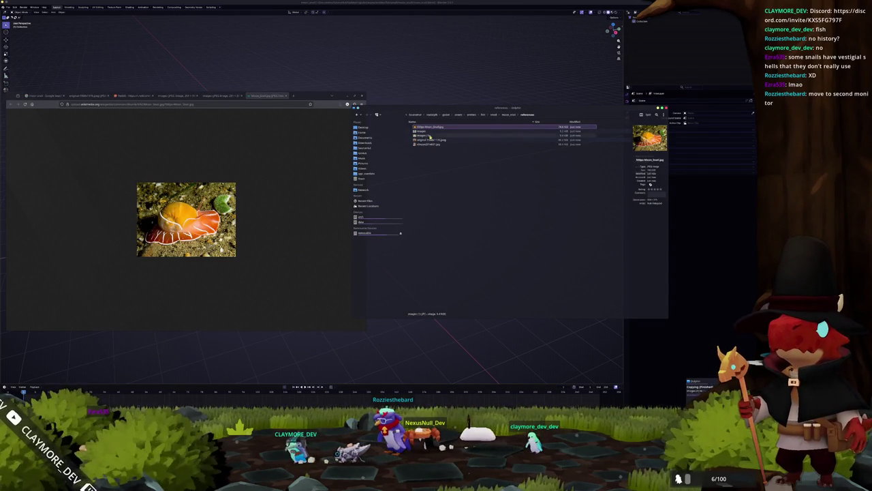
{"action": "left_click_drag", "start_coordinate": [429, 127], "coordinate": [461, 88]}
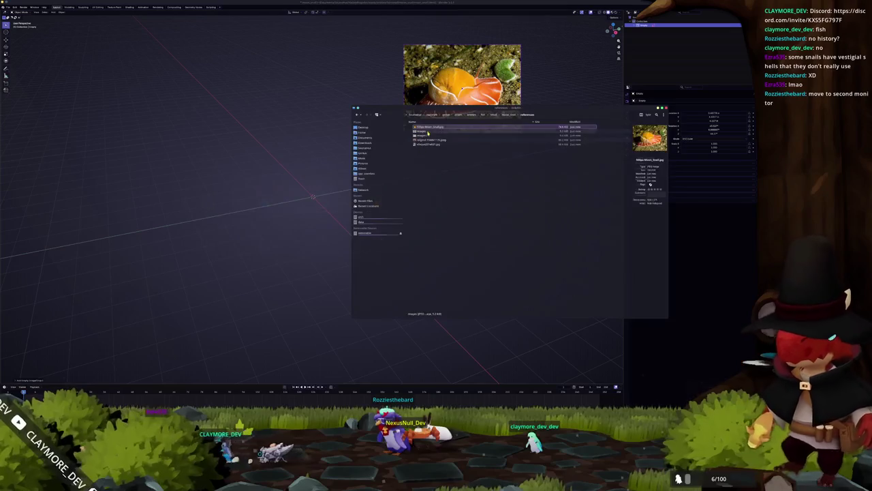
Add the 'images' and 'images (1)' photos to the top row, left of the orange snail
{"action": "left_click", "coordinate": [424, 131]}
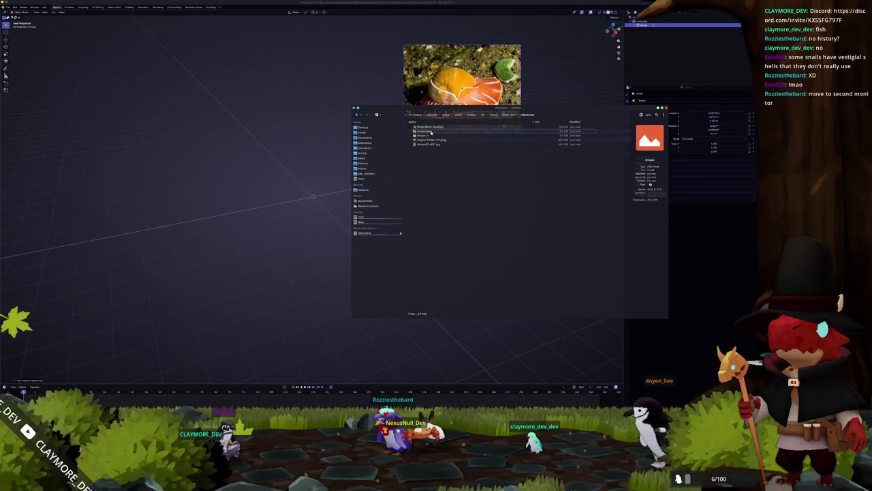
{"action": "left_click_drag", "start_coordinate": [430, 131], "coordinate": [333, 93]}
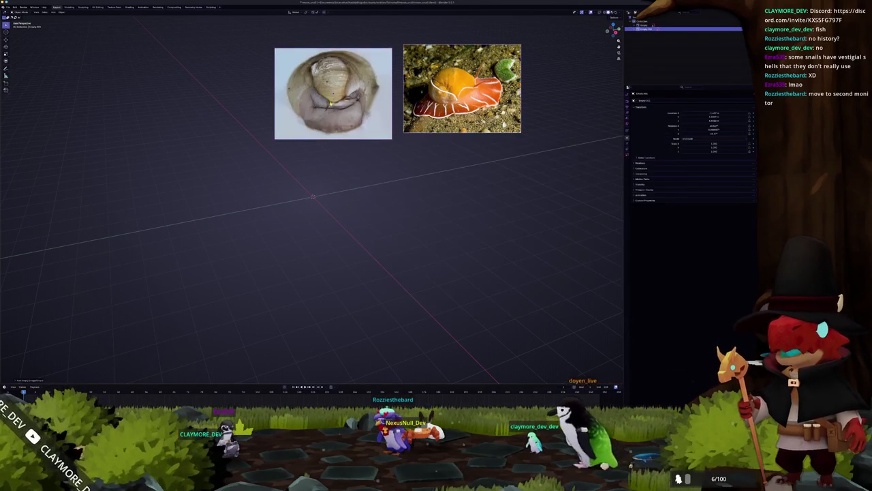
{"action": "key", "text": "alt+Tab"}
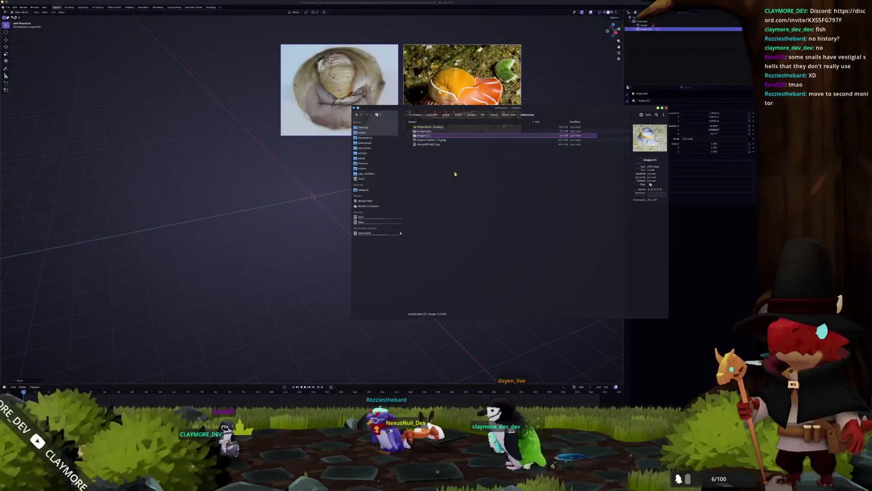
{"action": "left_click", "coordinate": [468, 197]}
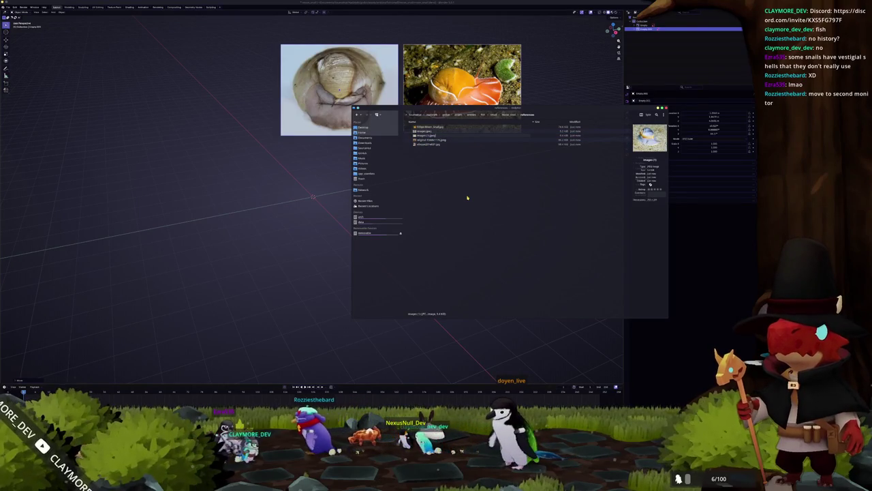
{"action": "left_click", "coordinate": [428, 136]}
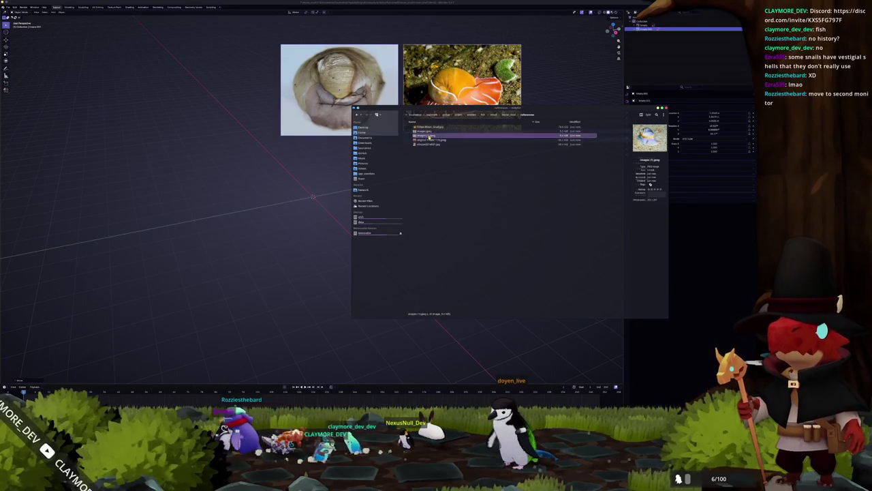
{"action": "left_click_drag", "start_coordinate": [428, 136], "coordinate": [219, 90]}
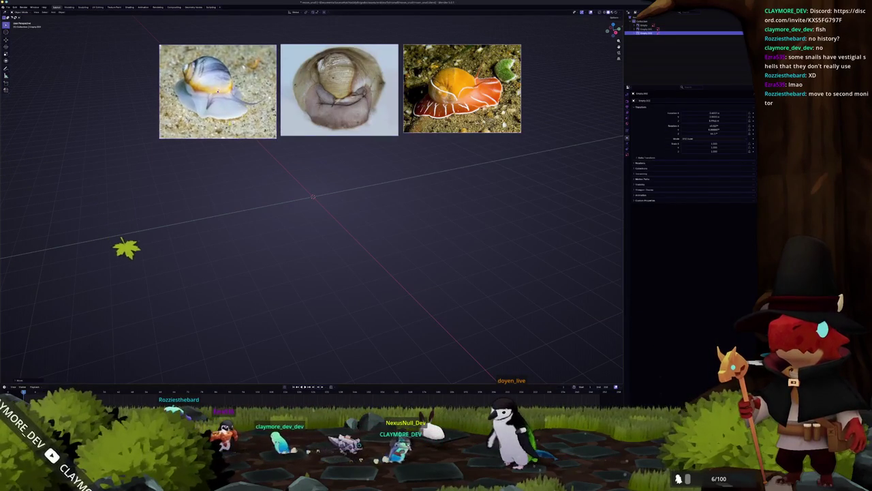
Add two more snail photos, including the hand-and-snail shot, as a lower row, and recentre the view
{"action": "key", "text": "alt+Tab"}
{"action": "left_click_drag", "start_coordinate": [428, 141], "coordinate": [235, 187]}
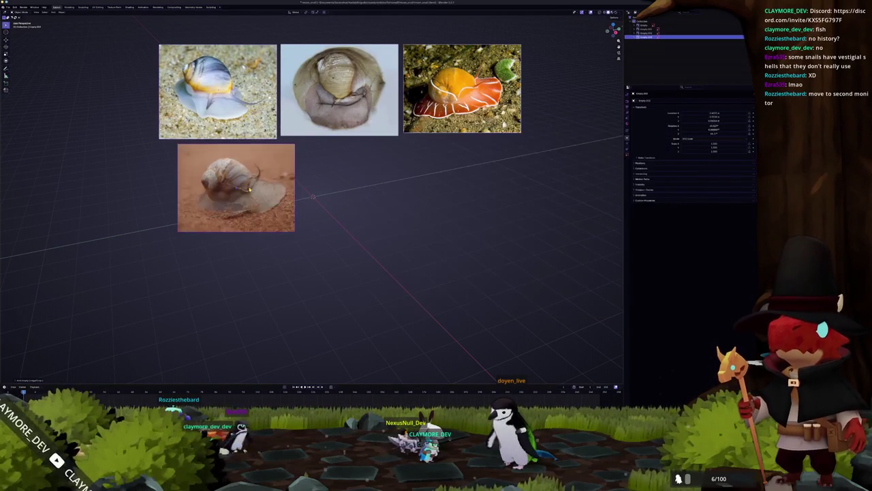
{"action": "key", "text": "alt+Tab"}
{"action": "mouse_move", "coordinate": [428, 145]}
{"action": "left_mouse_down"}
{"action": "mouse_move", "coordinate": [333, 190]}
{"action": "mouse_move", "coordinate": [459, 197]}
{"action": "left_mouse_up"}
{"action": "left_click", "coordinate": [366, 224]}
{"action": "middle_click_drag", "start_coordinate": [359, 219], "coordinate": [390, 219], "text": "shift"}
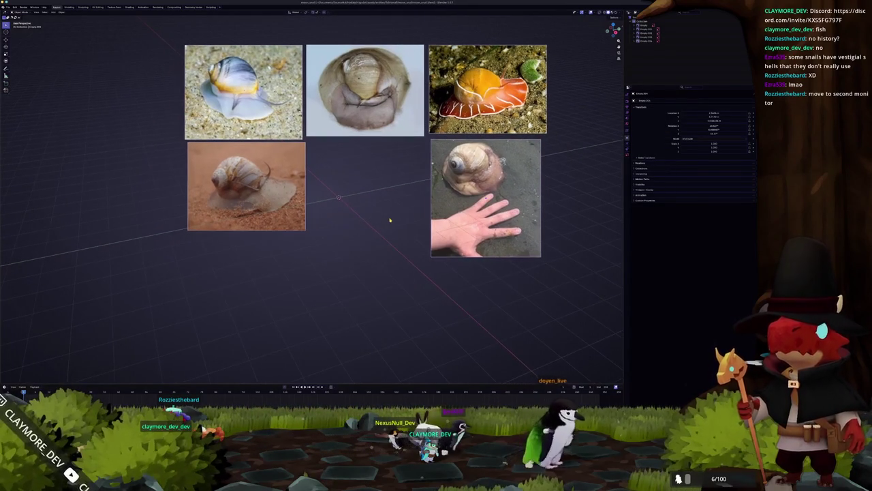
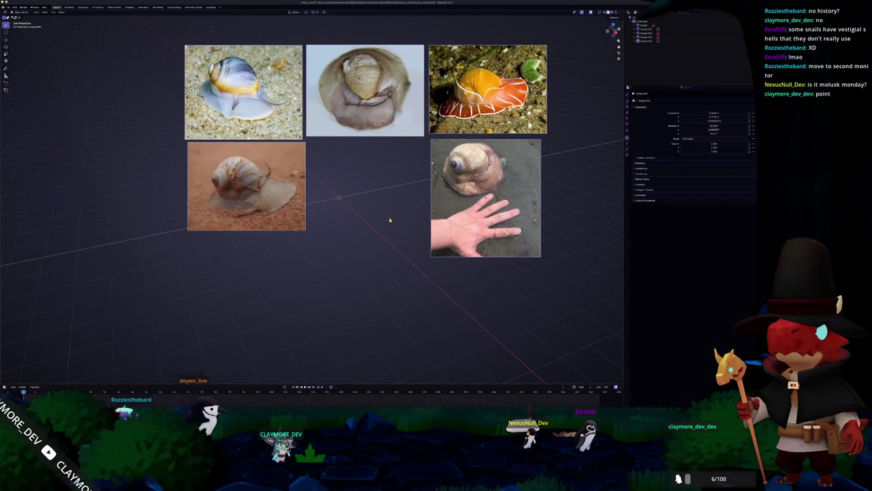
Box-select the five snail reference images and slide them along the X axis
{"action": "scroll", "coordinate": [379, 197], "scroll_direction": "down", "scroll_amount": 3}
{"action": "left_click_drag", "start_coordinate": [617, 262], "coordinate": [176, 53]}
{"action": "key", "text": "g"}
{"action": "key", "text": "x"}
{"action": "key", "text": "x"}
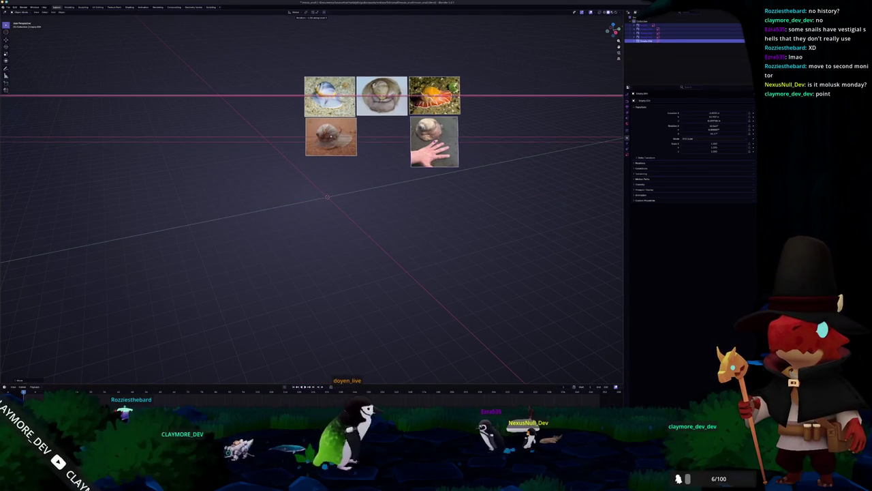
{"action": "left_click", "coordinate": [333, 68]}
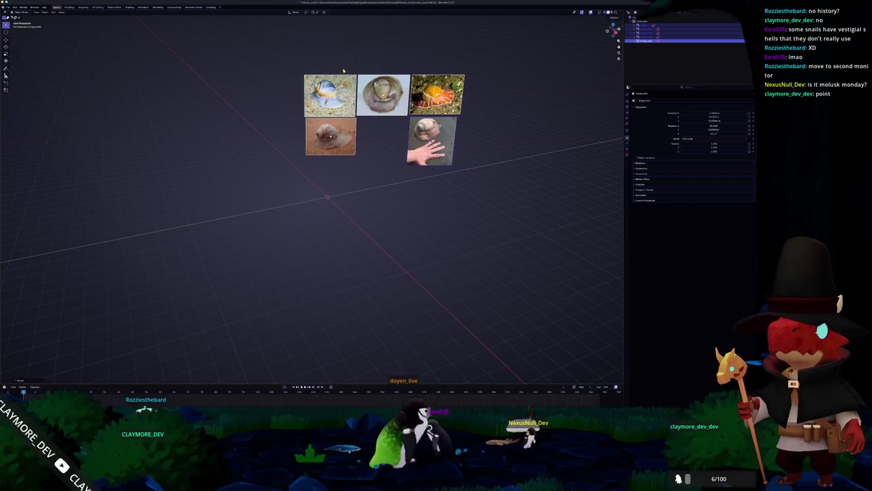
Deselect, orbit closer to the references, and add a new cube mesh
{"action": "left_click", "coordinate": [373, 139]}
{"action": "middle_click_drag", "start_coordinate": [372, 139], "coordinate": [316, 192]}
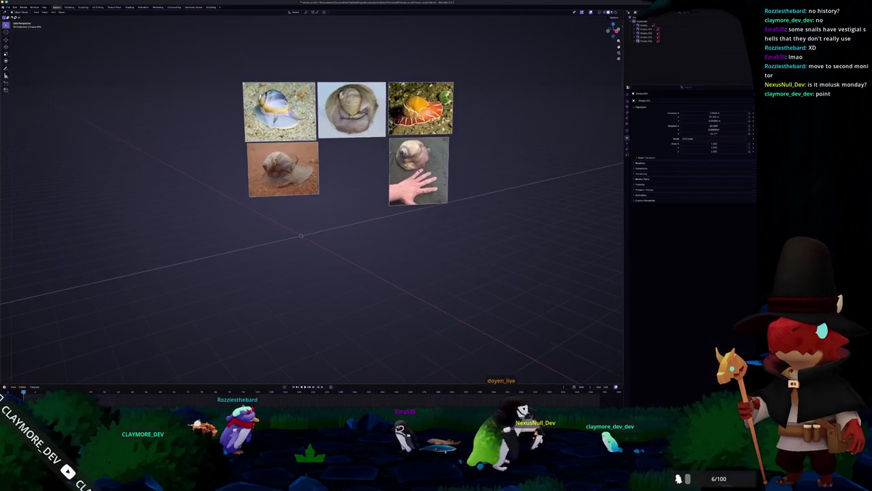
{"action": "key", "text": "shift+a"}
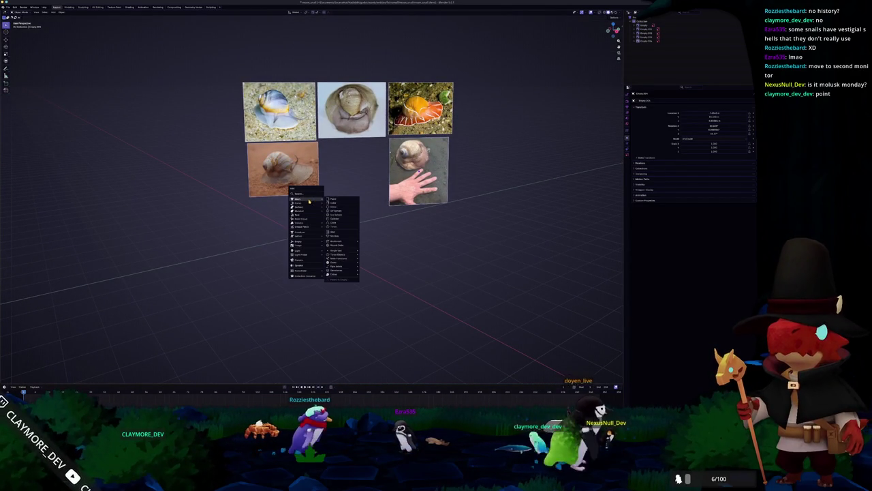
{"action": "left_click", "coordinate": [337, 203]}
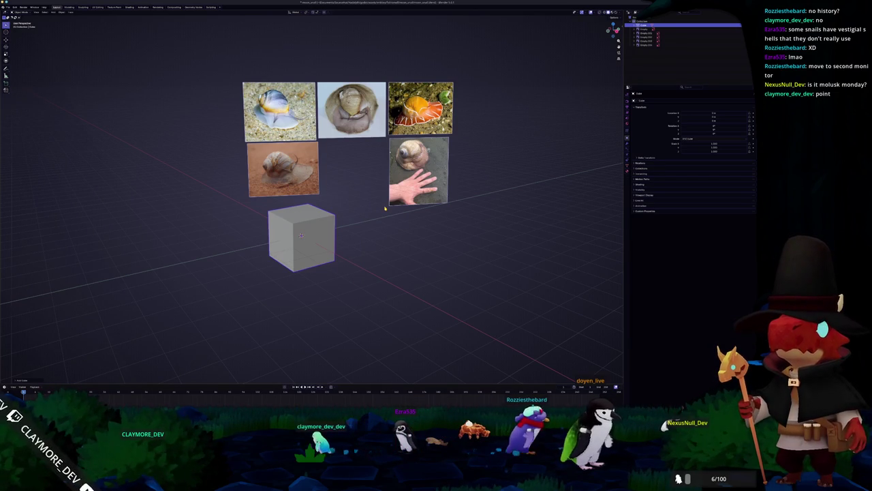
Give the cube a level-2 subdivision modifier and inspect the rounded blob from the right side
{"action": "key", "text": "ctrl+2"}
{"action": "mouse_move", "coordinate": [385, 208]}
{"action": "middle_mouse_down"}
{"action": "mouse_move", "coordinate": [393, 219]}
{"action": "mouse_move", "coordinate": [351, 226]}
{"action": "mouse_move", "coordinate": [355, 243]}
{"action": "middle_mouse_up"}
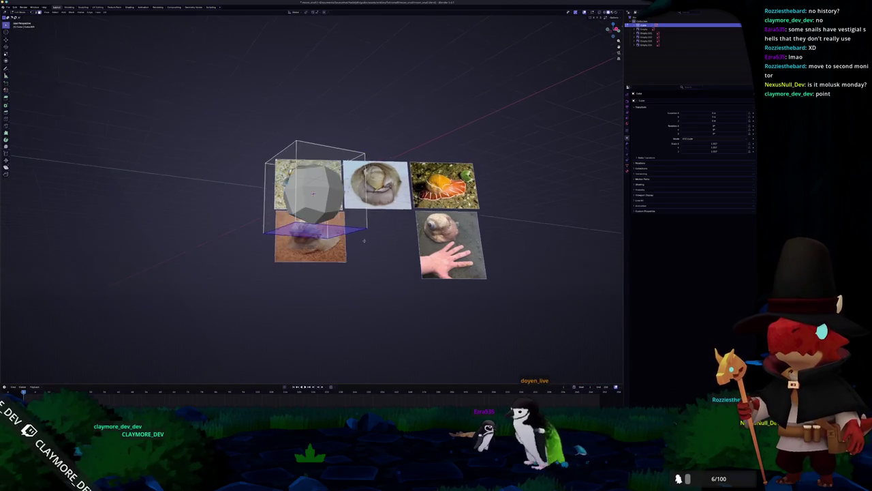
{"action": "key", "text": "KP_3"}
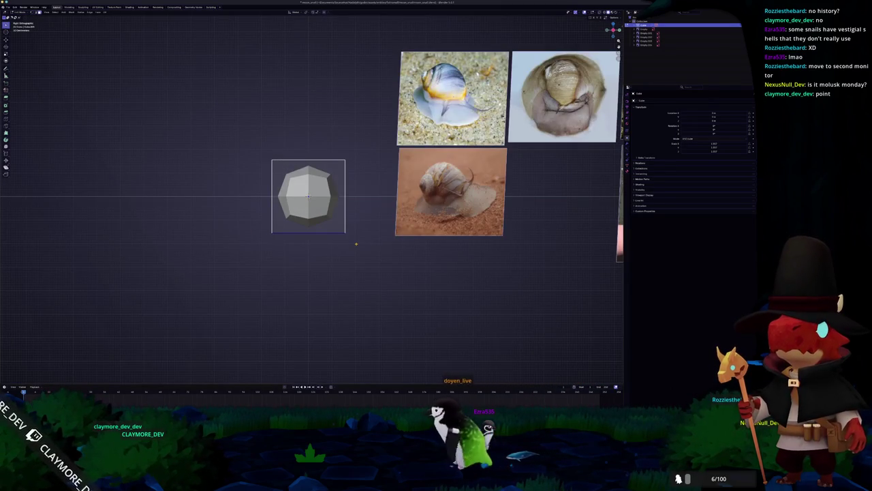
{"action": "key", "text": "r"}
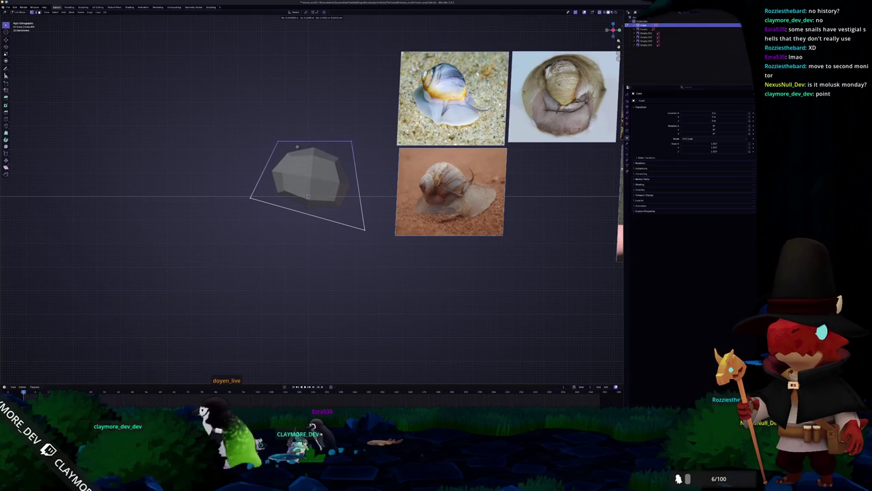
{"action": "mouse_move", "coordinate": [307, 196]}
{"action": "middle_mouse_down"}
{"action": "mouse_move", "coordinate": [368, 200]}
{"action": "mouse_move", "coordinate": [385, 191]}
{"action": "mouse_move", "coordinate": [388, 212]}
{"action": "middle_mouse_up"}
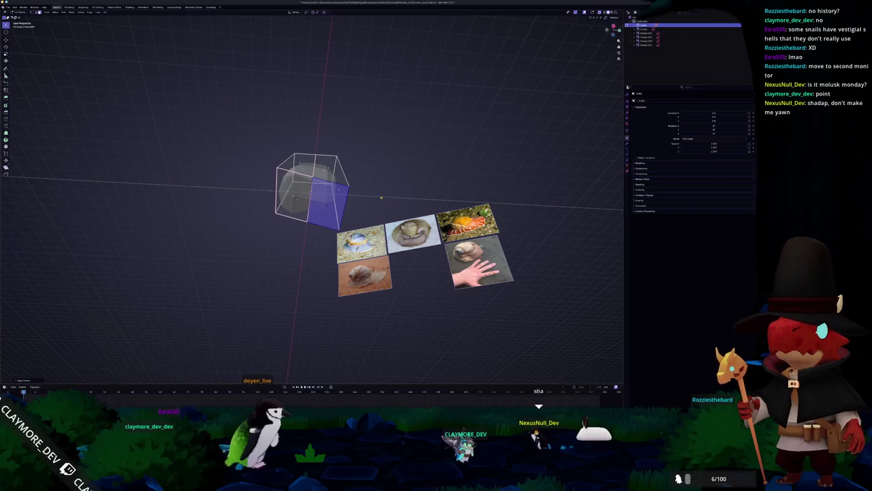
{"action": "key", "text": "Escape"}
{"action": "scroll", "coordinate": [314, 205], "scroll_direction": "up", "scroll_amount": 2}
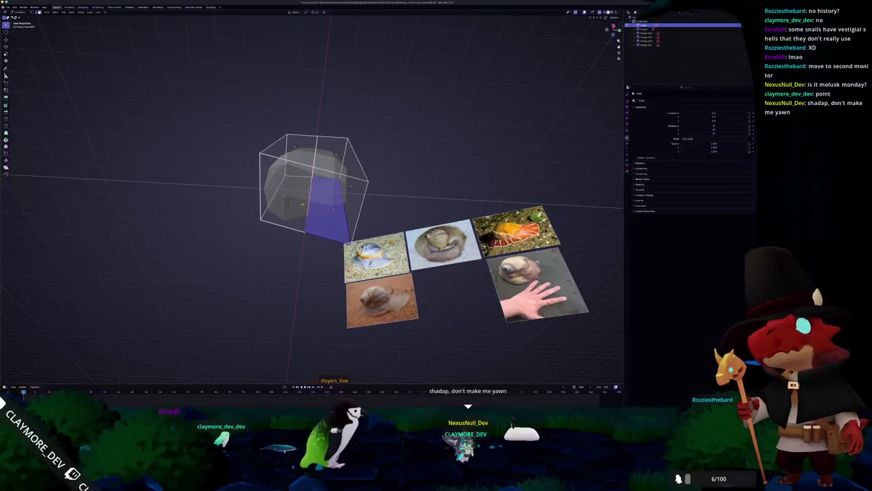
{"action": "key", "text": "ctrl+z"}
Delete the selected side face of the rounded mesh and orbit around the opening
{"action": "key", "text": "x"}
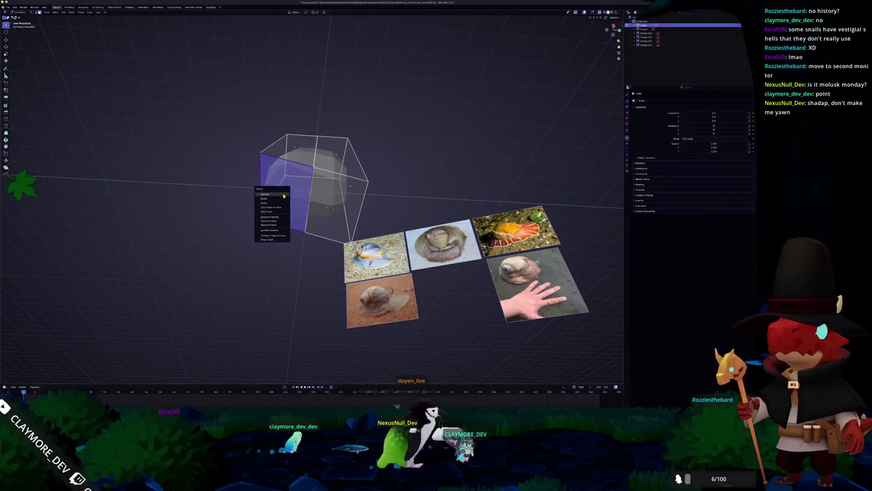
{"action": "left_click", "coordinate": [269, 204]}
{"action": "middle_click_drag", "start_coordinate": [273, 204], "coordinate": [259, 184]}
{"action": "middle_click_drag", "start_coordinate": [313, 205], "coordinate": [259, 198]}
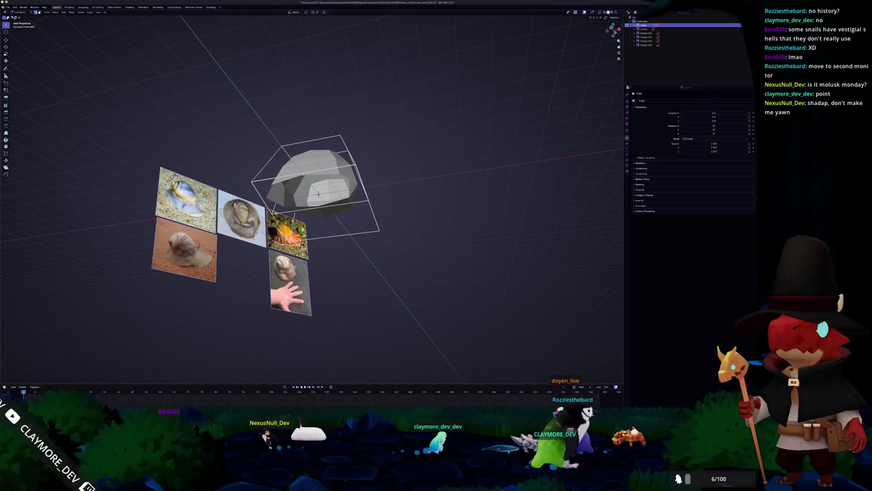
{"action": "mouse_move", "coordinate": [318, 193]}
{"action": "middle_mouse_down"}
{"action": "mouse_move", "coordinate": [300, 194]}
{"action": "mouse_move", "coordinate": [313, 193]}
{"action": "mouse_move", "coordinate": [315, 204]}
{"action": "middle_mouse_up"}
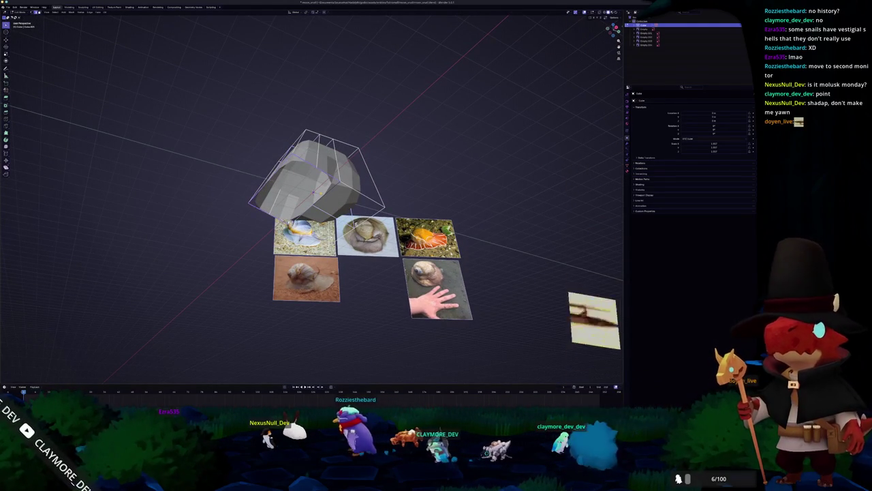
{"action": "mouse_move", "coordinate": [314, 204]}
{"action": "middle_mouse_down"}
{"action": "mouse_move", "coordinate": [286, 204]}
{"action": "mouse_move", "coordinate": [293, 211]}
{"action": "mouse_move", "coordinate": [299, 198]}
{"action": "middle_mouse_up"}
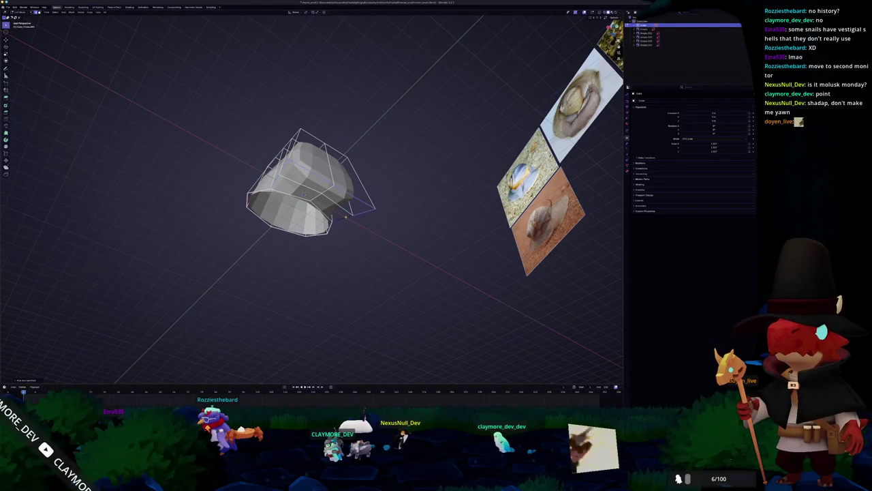
{"action": "middle_click_drag", "start_coordinate": [366, 210], "coordinate": [379, 213]}
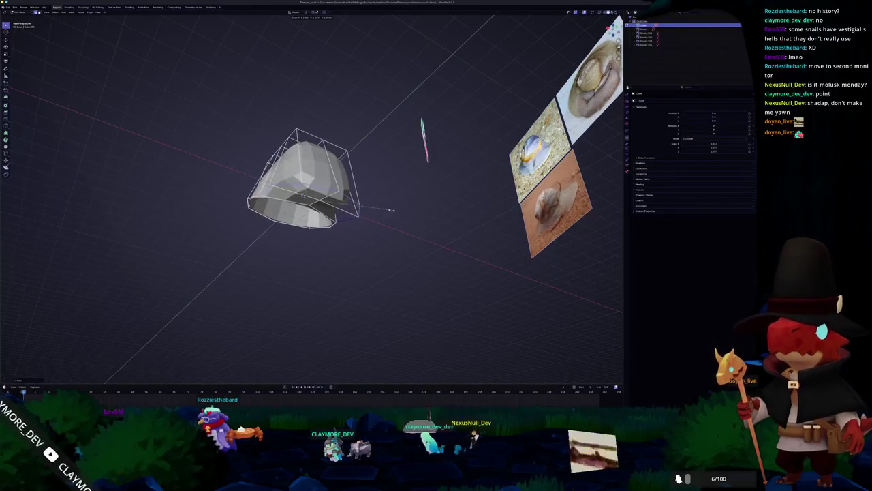
{"action": "mouse_move", "coordinate": [389, 204]}
{"action": "middle_mouse_down"}
{"action": "mouse_move", "coordinate": [402, 208]}
{"action": "mouse_move", "coordinate": [409, 194]}
{"action": "mouse_move", "coordinate": [377, 248]}
{"action": "mouse_move", "coordinate": [312, 200]}
{"action": "middle_mouse_up"}
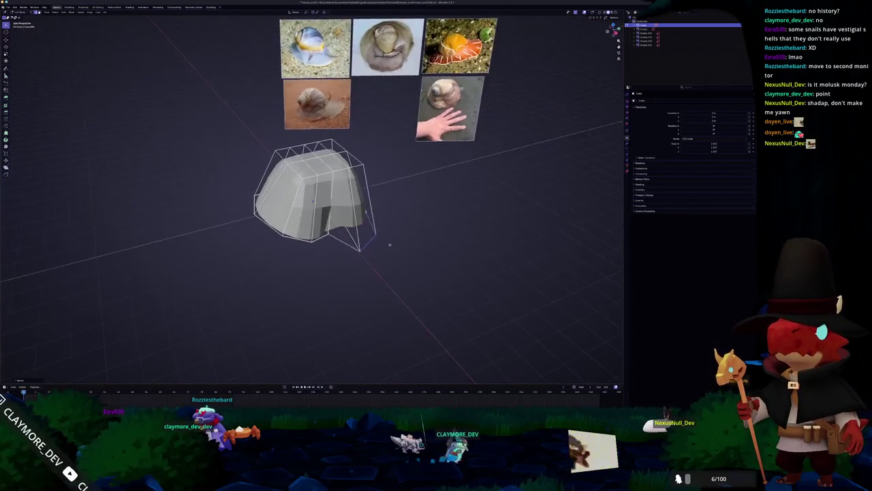
{"action": "scroll", "coordinate": [313, 201], "scroll_direction": "up", "scroll_amount": 1}
{"action": "scroll", "coordinate": [307, 225], "scroll_direction": "up", "scroll_amount": 1}
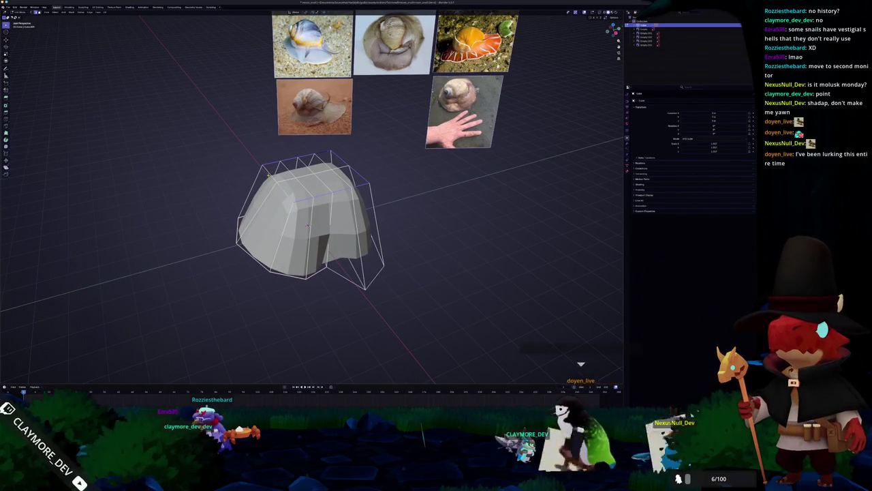
Scale the mesh flatter and compare its shape against the reference images
{"action": "key", "text": "ctrl+z"}
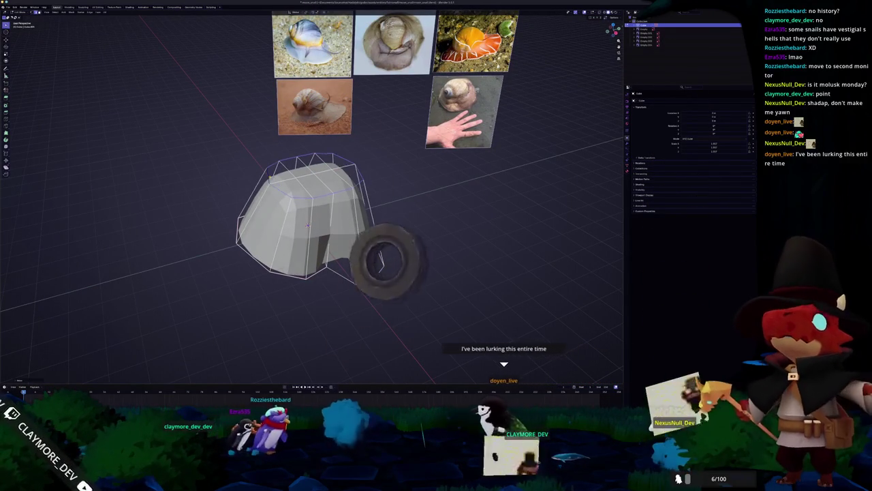
{"action": "scroll", "coordinate": [331, 203], "scroll_direction": "down", "scroll_amount": 3}
{"action": "scroll", "coordinate": [308, 215], "scroll_direction": "up", "scroll_amount": 3}
{"action": "key", "text": "s"}
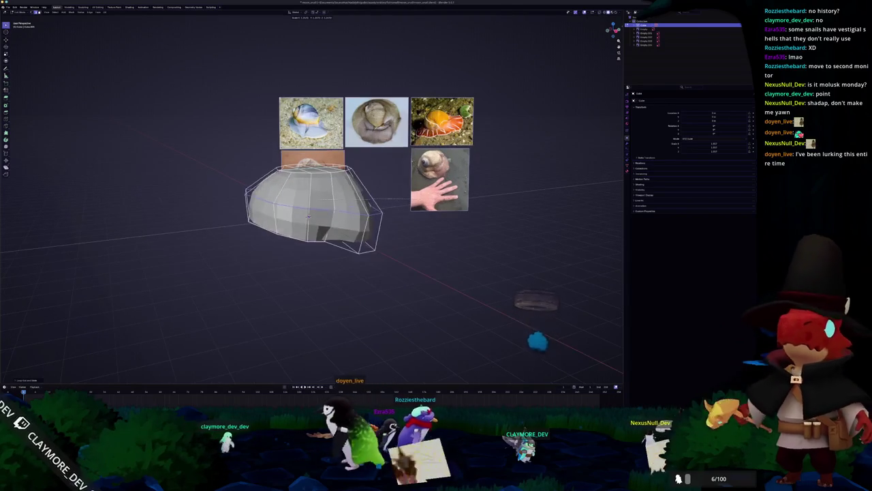
{"action": "left_click", "coordinate": [308, 215]}
{"action": "mouse_move", "coordinate": [308, 215]}
{"action": "middle_mouse_down"}
{"action": "mouse_move", "coordinate": [326, 214]}
{"action": "mouse_move", "coordinate": [329, 223]}
{"action": "mouse_move", "coordinate": [307, 197]}
{"action": "middle_mouse_up"}
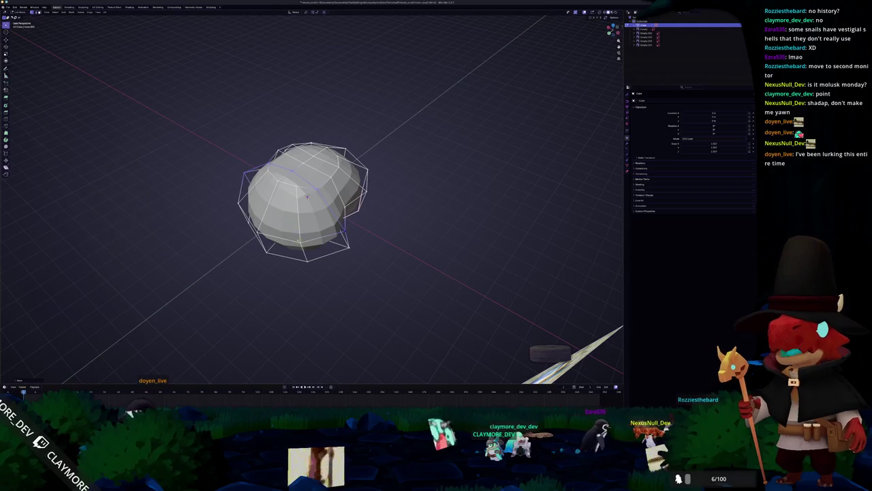
{"action": "mouse_move", "coordinate": [306, 197]}
{"action": "middle_mouse_down"}
{"action": "mouse_move", "coordinate": [295, 204]}
{"action": "mouse_move", "coordinate": [297, 216]}
{"action": "mouse_move", "coordinate": [328, 209]}
{"action": "middle_mouse_up"}
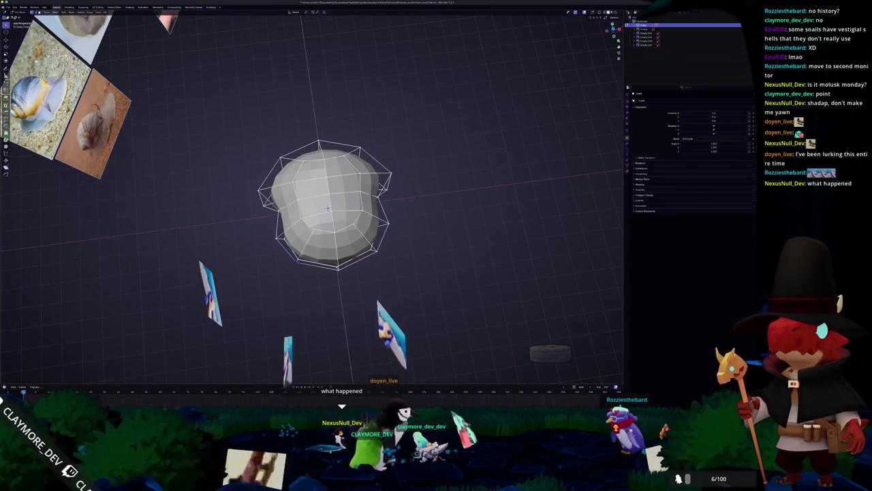
{"action": "middle_click_drag", "start_coordinate": [328, 209], "coordinate": [327, 215]}
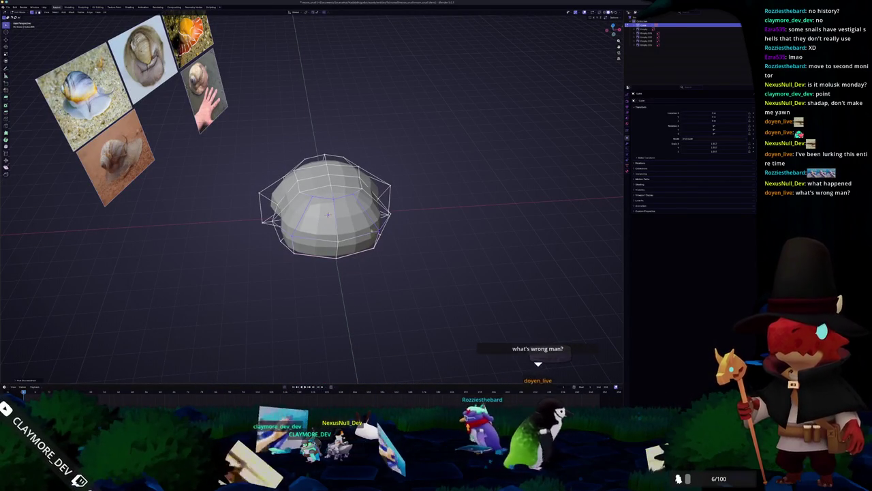
{"action": "middle_click_drag", "start_coordinate": [327, 214], "coordinate": [312, 220]}
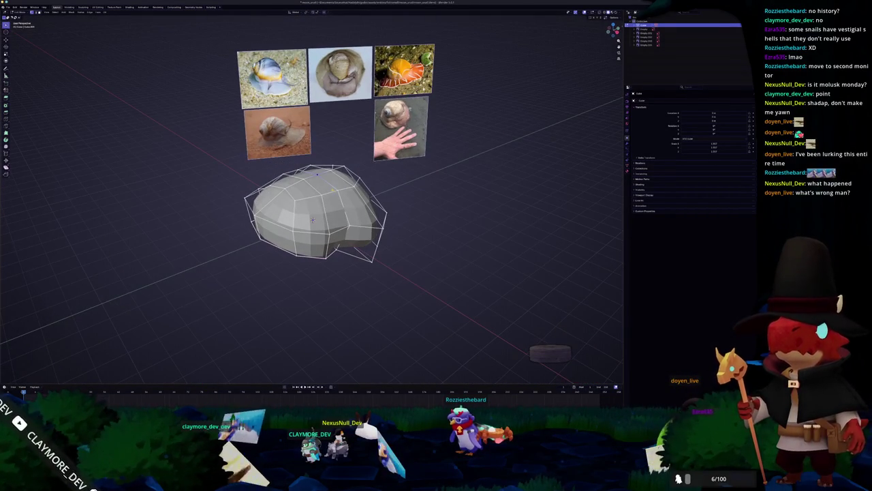
Raise the top vertices along Z and soften the dome with proportional editing in side view
{"action": "key", "text": "g"}
{"action": "key", "text": "z"}
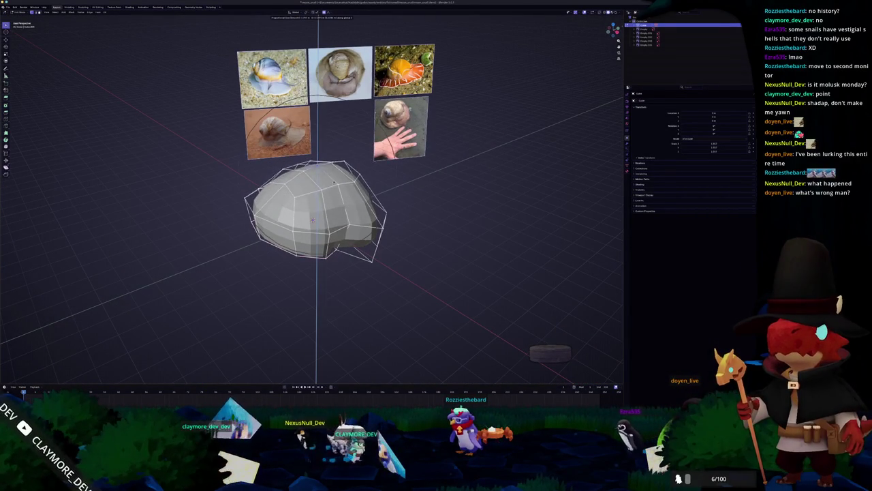
{"action": "left_click", "coordinate": [312, 219]}
{"action": "middle_click_drag", "start_coordinate": [312, 219], "coordinate": [303, 216]}
{"action": "key", "text": "KP_3"}
{"action": "key", "text": "g"}
{"action": "key", "text": "Return"}
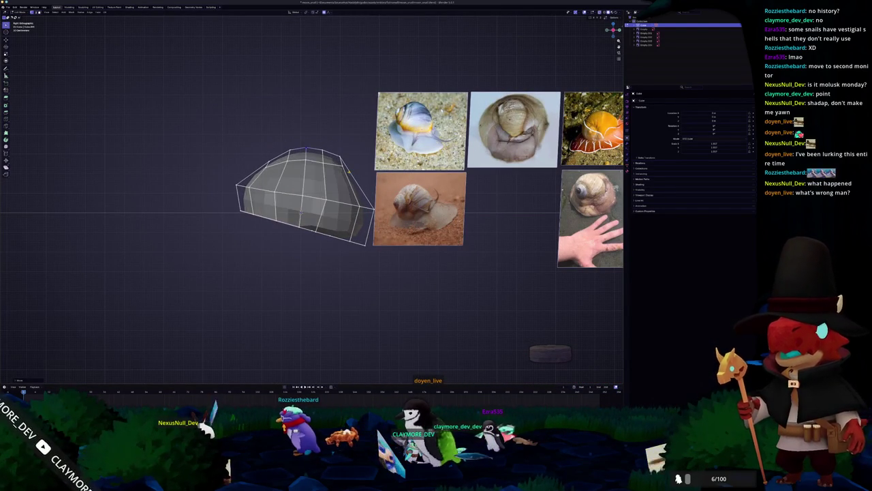
Softly reshape the dome's top again and check the solid shape in Object Mode
{"action": "key", "text": "g"}
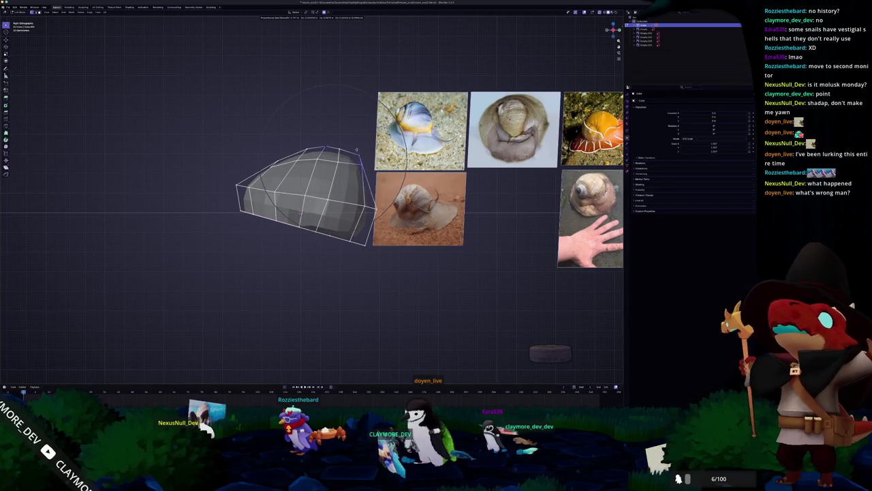
{"action": "scroll", "coordinate": [360, 152], "scroll_direction": "down", "scroll_amount": 2}
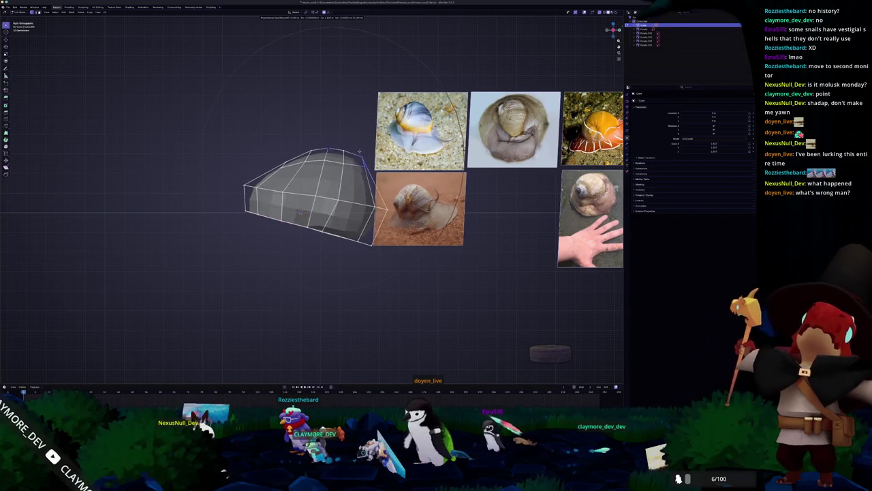
{"action": "scroll", "coordinate": [359, 152], "scroll_direction": "down", "scroll_amount": 1}
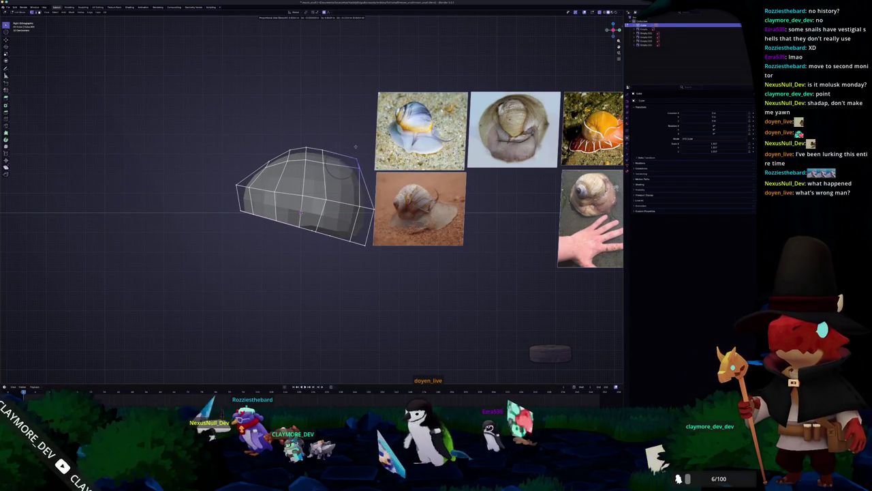
{"action": "key", "text": "Tab"}
{"action": "mouse_move", "coordinate": [349, 147]}
{"action": "middle_mouse_down"}
{"action": "mouse_move", "coordinate": [293, 218]}
{"action": "mouse_move", "coordinate": [281, 212]}
{"action": "mouse_move", "coordinate": [321, 216]}
{"action": "mouse_move", "coordinate": [265, 174]}
{"action": "middle_mouse_up"}
{"action": "key", "text": "Tab"}
{"action": "scroll", "coordinate": [293, 218], "scroll_direction": "up", "scroll_amount": 3}
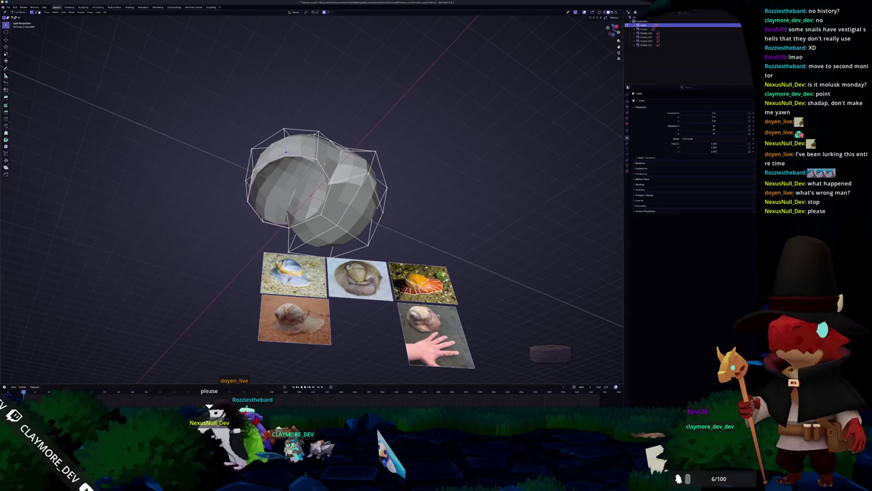
Orbit around the mesh cage to a frontal view of the shell's front faces
{"action": "mouse_move", "coordinate": [286, 152]}
{"action": "middle_mouse_down"}
{"action": "mouse_move", "coordinate": [357, 234]}
{"action": "mouse_move", "coordinate": [326, 216]}
{"action": "mouse_move", "coordinate": [307, 221]}
{"action": "mouse_move", "coordinate": [335, 223]}
{"action": "mouse_move", "coordinate": [300, 218]}
{"action": "mouse_move", "coordinate": [310, 232]}
{"action": "mouse_move", "coordinate": [322, 215]}
{"action": "mouse_move", "coordinate": [314, 216]}
{"action": "mouse_move", "coordinate": [305, 195]}
{"action": "mouse_move", "coordinate": [330, 212]}
{"action": "mouse_move", "coordinate": [294, 254]}
{"action": "mouse_move", "coordinate": [298, 289]}
{"action": "middle_mouse_up"}
{"action": "scroll", "coordinate": [313, 236], "scroll_direction": "down", "scroll_amount": 5}
{"action": "scroll", "coordinate": [314, 210], "scroll_direction": "up", "scroll_amount": 4}
{"action": "scroll", "coordinate": [324, 217], "scroll_direction": "up", "scroll_amount": 3}
{"action": "middle_click_drag", "start_coordinate": [551, 352], "coordinate": [504, 344]}
{"action": "middle_click_drag", "start_coordinate": [330, 208], "coordinate": [251, 226]}
{"action": "key", "text": "Tab"}
{"action": "key", "text": "Tab"}
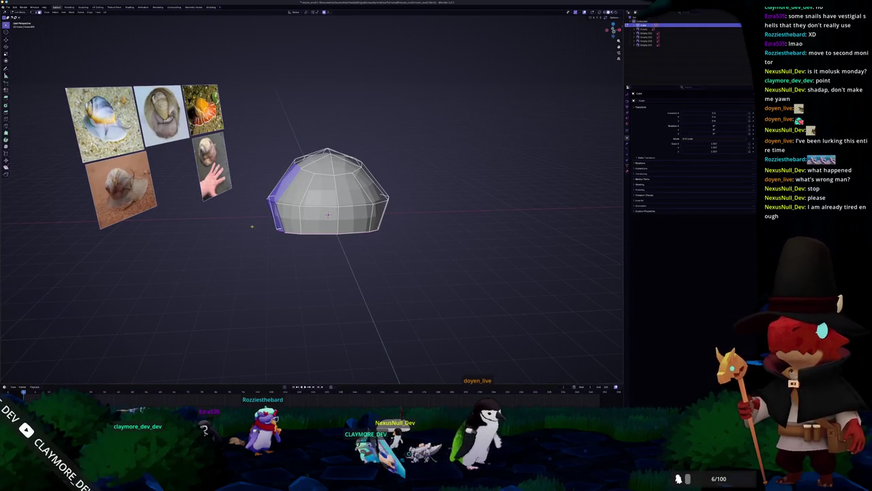
{"action": "middle_click_drag", "start_coordinate": [327, 214], "coordinate": [327, 208]}
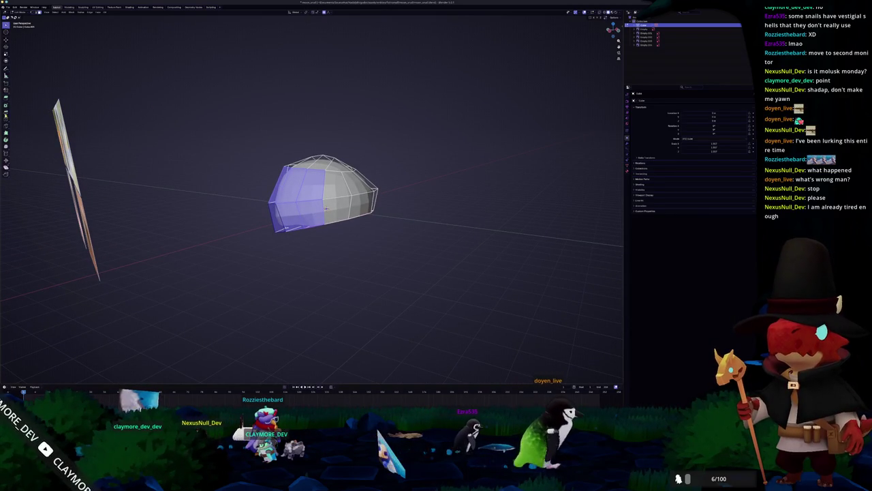
Inset the chosen front faces of the shell
{"action": "key", "text": "g"}
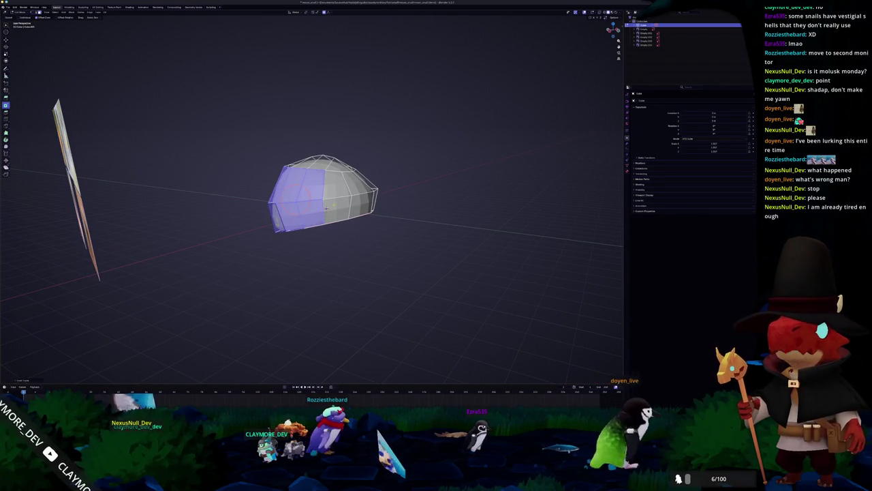
{"action": "left_click", "coordinate": [325, 208]}
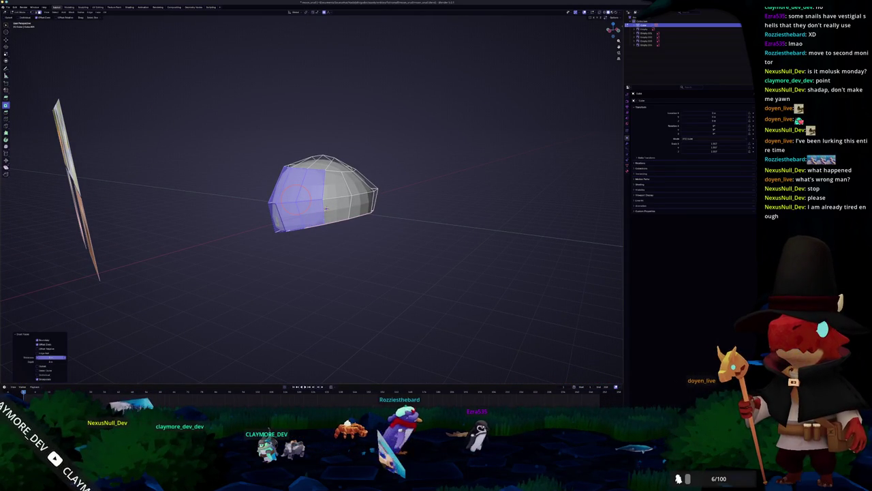
{"action": "middle_click_drag", "start_coordinate": [325, 208], "coordinate": [333, 220]}
{"action": "key", "text": "Tab"}
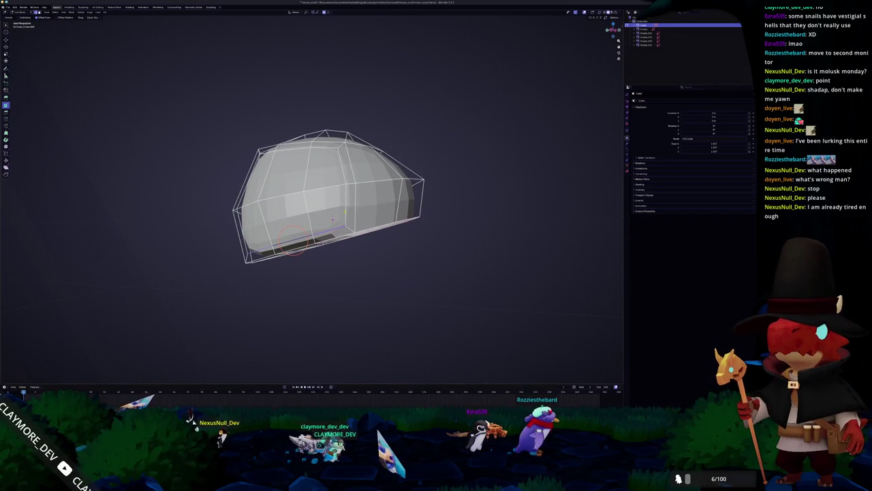
{"action": "left_click", "coordinate": [331, 213]}
Softly scale and shift the surrounding faces with proportional editing, then reselect the front faces
{"action": "key", "text": "s"}
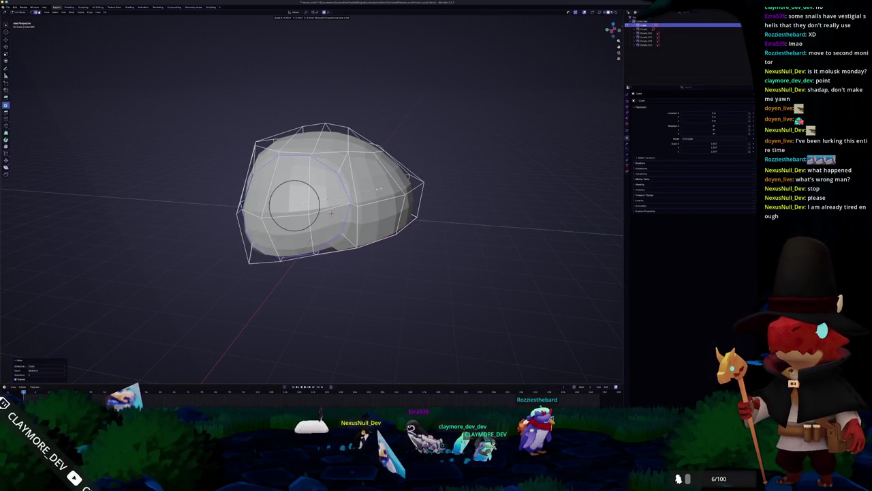
{"action": "left_click", "coordinate": [332, 214]}
{"action": "middle_click_drag", "start_coordinate": [333, 214], "coordinate": [338, 217]}
{"action": "middle_click_drag", "start_coordinate": [279, 198], "coordinate": [274, 200]}
{"action": "key", "text": "g"}
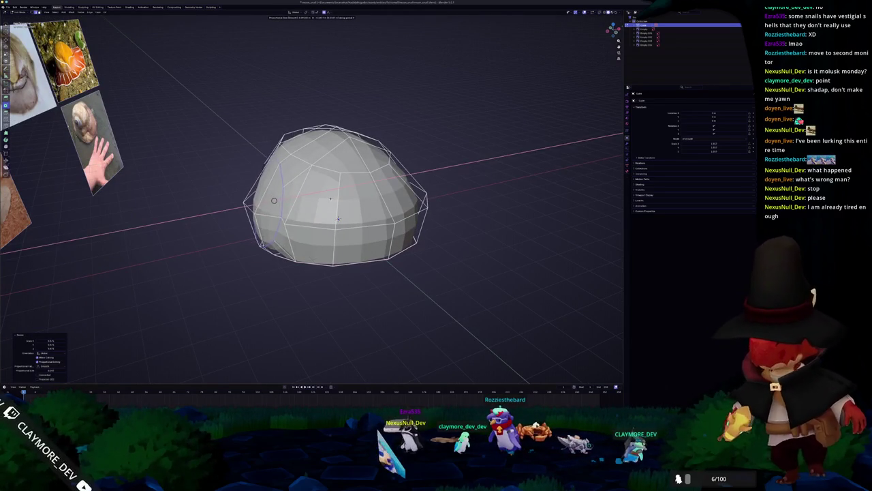
{"action": "left_click", "coordinate": [337, 218]}
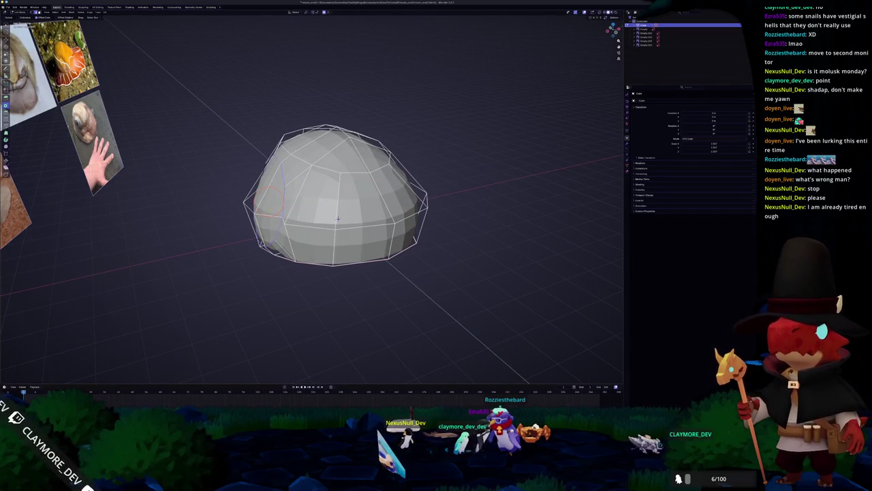
{"action": "middle_click_drag", "start_coordinate": [337, 218], "coordinate": [268, 210]}
{"action": "key", "text": "c"}
{"action": "mouse_move", "coordinate": [337, 215]}
{"action": "middle_mouse_down"}
{"action": "mouse_move", "coordinate": [332, 225]}
{"action": "mouse_move", "coordinate": [304, 203]}
{"action": "middle_mouse_up"}
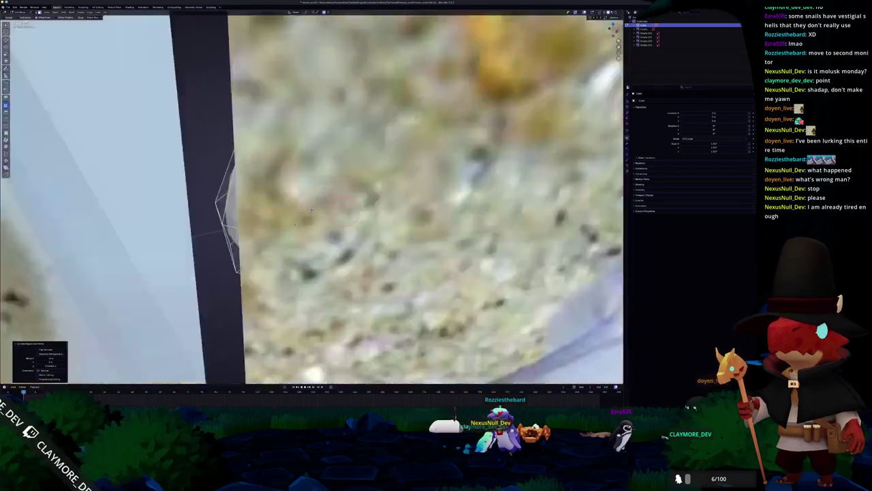
{"action": "key", "text": "ctrl+z"}
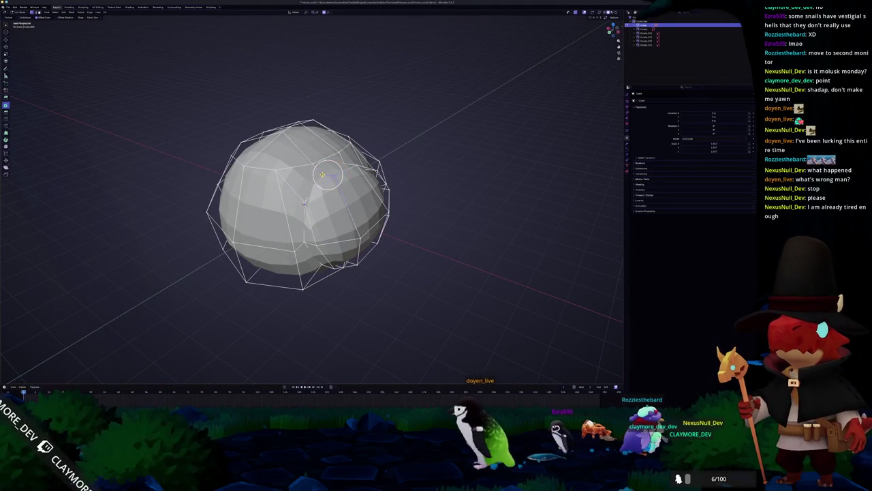
Merge the stray vertices at last, then select a patch of faces on the shell's front
{"action": "left_click", "coordinate": [323, 176]}
{"action": "mouse_move", "coordinate": [323, 176]}
{"action": "middle_mouse_down"}
{"action": "mouse_move", "coordinate": [252, 149]}
{"action": "mouse_move", "coordinate": [291, 180]}
{"action": "middle_mouse_up"}
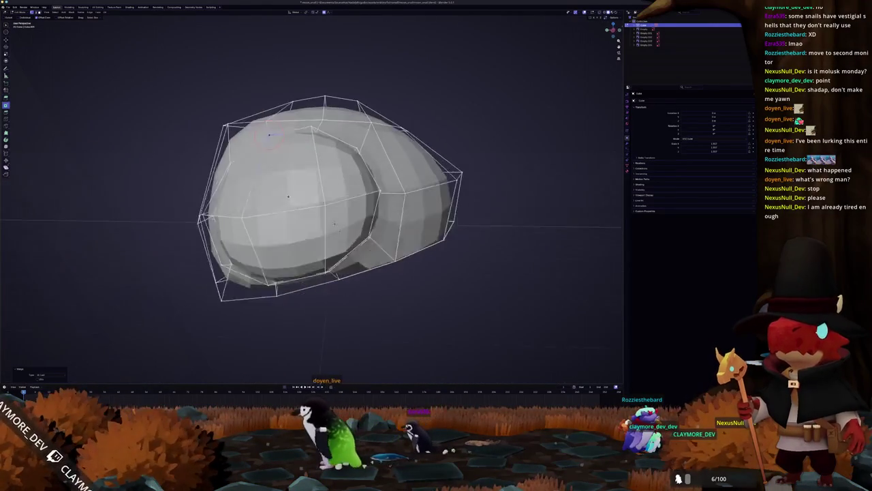
{"action": "left_click", "coordinate": [292, 181]}
{"action": "left_click", "coordinate": [232, 218], "text": "shift"}
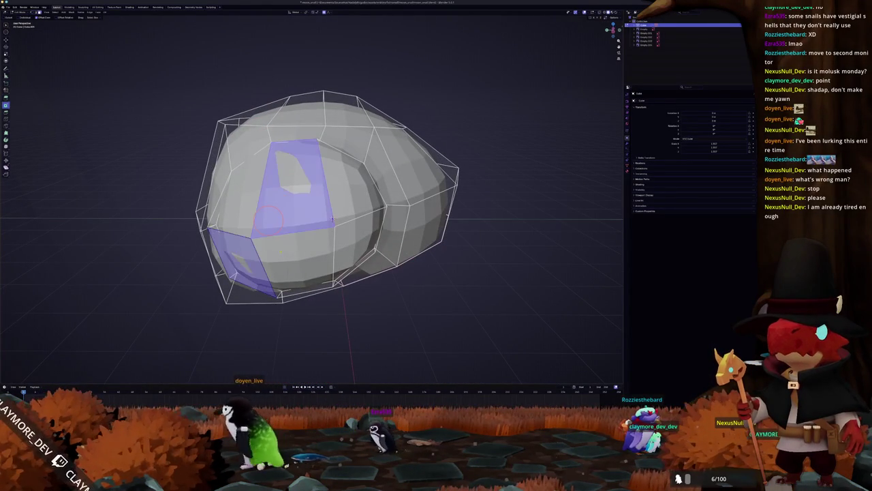
{"action": "left_click", "coordinate": [279, 252], "text": "shift"}
{"action": "left_click", "coordinate": [301, 222], "text": "shift"}
{"action": "mouse_move", "coordinate": [301, 222]}
{"action": "middle_mouse_down"}
{"action": "mouse_move", "coordinate": [352, 225]}
{"action": "mouse_move", "coordinate": [273, 232]}
{"action": "middle_mouse_up"}
Merge the selected front vertices together
{"action": "scroll", "coordinate": [273, 231], "scroll_direction": "down", "scroll_amount": 4}
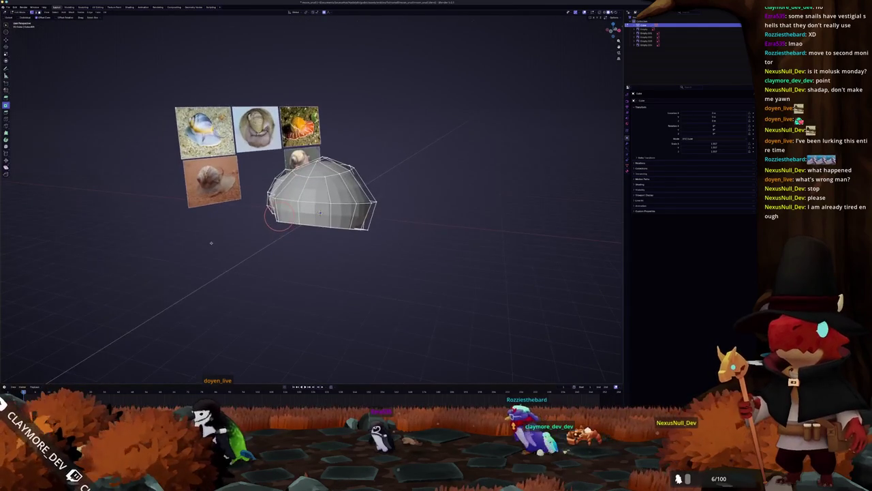
{"action": "middle_click_drag", "start_coordinate": [211, 243], "coordinate": [301, 199]}
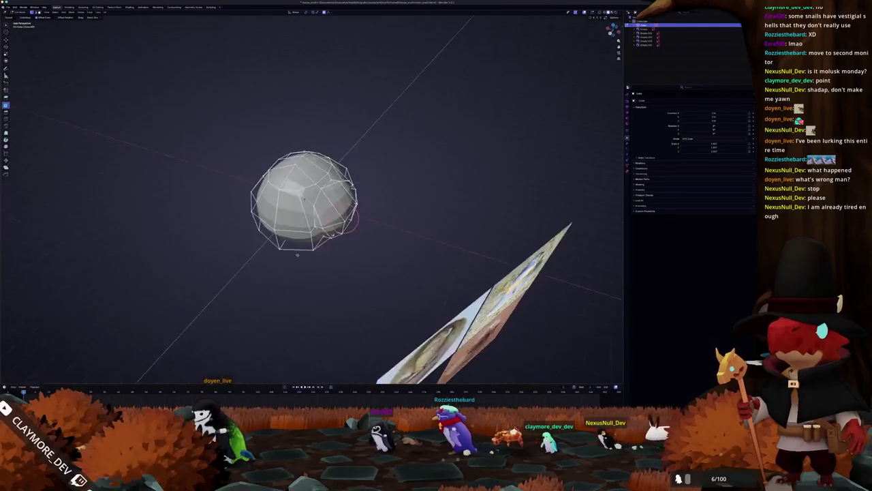
{"action": "scroll", "coordinate": [301, 199], "scroll_direction": "up", "scroll_amount": 3}
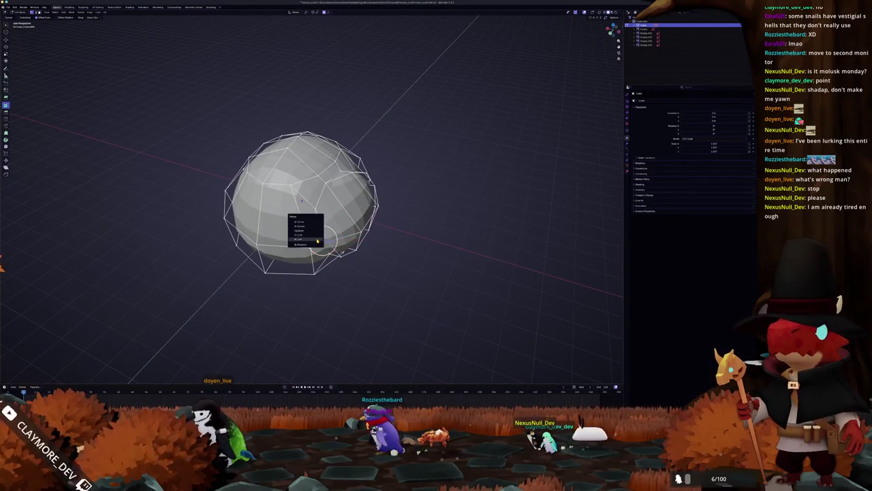
{"action": "left_click", "coordinate": [317, 240]}
{"action": "mouse_move", "coordinate": [312, 238]}
{"action": "middle_mouse_down"}
{"action": "mouse_move", "coordinate": [302, 198]}
{"action": "mouse_move", "coordinate": [240, 233]}
{"action": "middle_mouse_up"}
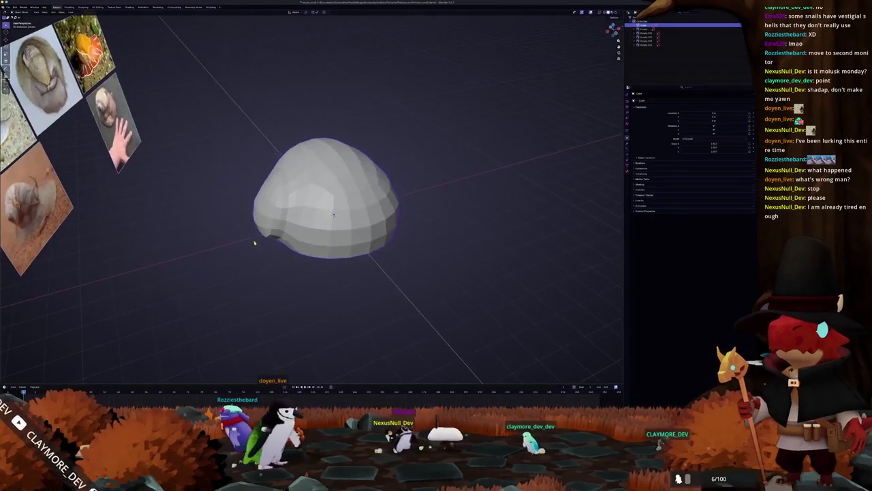
Extrude a side face of the shell outward and scale its end face down to a narrow tip
{"action": "middle_click_drag", "start_coordinate": [334, 212], "coordinate": [277, 203]}
{"action": "left_click", "coordinate": [306, 205]}
{"action": "key", "text": "e"}
{"action": "left_click", "coordinate": [332, 216]}
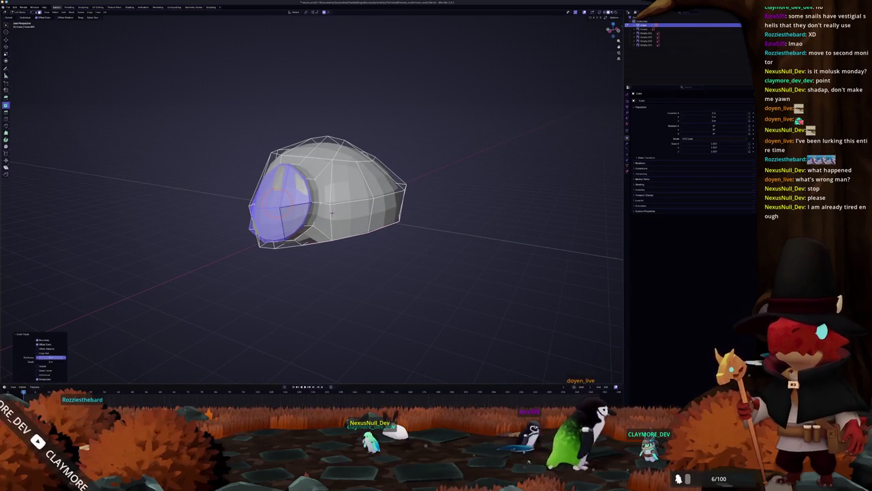
{"action": "key", "text": "s"}
{"action": "left_click", "coordinate": [332, 214]}
{"action": "mouse_move", "coordinate": [332, 213]}
{"action": "middle_mouse_down"}
{"action": "mouse_move", "coordinate": [159, 279]}
{"action": "mouse_move", "coordinate": [280, 269]}
{"action": "mouse_move", "coordinate": [188, 276]}
{"action": "mouse_move", "coordinate": [332, 235]}
{"action": "mouse_move", "coordinate": [302, 236]}
{"action": "mouse_move", "coordinate": [309, 239]}
{"action": "mouse_move", "coordinate": [314, 201]}
{"action": "middle_mouse_up"}
{"action": "scroll", "coordinate": [332, 235], "scroll_direction": "up", "scroll_amount": 3}
Deselect everything, then merge another group of shell vertices
{"action": "key", "text": "alt+a"}
{"action": "right_click", "coordinate": [339, 158], "text": "shift"}
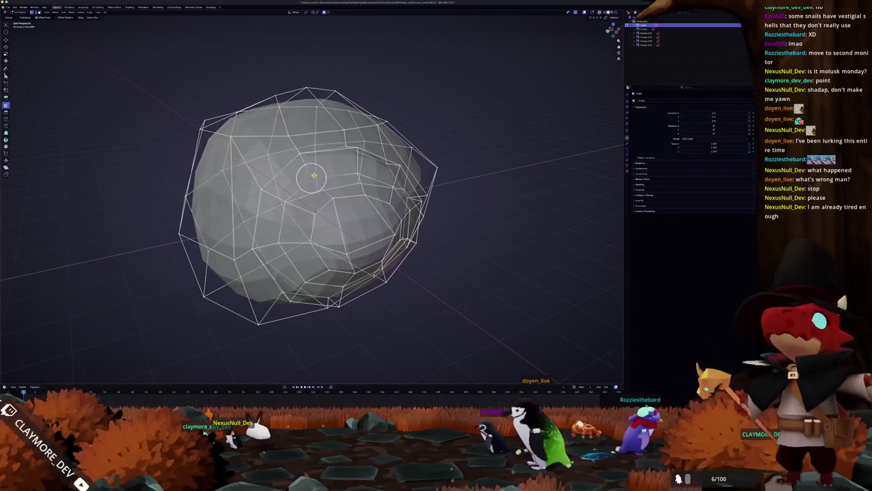
{"action": "key", "text": "ctrl+z"}
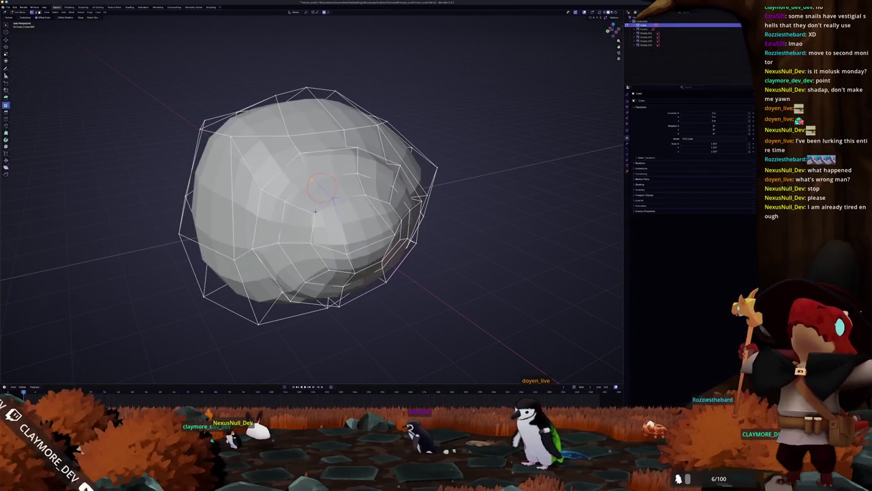
{"action": "left_click", "coordinate": [312, 181]}
{"action": "middle_click_drag", "start_coordinate": [312, 181], "coordinate": [349, 190]}
{"action": "mouse_move", "coordinate": [295, 220]}
{"action": "middle_mouse_down"}
{"action": "mouse_move", "coordinate": [322, 238]}
{"action": "mouse_move", "coordinate": [337, 226]}
{"action": "mouse_move", "coordinate": [342, 237]}
{"action": "middle_mouse_up"}
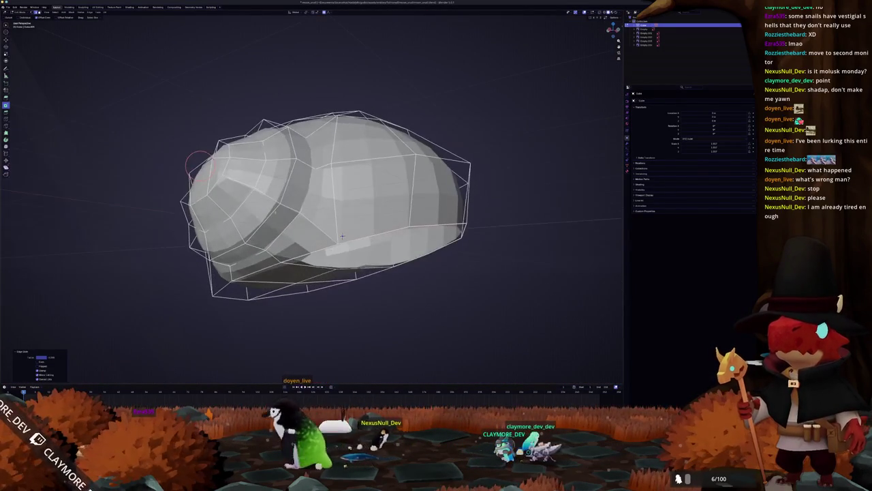
{"action": "key", "text": "ctrl+z"}
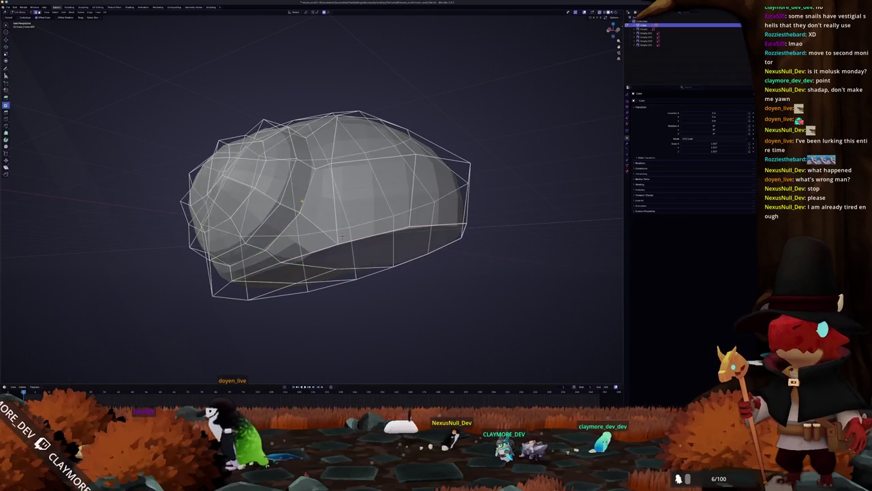
{"action": "right_click", "coordinate": [304, 202]}
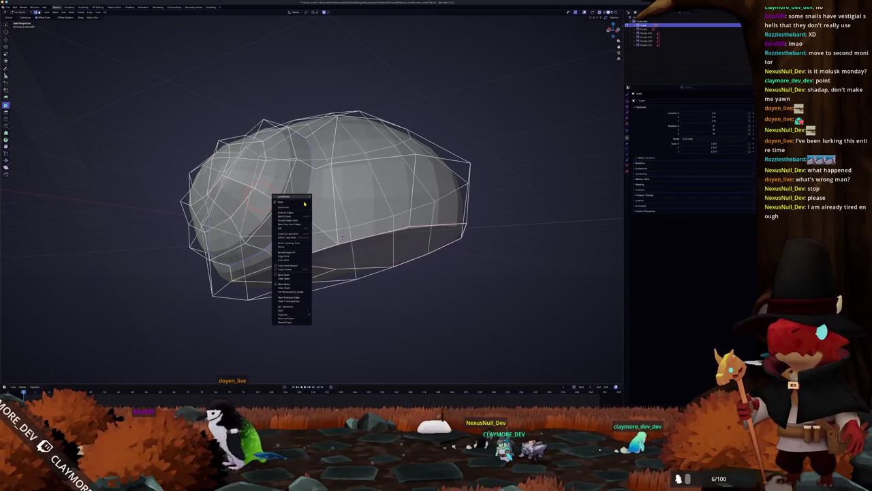
{"action": "left_click", "coordinate": [288, 285]}
Shade the shell smooth in Object Mode, then return to Edit Mode
{"action": "key", "text": "Tab"}
{"action": "mouse_move", "coordinate": [321, 224]}
{"action": "middle_mouse_down"}
{"action": "mouse_move", "coordinate": [266, 232]}
{"action": "mouse_move", "coordinate": [363, 199]}
{"action": "middle_mouse_up"}
{"action": "right_click", "coordinate": [266, 233]}
{"action": "left_click", "coordinate": [266, 233]}
{"action": "key", "text": "Tab"}
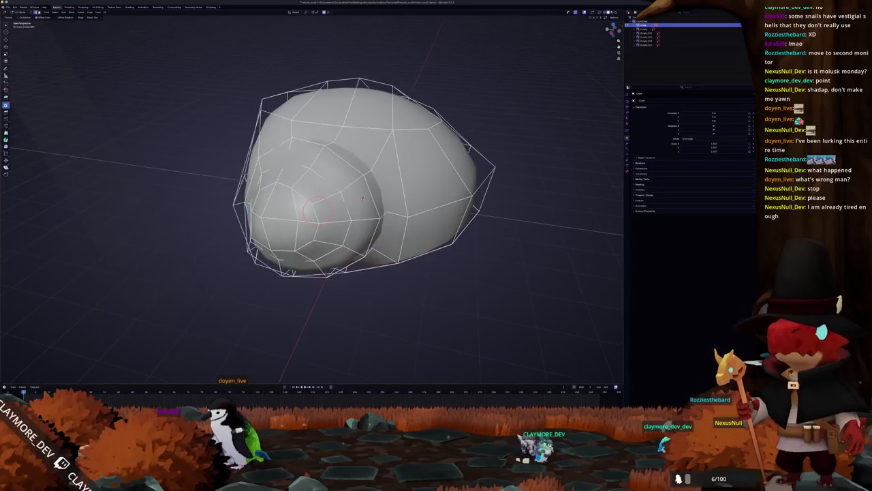
{"action": "middle_click_drag", "start_coordinate": [361, 197], "coordinate": [300, 189]}
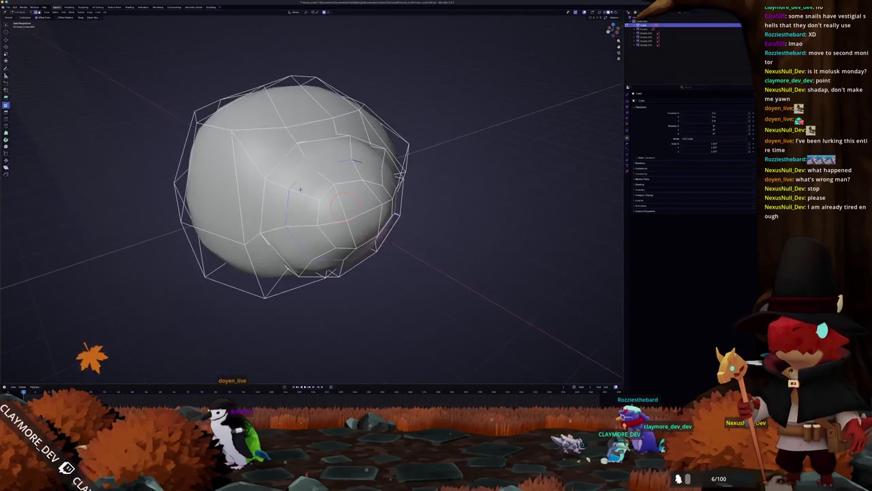
{"action": "right_click", "coordinate": [299, 189]}
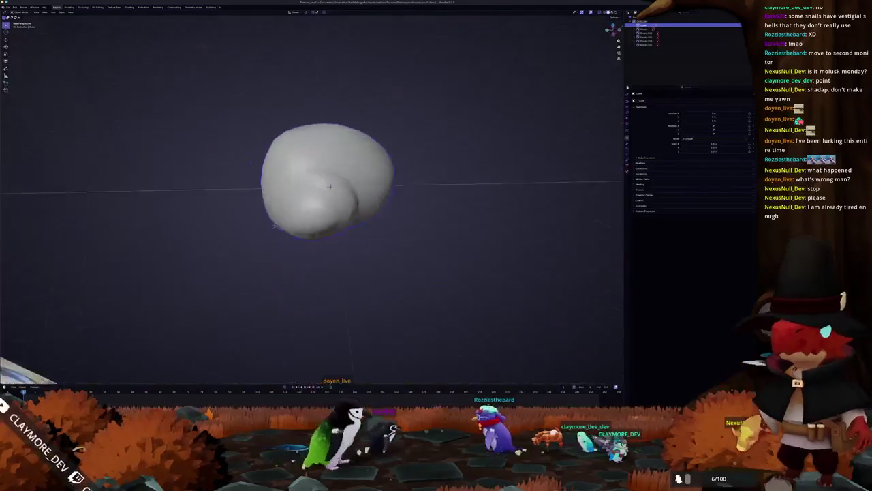
{"action": "mouse_move", "coordinate": [302, 197]}
{"action": "middle_mouse_down"}
{"action": "mouse_move", "coordinate": [236, 223]}
{"action": "mouse_move", "coordinate": [170, 232]}
{"action": "middle_mouse_up"}
{"action": "key", "text": "Tab"}
{"action": "middle_click_drag", "start_coordinate": [391, 230], "coordinate": [387, 221]}
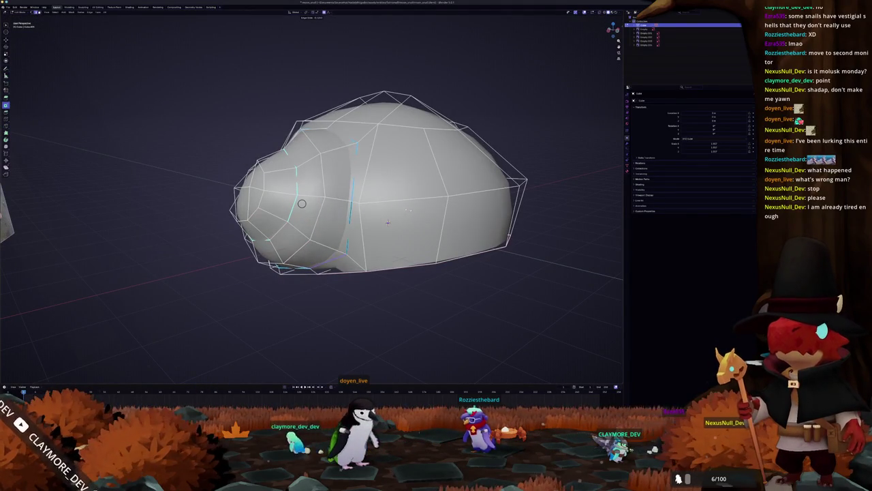
{"action": "middle_click_drag", "start_coordinate": [387, 221], "coordinate": [377, 216]}
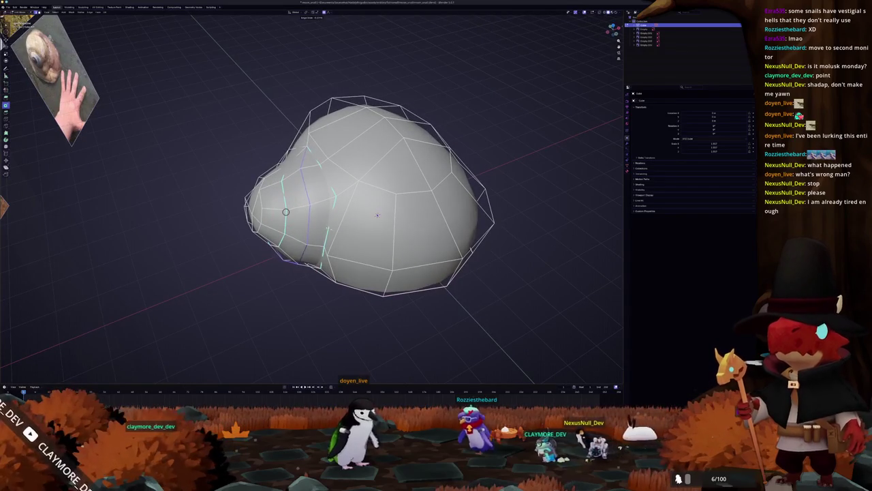
In front orthographic view, select the shell's left-end faces and move them further left
{"action": "middle_click_drag", "start_coordinate": [377, 215], "coordinate": [367, 217]}
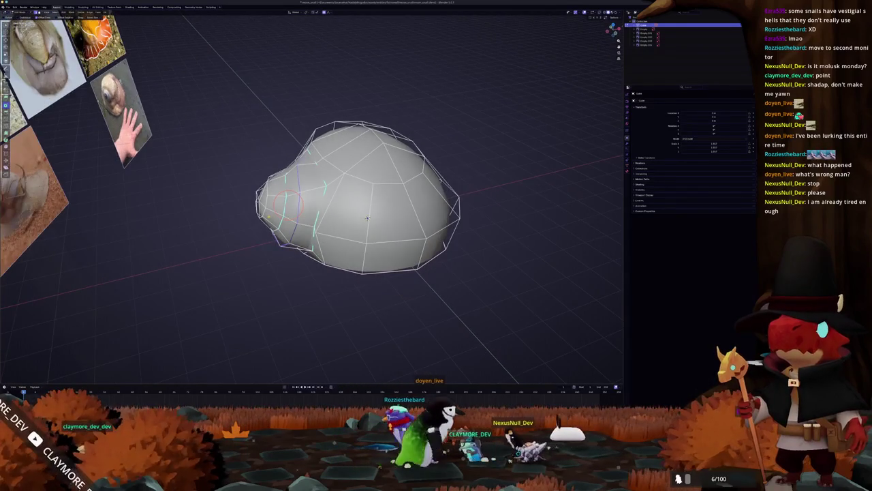
{"action": "key", "text": "KP_1"}
{"action": "scroll", "coordinate": [248, 212], "scroll_direction": "up", "scroll_amount": 2}
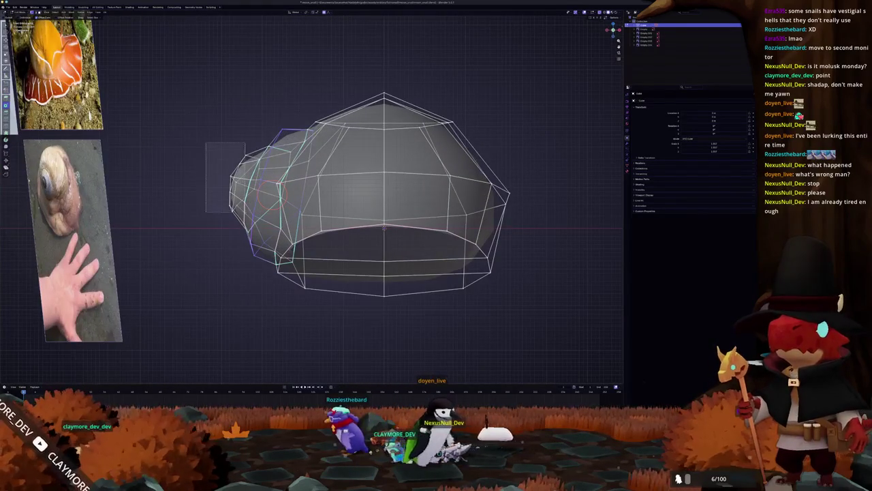
{"action": "left_click_drag", "start_coordinate": [206, 143], "coordinate": [272, 230]}
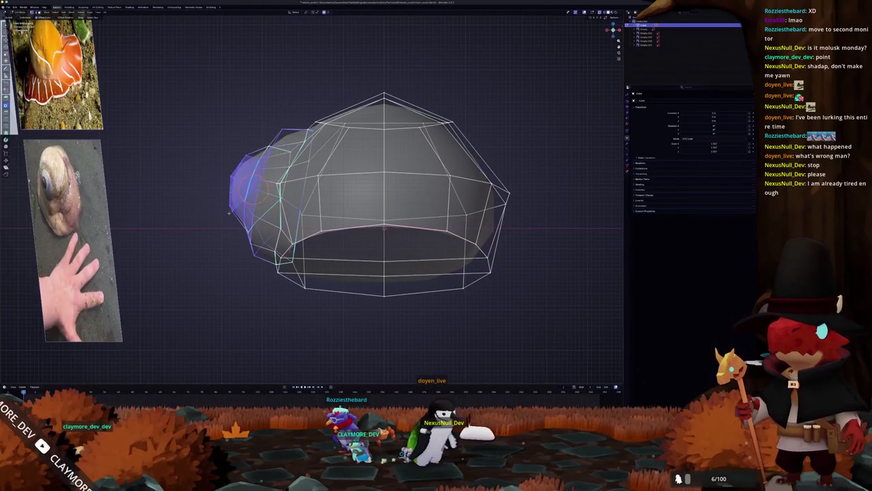
{"action": "left_click", "coordinate": [189, 210]}
{"action": "left_click_drag", "start_coordinate": [181, 126], "coordinate": [257, 211]}
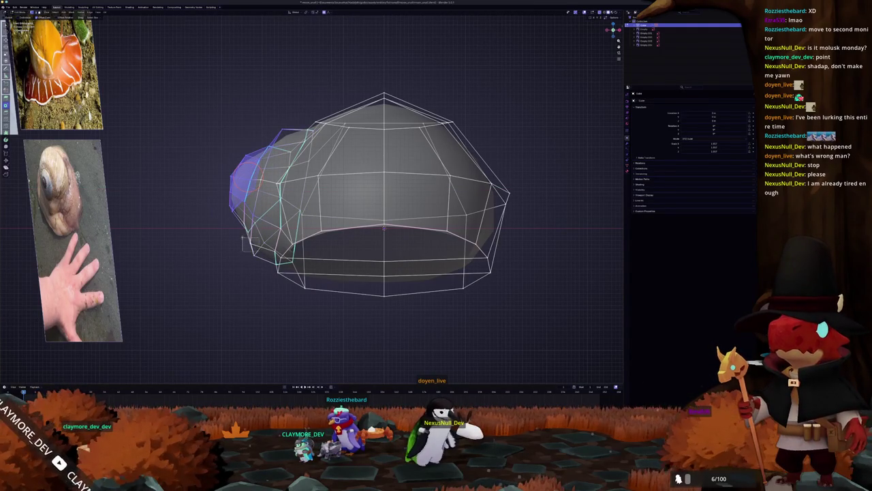
{"action": "left_click_drag", "start_coordinate": [257, 232], "coordinate": [226, 261]}
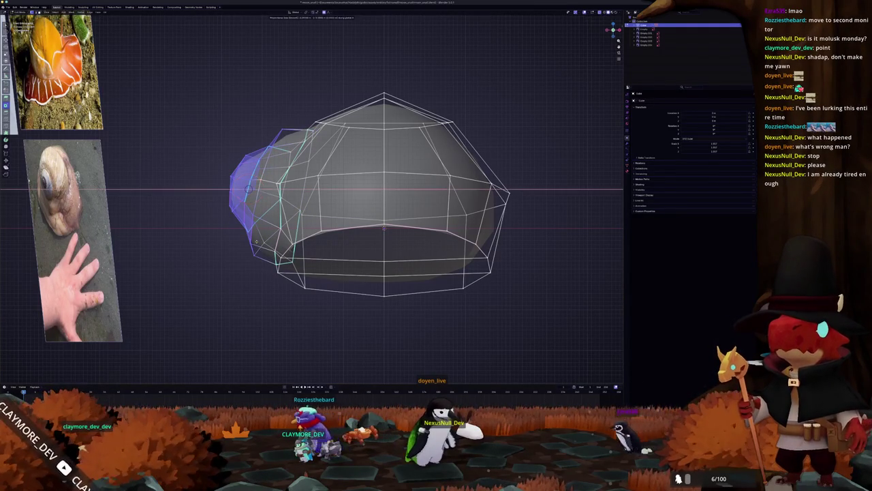
{"action": "key", "text": "Return"}
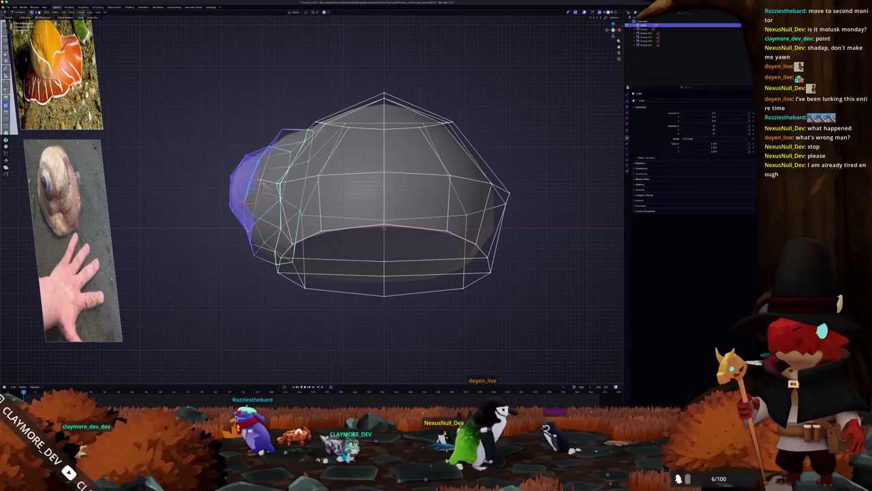
{"action": "left_click", "coordinate": [253, 184]}
Adjust the front faces' height along Z and review the shell in Object Mode
{"action": "key", "text": "g"}
{"action": "key", "text": "z"}
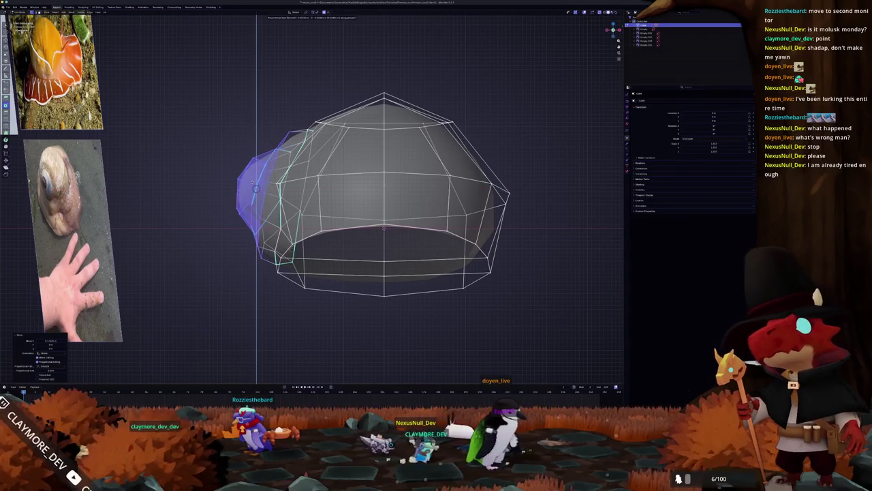
{"action": "key", "text": "g"}
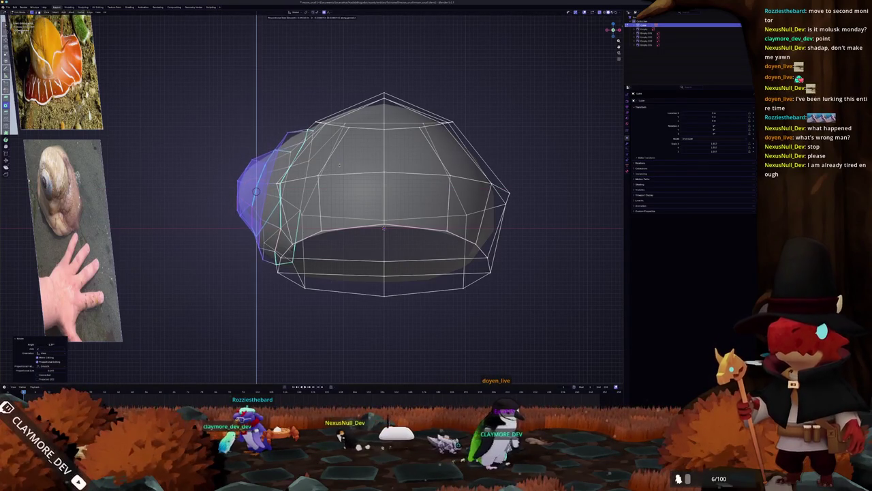
{"action": "scroll", "coordinate": [302, 180], "scroll_direction": "down", "scroll_amount": 4}
{"action": "mouse_move", "coordinate": [302, 180]}
{"action": "middle_mouse_down"}
{"action": "mouse_move", "coordinate": [268, 232]}
{"action": "mouse_move", "coordinate": [280, 261]}
{"action": "mouse_move", "coordinate": [231, 233]}
{"action": "mouse_move", "coordinate": [406, 182]}
{"action": "mouse_move", "coordinate": [297, 165]}
{"action": "middle_mouse_up"}
{"action": "key", "text": "Tab"}
{"action": "key", "text": "Tab"}
{"action": "key", "text": "g"}
{"action": "key", "text": "z"}
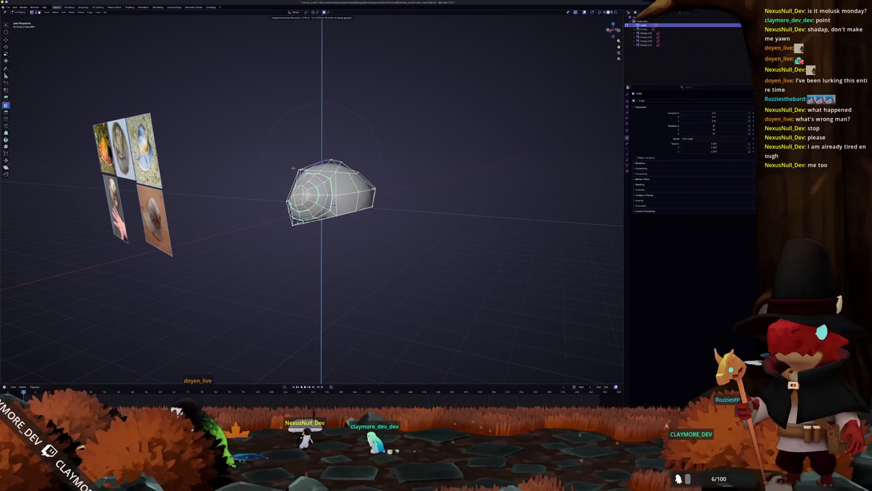
{"action": "key", "text": "Tab"}
{"action": "middle_click_drag", "start_coordinate": [295, 165], "coordinate": [285, 193]}
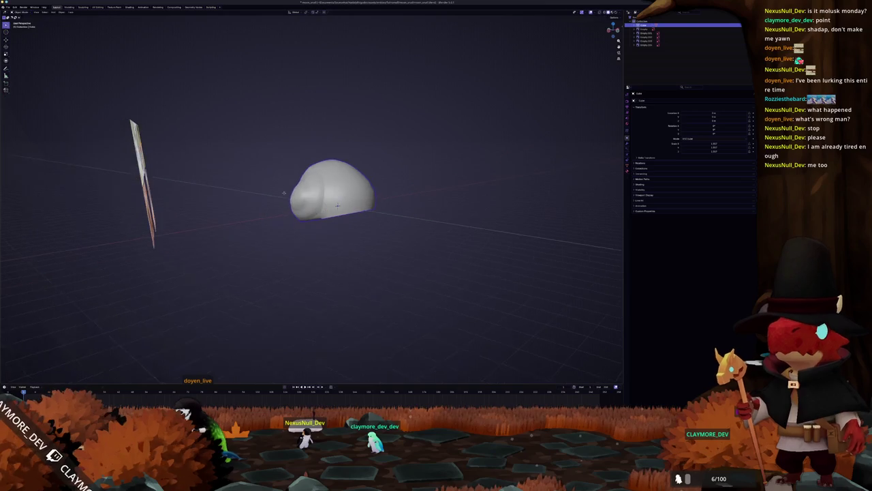
Shade the shell flat, hide its Subdivision modifier in the viewport, then shade it smooth again
{"action": "scroll", "coordinate": [317, 206], "scroll_direction": "up", "scroll_amount": 3}
{"action": "right_click", "coordinate": [329, 201]}
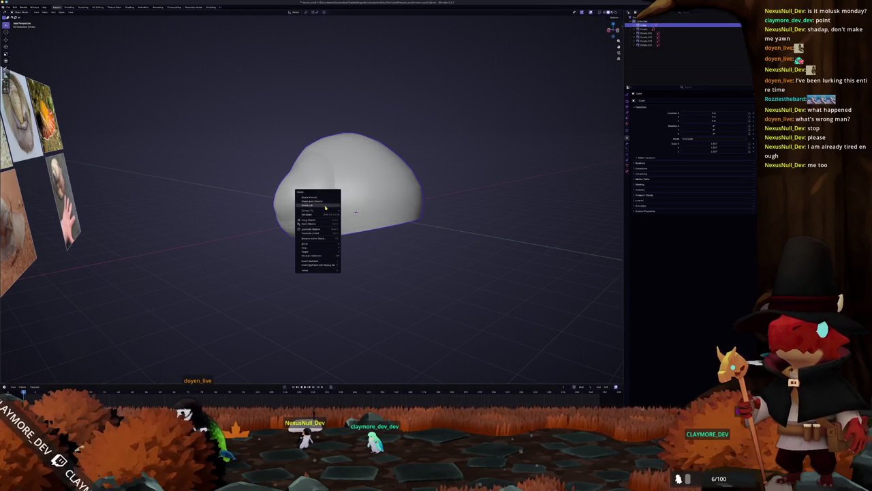
{"action": "left_click", "coordinate": [326, 206]}
{"action": "middle_click_drag", "start_coordinate": [325, 207], "coordinate": [382, 205]}
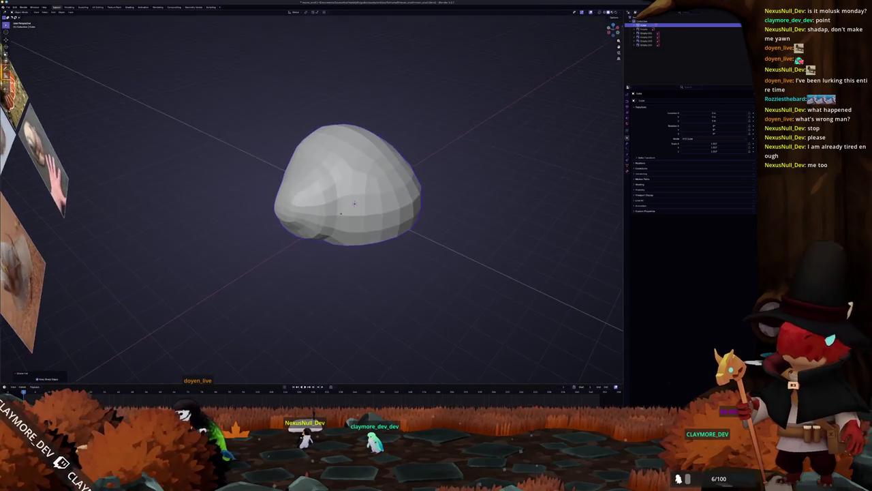
{"action": "left_click", "coordinate": [627, 144]}
{"action": "left_click", "coordinate": [738, 107]}
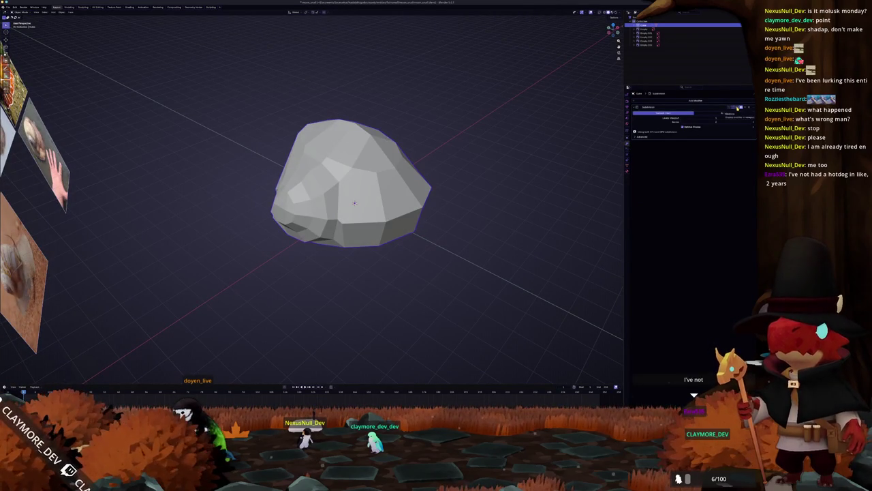
{"action": "right_click", "coordinate": [401, 199]}
{"action": "left_click", "coordinate": [398, 191]}
{"action": "mouse_move", "coordinate": [399, 191]}
{"action": "middle_mouse_down"}
{"action": "mouse_move", "coordinate": [433, 200]}
{"action": "mouse_move", "coordinate": [451, 150]}
{"action": "mouse_move", "coordinate": [409, 170]}
{"action": "middle_mouse_up"}
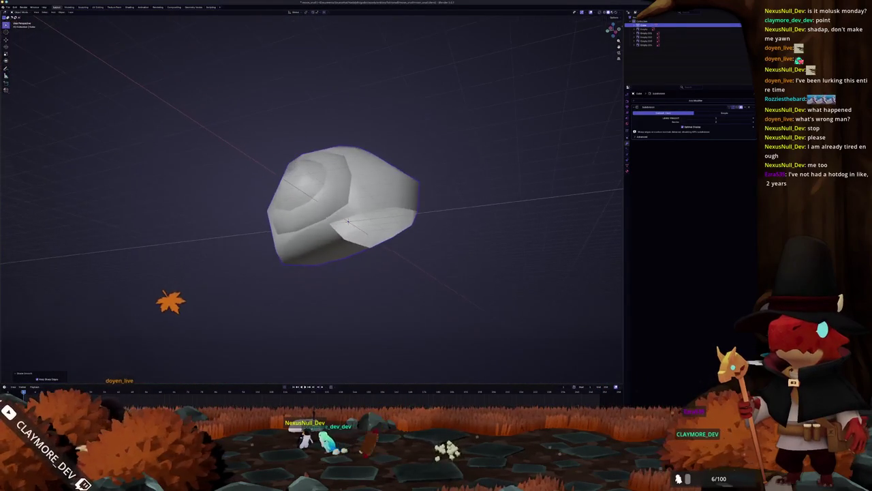
In Edit Mode, move the selected shell faces vertically along Z and view from the right
{"action": "key", "text": "Tab"}
{"action": "middle_click_drag", "start_coordinate": [307, 254], "coordinate": [283, 257]}
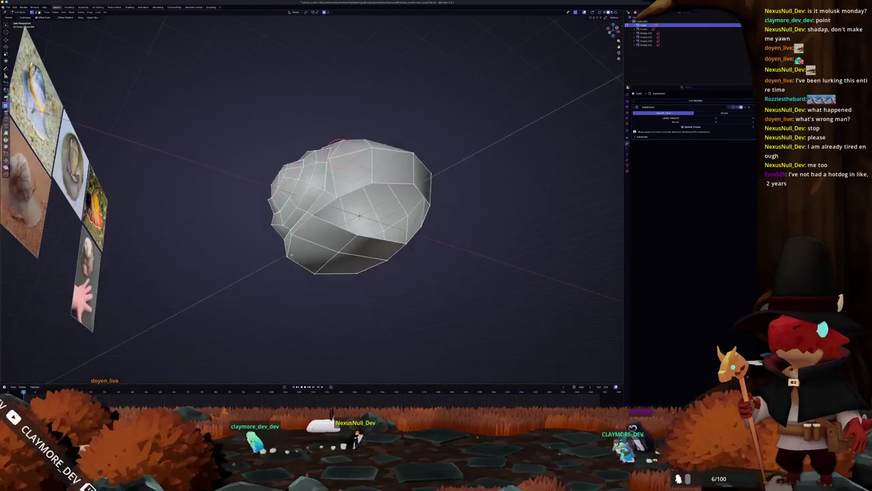
{"action": "mouse_move", "coordinate": [353, 244]}
{"action": "middle_mouse_down"}
{"action": "mouse_move", "coordinate": [362, 252]}
{"action": "mouse_move", "coordinate": [299, 255]}
{"action": "middle_mouse_up"}
{"action": "key", "text": "g"}
{"action": "key", "text": "z"}
{"action": "left_click", "coordinate": [366, 256]}
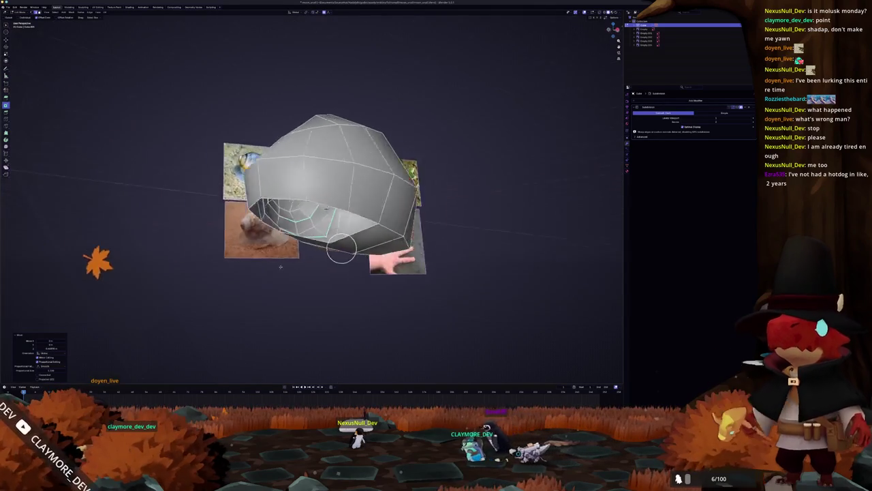
{"action": "key", "text": "KP_3"}
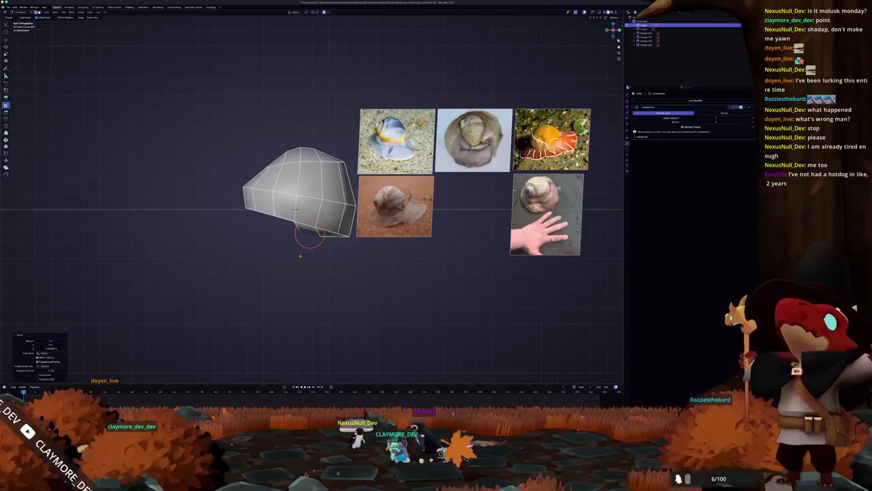
Move the shell's selected faces vertically along Z once more
{"action": "scroll", "coordinate": [289, 248], "scroll_direction": "up", "scroll_amount": 2}
{"action": "key", "text": "g"}
{"action": "key", "text": "z"}
{"action": "left_click", "coordinate": [287, 251]}
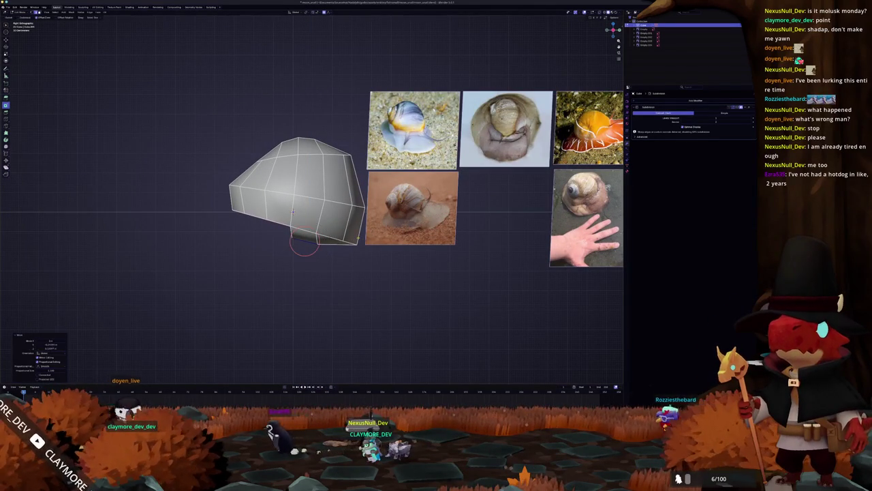
{"action": "left_click", "coordinate": [358, 244]}
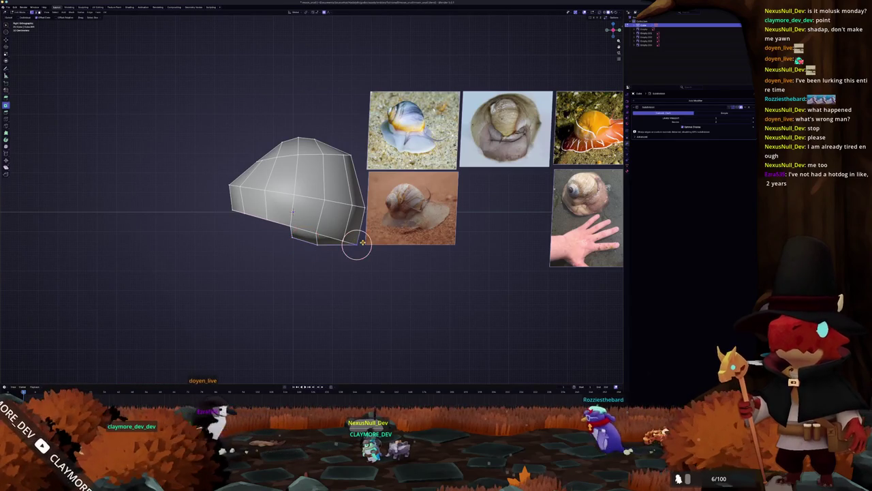
Turn on X-ray and circle-select vertices near the shell's lower-right corner in vertex mode
{"action": "key", "text": "alt+z"}
{"action": "scroll", "coordinate": [352, 249], "scroll_direction": "up", "scroll_amount": 3}
{"action": "key", "text": "1"}
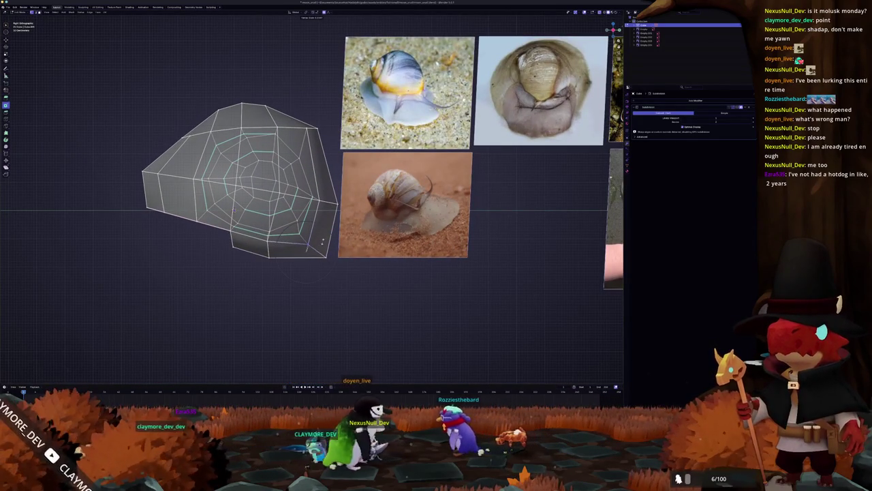
{"action": "key", "text": "c"}
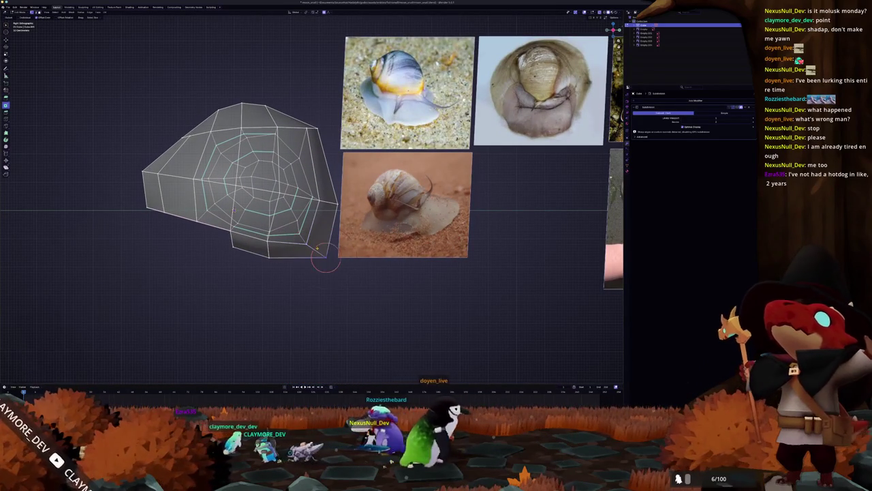
{"action": "left_click", "coordinate": [325, 258]}
{"action": "right_click", "coordinate": [326, 260]}
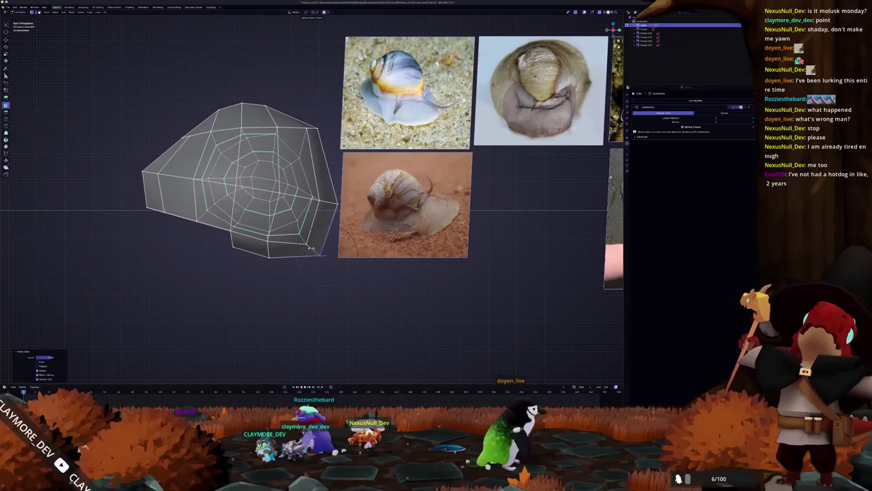
{"action": "scroll", "coordinate": [319, 246], "scroll_direction": "down", "scroll_amount": 1}
{"action": "scroll", "coordinate": [337, 273], "scroll_direction": "up", "scroll_amount": 3}
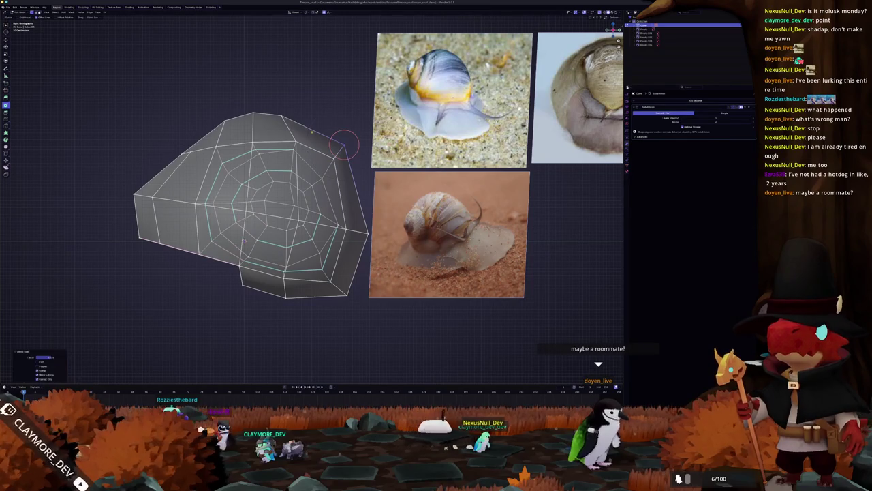
Pull the shell's top vertices outward with proportional falloff to round the upper-left slope
{"action": "left_click_drag", "start_coordinate": [269, 107], "coordinate": [283, 109]}
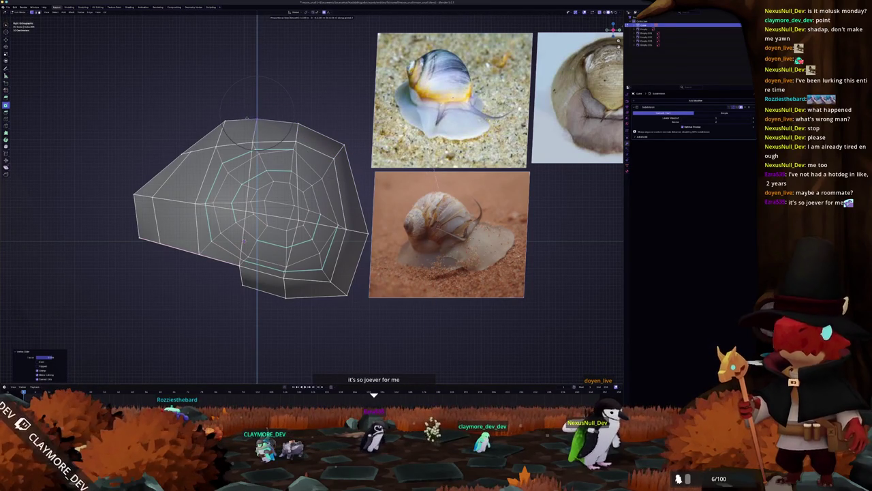
{"action": "left_click_drag", "start_coordinate": [247, 114], "coordinate": [257, 115]}
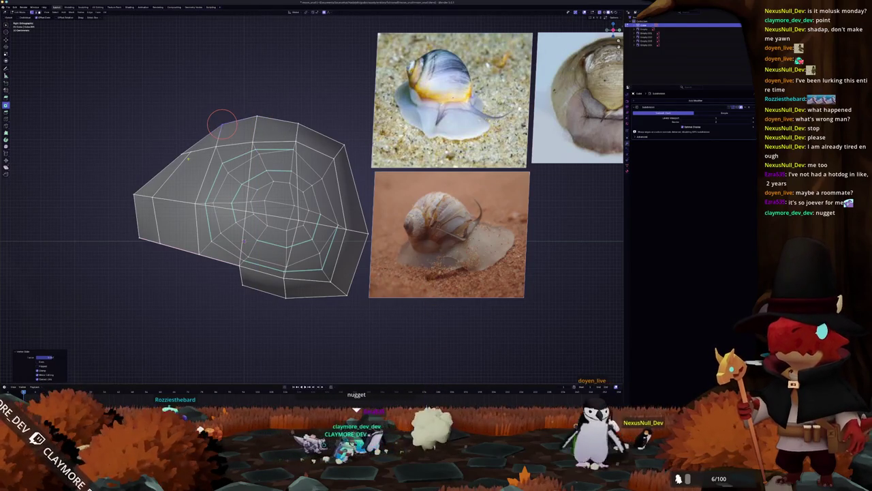
{"action": "key", "text": "g"}
{"action": "left_click", "coordinate": [163, 138]}
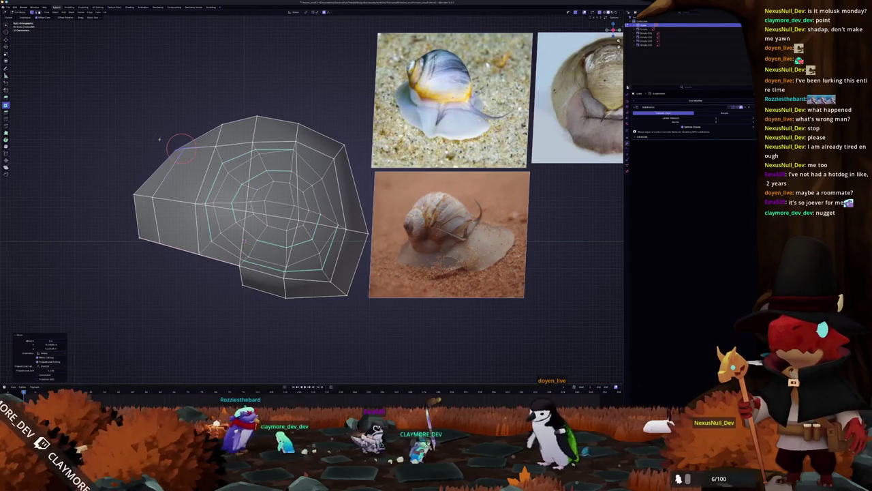
{"action": "left_click", "coordinate": [178, 143]}
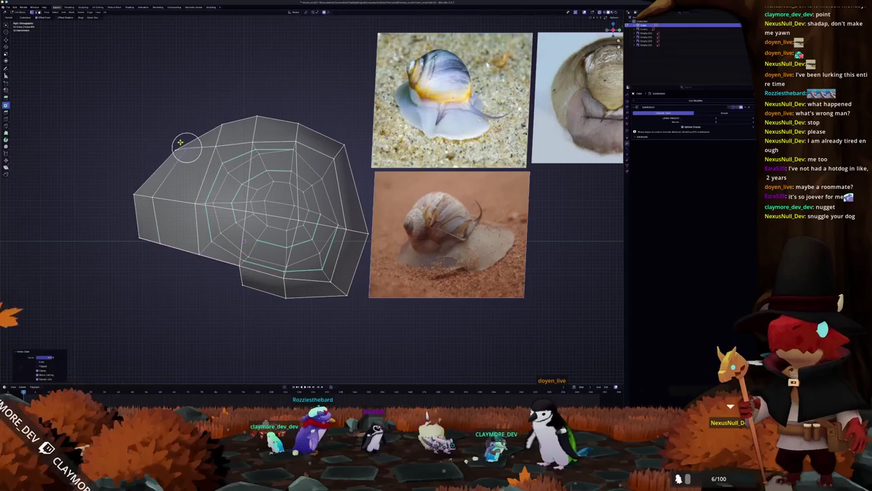
{"action": "middle_click_drag", "start_coordinate": [186, 147], "coordinate": [313, 186]}
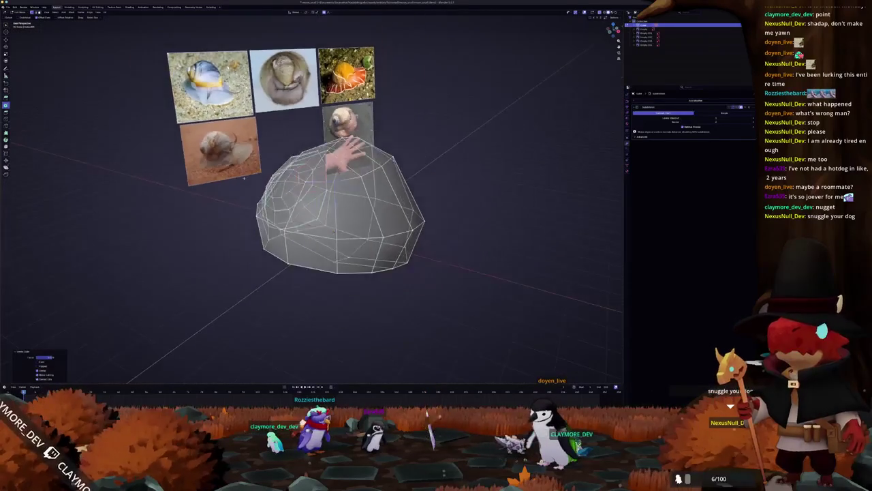
Zoom in on the snail and circle-select a vertex on the shell's front in Edit Mode
{"action": "middle_click_drag", "start_coordinate": [235, 210], "coordinate": [313, 204]}
{"action": "scroll", "coordinate": [314, 204], "scroll_direction": "up", "scroll_amount": 3}
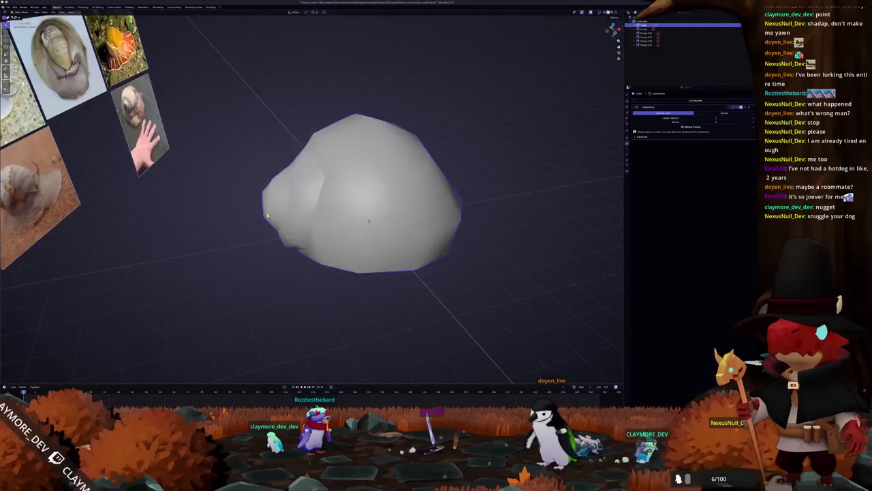
{"action": "mouse_move", "coordinate": [368, 222]}
{"action": "middle_mouse_down"}
{"action": "mouse_move", "coordinate": [424, 219]}
{"action": "mouse_move", "coordinate": [368, 205]}
{"action": "mouse_move", "coordinate": [381, 194]}
{"action": "middle_mouse_up"}
{"action": "scroll", "coordinate": [371, 222], "scroll_direction": "up", "scroll_amount": 1}
{"action": "scroll", "coordinate": [413, 238], "scroll_direction": "up", "scroll_amount": 3}
{"action": "key", "text": "Tab"}
{"action": "scroll", "coordinate": [365, 204], "scroll_direction": "down", "scroll_amount": 3}
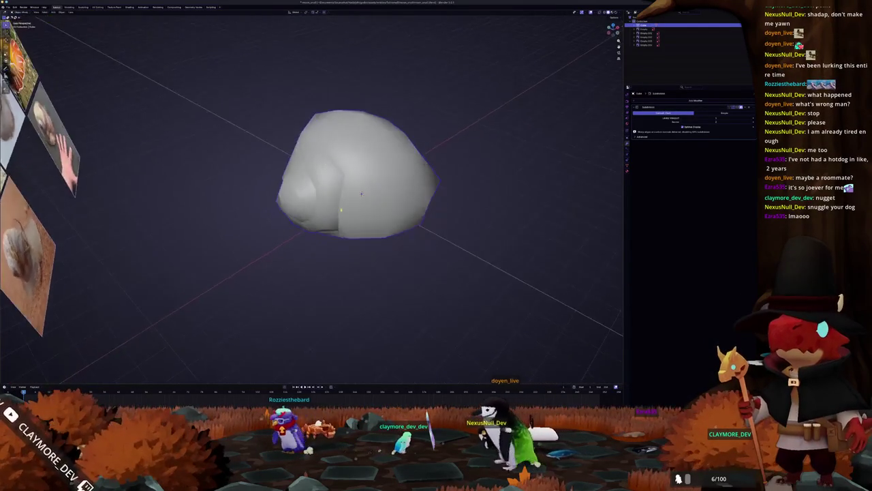
{"action": "key", "text": "Tab"}
{"action": "scroll", "coordinate": [381, 192], "scroll_direction": "up", "scroll_amount": 3}
{"action": "key", "text": "c"}
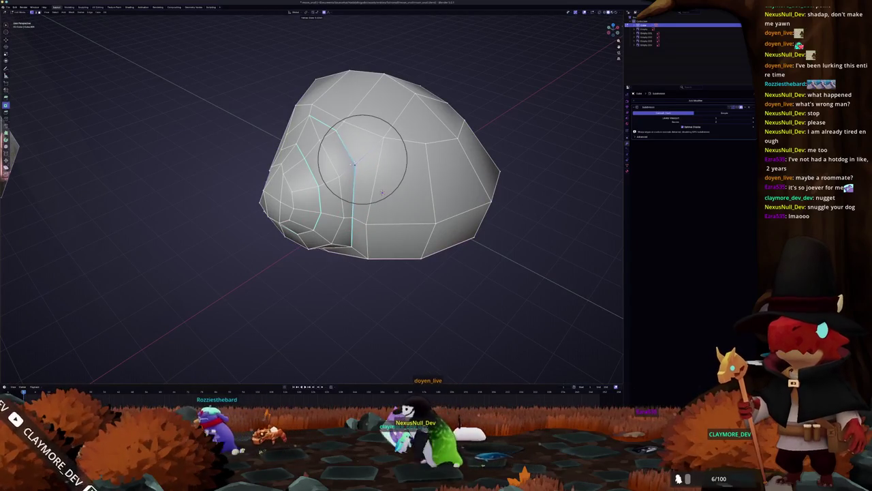
{"action": "scroll", "coordinate": [363, 160], "scroll_direction": "up", "scroll_amount": 5}
{"action": "left_click", "coordinate": [356, 163]}
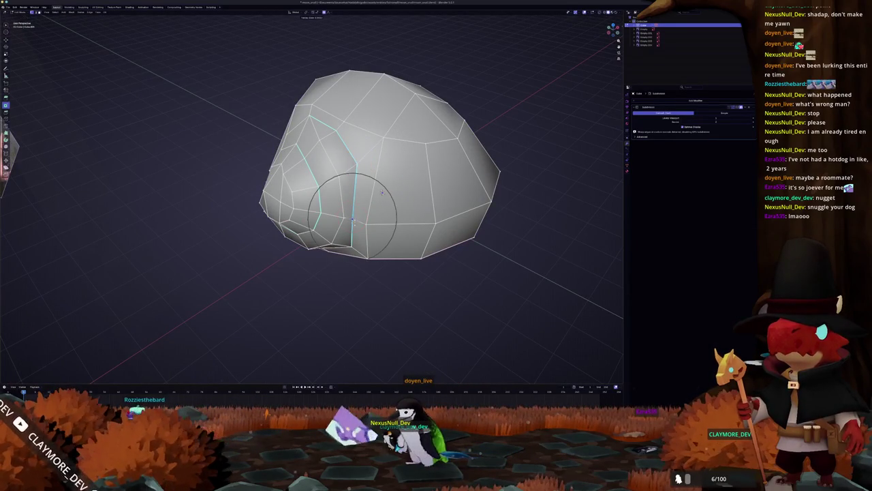
{"action": "mouse_move", "coordinate": [382, 193]}
{"action": "middle_mouse_down"}
{"action": "mouse_move", "coordinate": [374, 227]}
{"action": "mouse_move", "coordinate": [352, 205]}
{"action": "mouse_move", "coordinate": [328, 213]}
{"action": "middle_mouse_up"}
Check the shell's shape in Object Mode, re-enter Edit Mode, and try then cancel a rotation
{"action": "key", "text": "Tab"}
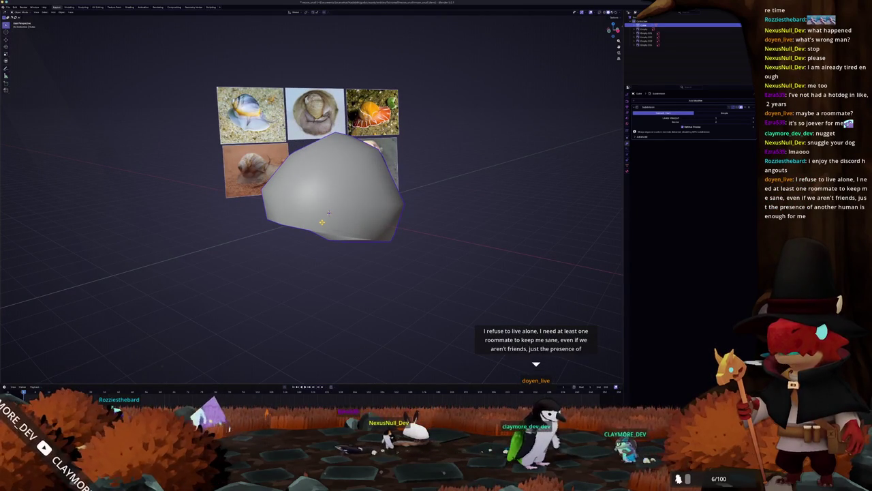
{"action": "scroll", "coordinate": [338, 221], "scroll_direction": "up", "scroll_amount": 2}
{"action": "mouse_move", "coordinate": [320, 242]}
{"action": "middle_mouse_down"}
{"action": "mouse_move", "coordinate": [312, 232]}
{"action": "mouse_move", "coordinate": [296, 241]}
{"action": "mouse_move", "coordinate": [348, 246]}
{"action": "mouse_move", "coordinate": [302, 244]}
{"action": "mouse_move", "coordinate": [314, 249]}
{"action": "middle_mouse_up"}
{"action": "scroll", "coordinate": [302, 247], "scroll_direction": "down", "scroll_amount": 2}
{"action": "key", "text": "Tab"}
{"action": "middle_click_drag", "start_coordinate": [321, 217], "coordinate": [362, 205]}
{"action": "scroll", "coordinate": [323, 221], "scroll_direction": "down", "scroll_amount": 2}
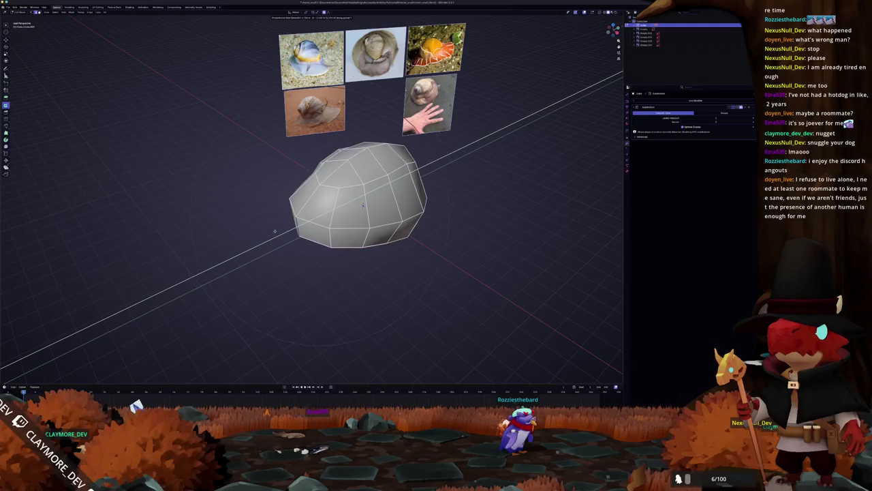
{"action": "middle_click_drag", "start_coordinate": [274, 231], "coordinate": [271, 231]}
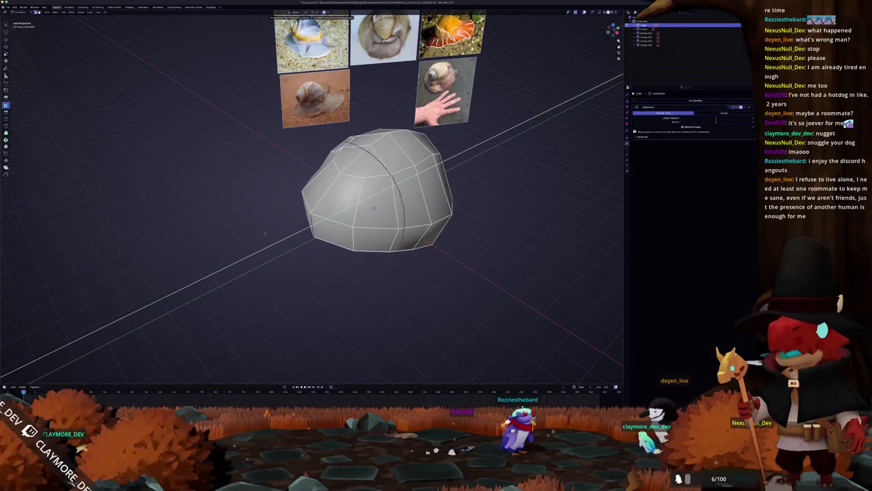
{"action": "key", "text": "r"}
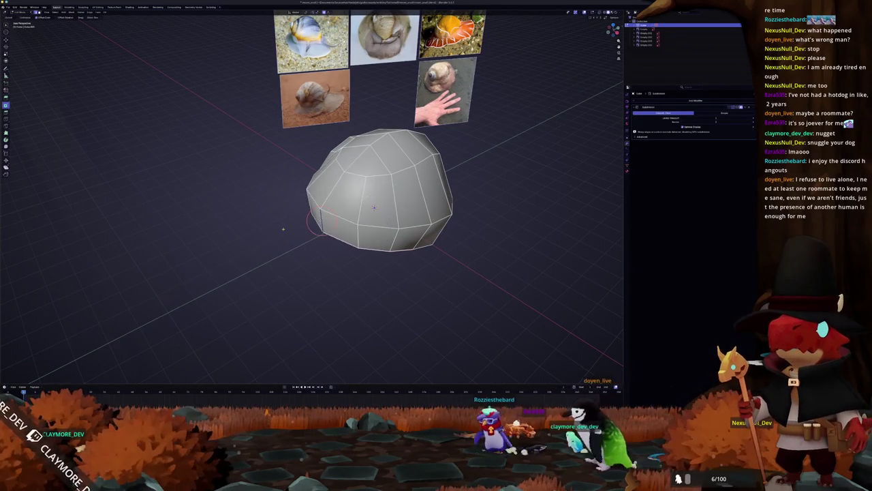
{"action": "key", "text": "Escape"}
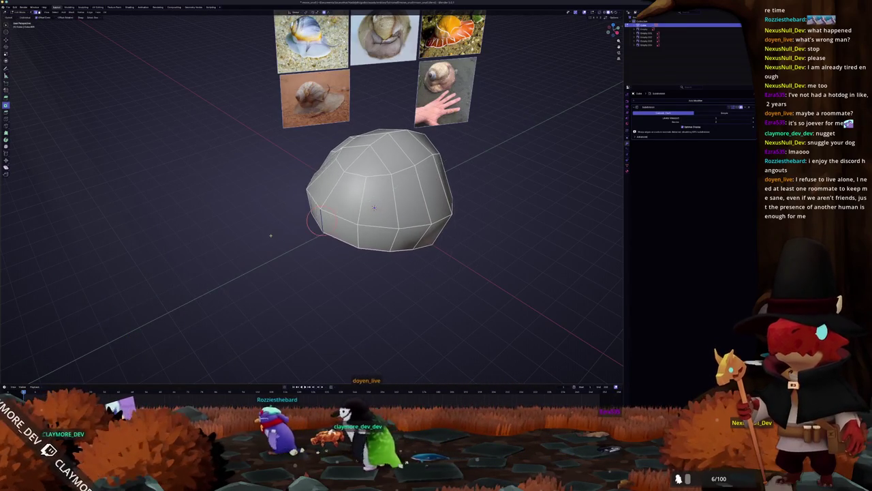
Move the front vertex in front view, then begin a proportional scale of the shell's lower edge
{"action": "key", "text": "KP_1"}
{"action": "mouse_move", "coordinate": [382, 205]}
{"action": "middle_mouse_down"}
{"action": "mouse_move", "coordinate": [354, 231]}
{"action": "mouse_move", "coordinate": [368, 198]}
{"action": "mouse_move", "coordinate": [436, 191]}
{"action": "middle_mouse_up"}
{"action": "middle_click_drag", "start_coordinate": [344, 196], "coordinate": [338, 217]}
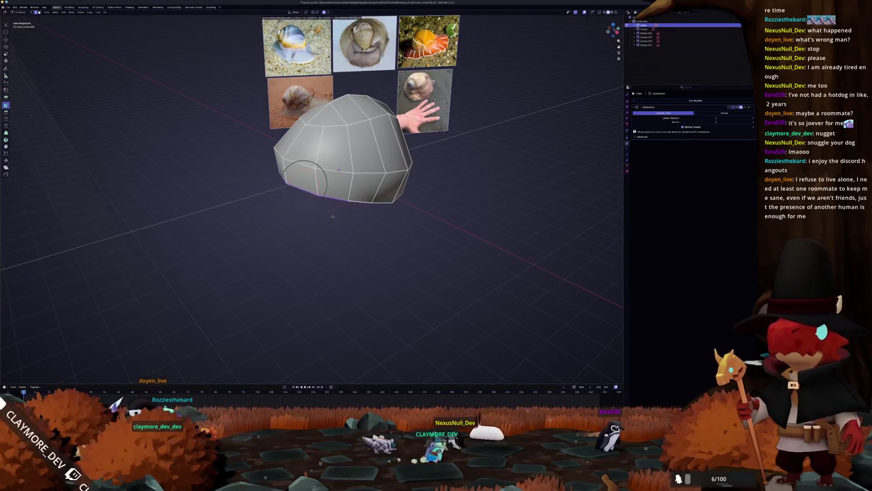
{"action": "left_click", "coordinate": [319, 217]}
{"action": "mouse_move", "coordinate": [319, 216]}
{"action": "middle_mouse_down"}
{"action": "mouse_move", "coordinate": [371, 215]}
{"action": "mouse_move", "coordinate": [311, 193]}
{"action": "mouse_move", "coordinate": [299, 153]}
{"action": "middle_mouse_up"}
{"action": "key", "text": "s"}
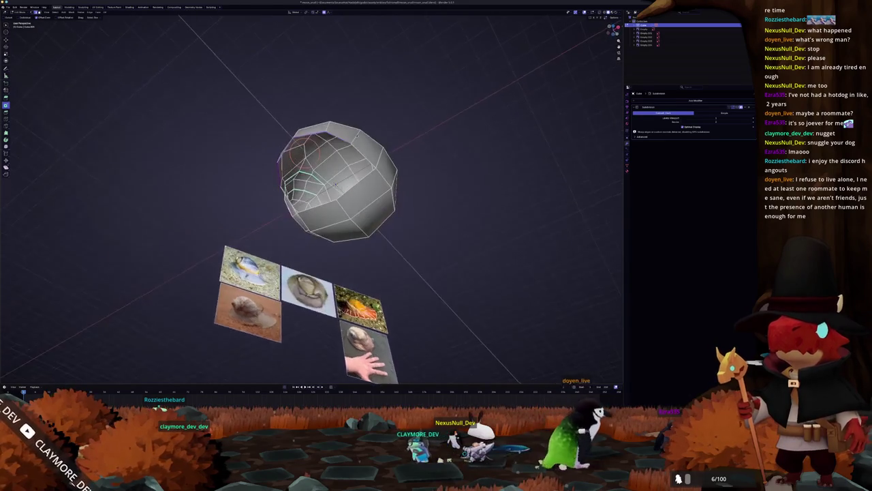
Finish scaling the shell's lower edge outward, then stretch it along the X axis
{"action": "mouse_move", "coordinate": [370, 131]}
{"action": "middle_mouse_down"}
{"action": "mouse_move", "coordinate": [375, 157]}
{"action": "mouse_move", "coordinate": [368, 162]}
{"action": "mouse_move", "coordinate": [298, 180]}
{"action": "middle_mouse_up"}
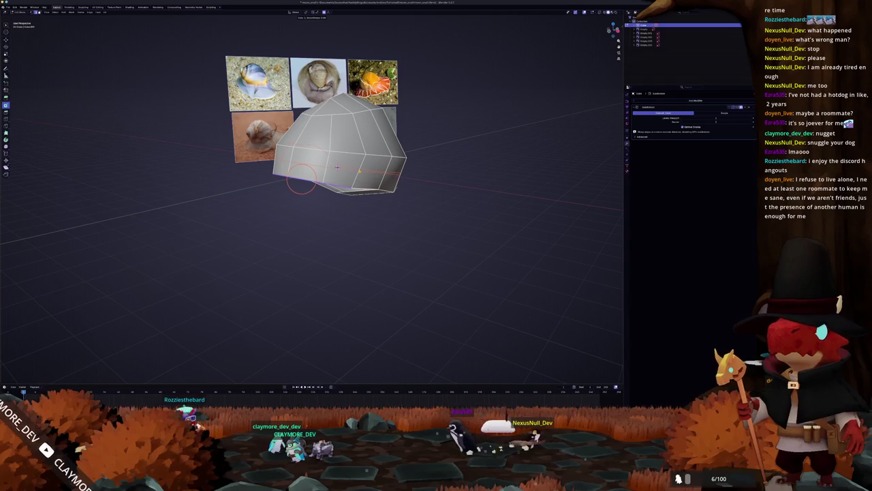
{"action": "middle_click_drag", "start_coordinate": [359, 172], "coordinate": [374, 172]}
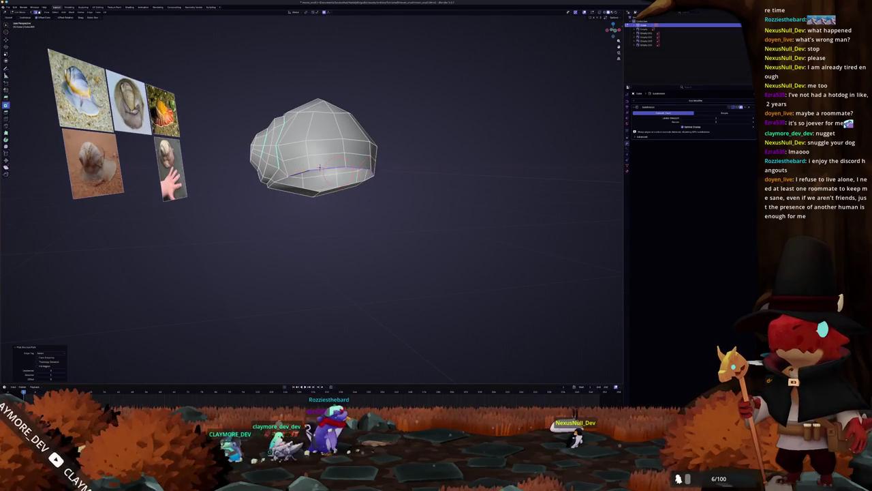
{"action": "middle_click_drag", "start_coordinate": [320, 167], "coordinate": [331, 165]}
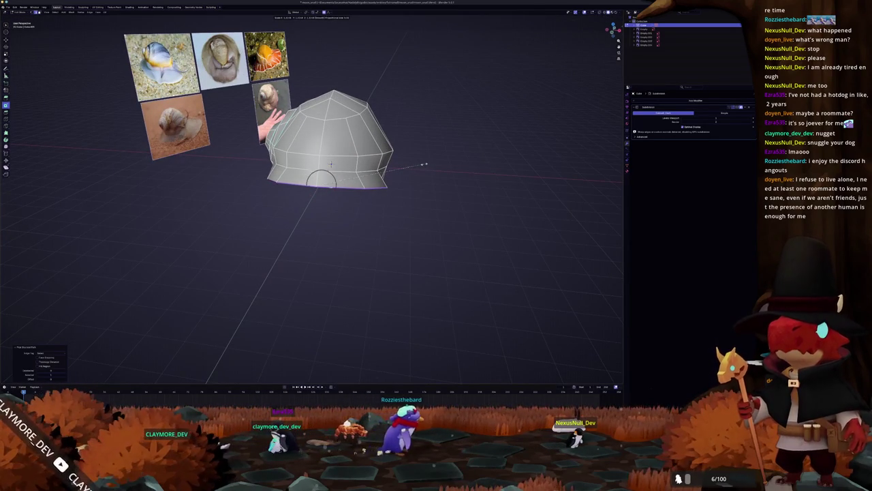
{"action": "left_click", "coordinate": [427, 163]}
{"action": "middle_click_drag", "start_coordinate": [426, 163], "coordinate": [491, 164]}
{"action": "mouse_move", "coordinate": [338, 170]}
{"action": "middle_mouse_down"}
{"action": "mouse_move", "coordinate": [354, 169]}
{"action": "mouse_move", "coordinate": [336, 172]}
{"action": "middle_mouse_up"}
{"action": "key", "text": "x"}
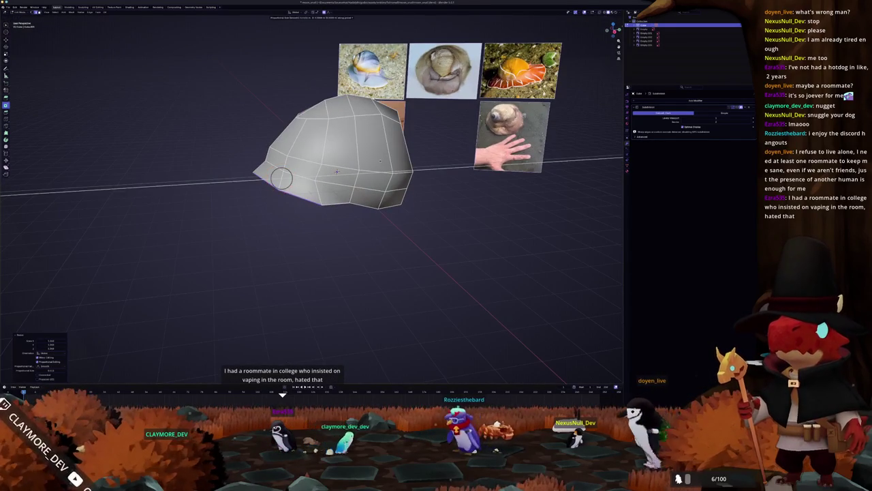
{"action": "left_click", "coordinate": [336, 171]}
Rescale the selected shell vertices in Edit Mode and check the result in Object Mode
{"action": "key", "text": "Tab"}
{"action": "mouse_move", "coordinate": [336, 171]}
{"action": "middle_mouse_down"}
{"action": "mouse_move", "coordinate": [419, 206]}
{"action": "mouse_move", "coordinate": [429, 201]}
{"action": "middle_mouse_up"}
{"action": "key", "text": "Tab"}
{"action": "key", "text": "s"}
{"action": "left_click", "coordinate": [426, 200]}
{"action": "mouse_move", "coordinate": [361, 199]}
{"action": "middle_mouse_down"}
{"action": "mouse_move", "coordinate": [347, 189]}
{"action": "mouse_move", "coordinate": [373, 185]}
{"action": "mouse_move", "coordinate": [341, 165]}
{"action": "mouse_move", "coordinate": [354, 180]}
{"action": "middle_mouse_up"}
{"action": "key", "text": "Tab"}
{"action": "key", "text": "Tab"}
Shift the inner loops of the shell's opening with soft falloff, then return to Object Mode
{"action": "scroll", "coordinate": [348, 162], "scroll_direction": "up", "scroll_amount": 3}
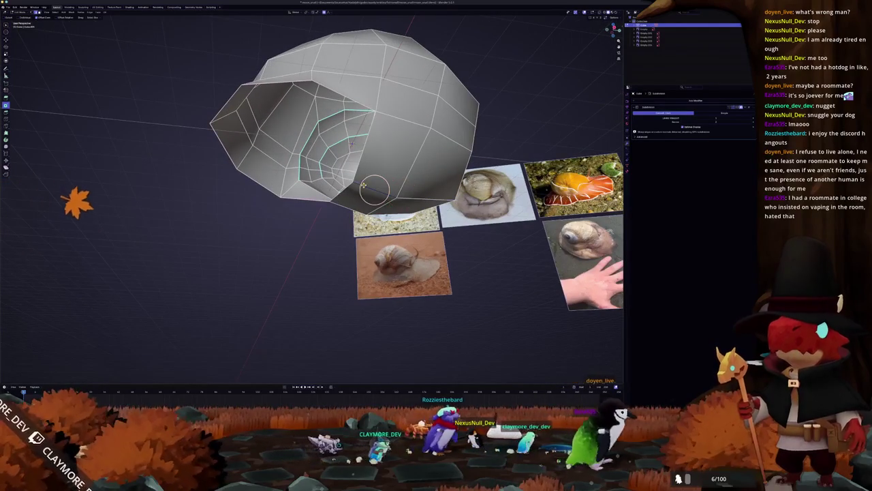
{"action": "left_click", "coordinate": [400, 200]}
{"action": "key", "text": "g"}
{"action": "left_click", "coordinate": [402, 208]}
{"action": "middle_click_drag", "start_coordinate": [401, 208], "coordinate": [352, 204]}
{"action": "key", "text": "c"}
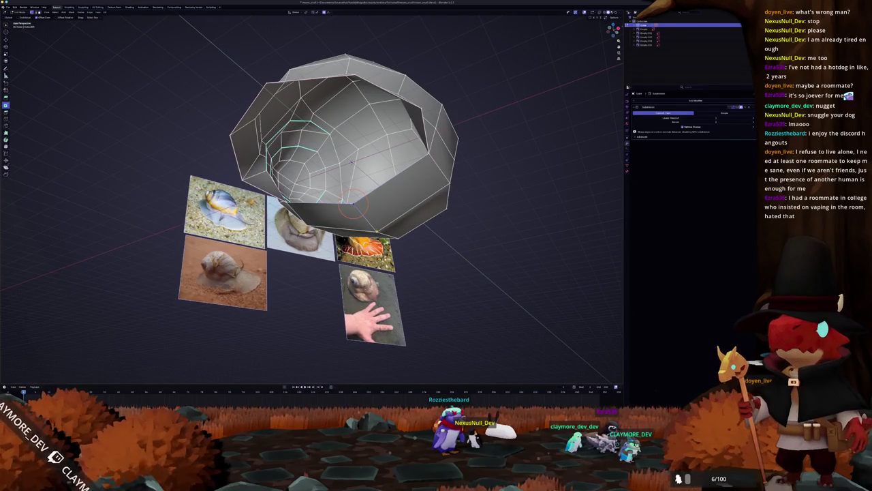
{"action": "mouse_move", "coordinate": [393, 226]}
{"action": "middle_mouse_down"}
{"action": "mouse_move", "coordinate": [399, 205]}
{"action": "mouse_move", "coordinate": [336, 227]}
{"action": "mouse_move", "coordinate": [364, 229]}
{"action": "mouse_move", "coordinate": [370, 216]}
{"action": "mouse_move", "coordinate": [353, 218]}
{"action": "middle_mouse_up"}
{"action": "key", "text": "Tab"}
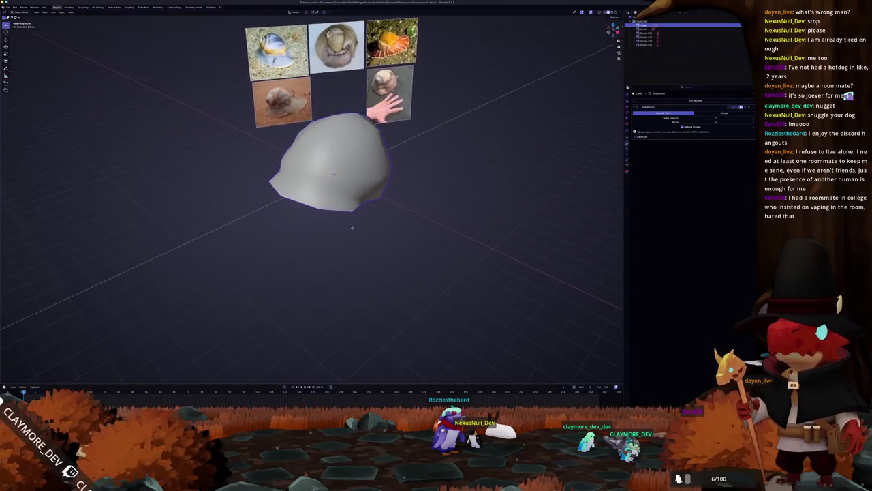
Finish shaping the shell's brim into a flared front lip and return to Object Mode
{"action": "key", "text": "Tab"}
{"action": "mouse_move", "coordinate": [371, 185]}
{"action": "middle_mouse_down"}
{"action": "mouse_move", "coordinate": [388, 213]}
{"action": "mouse_move", "coordinate": [369, 214]}
{"action": "middle_mouse_up"}
{"action": "mouse_move", "coordinate": [270, 200]}
{"action": "middle_mouse_down"}
{"action": "mouse_move", "coordinate": [395, 227]}
{"action": "mouse_move", "coordinate": [405, 220]}
{"action": "middle_mouse_up"}
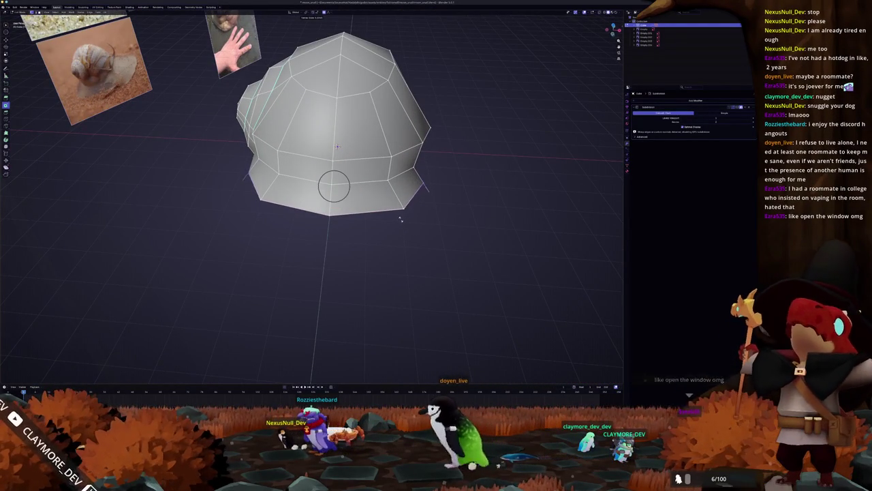
{"action": "middle_click_drag", "start_coordinate": [409, 218], "coordinate": [354, 198]}
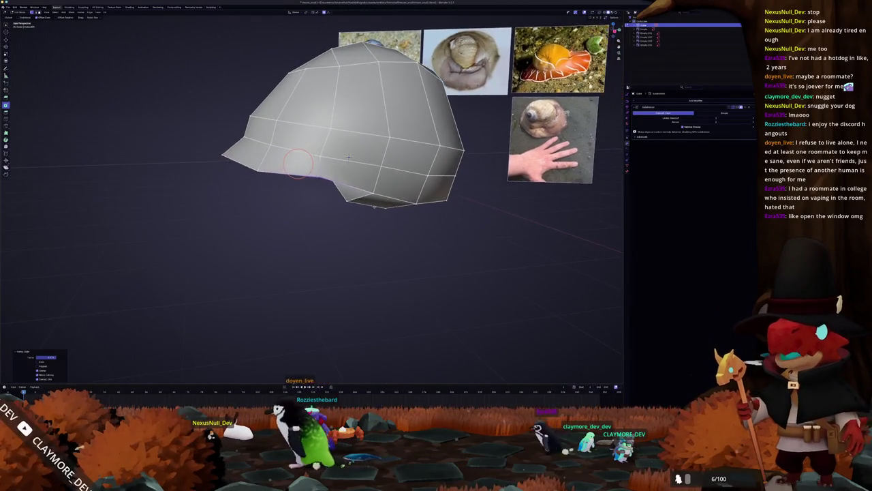
{"action": "middle_click_drag", "start_coordinate": [349, 156], "coordinate": [347, 158]}
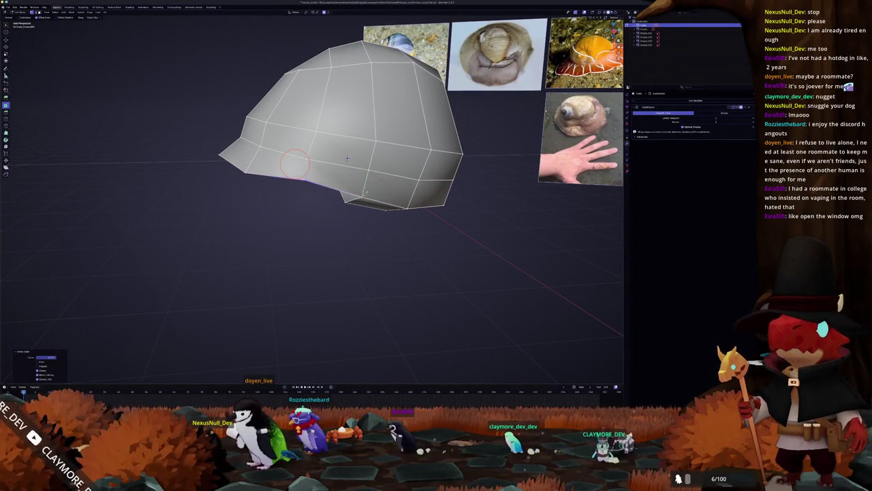
{"action": "middle_click_drag", "start_coordinate": [347, 158], "coordinate": [320, 144]}
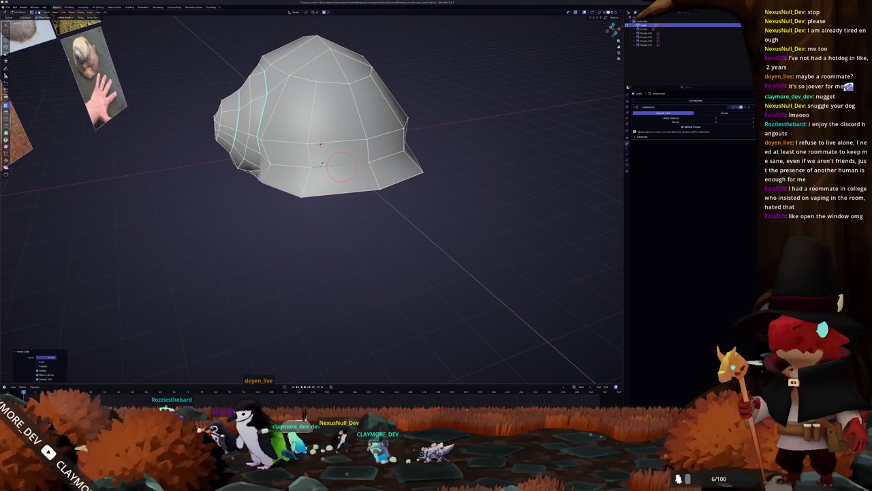
{"action": "middle_click_drag", "start_coordinate": [320, 143], "coordinate": [281, 148]}
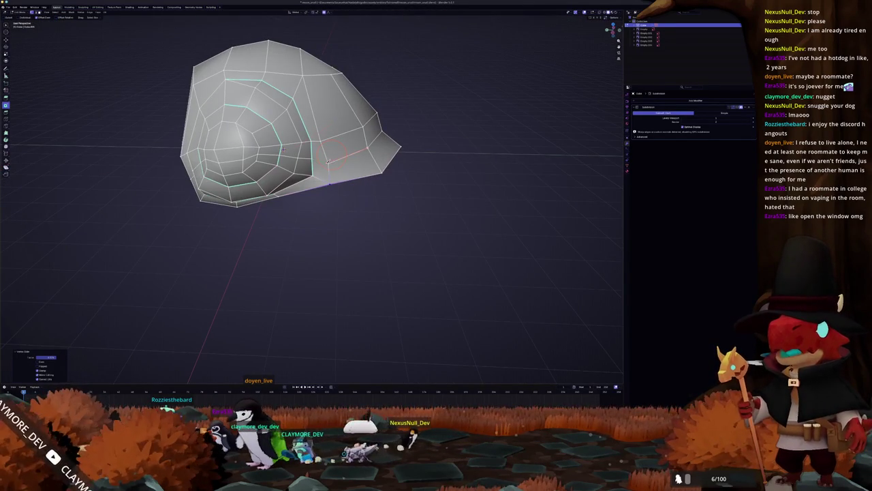
{"action": "mouse_move", "coordinate": [330, 162]}
{"action": "middle_mouse_down"}
{"action": "mouse_move", "coordinate": [341, 150]}
{"action": "mouse_move", "coordinate": [317, 146]}
{"action": "mouse_move", "coordinate": [349, 158]}
{"action": "mouse_move", "coordinate": [301, 180]}
{"action": "mouse_move", "coordinate": [300, 173]}
{"action": "middle_mouse_up"}
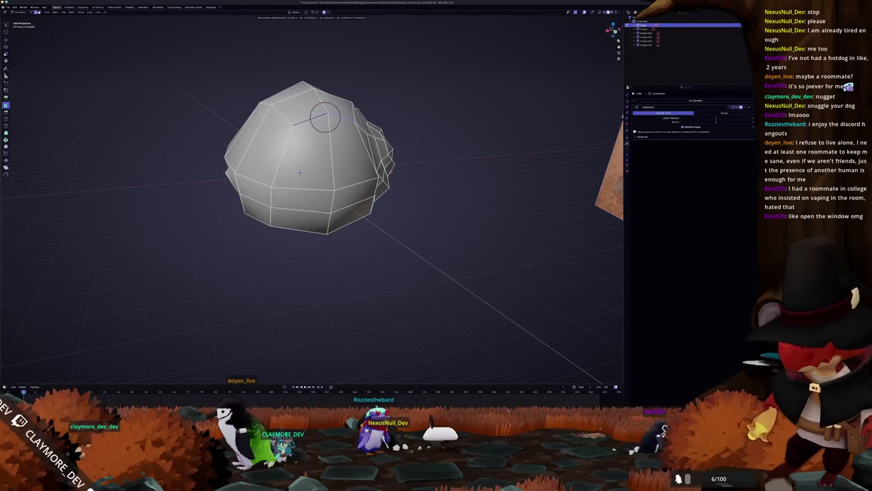
{"action": "left_click", "coordinate": [299, 173]}
{"action": "key", "text": "Tab"}
{"action": "mouse_move", "coordinate": [300, 173]}
{"action": "middle_mouse_down"}
{"action": "mouse_move", "coordinate": [378, 181]}
{"action": "mouse_move", "coordinate": [317, 180]}
{"action": "middle_mouse_up"}
Apply the shell's scale with Ctrl+A, add a reference image, and reselect the shell
{"action": "key", "text": "ctrl+a"}
{"action": "left_click", "coordinate": [374, 187]}
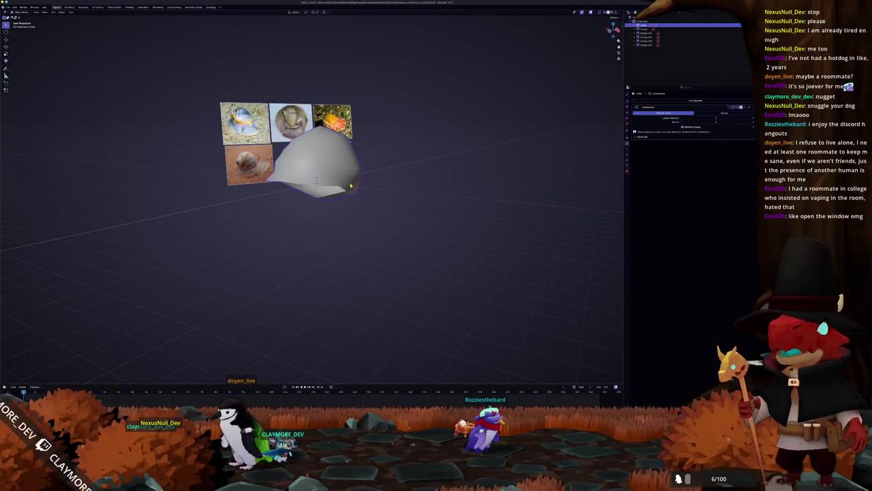
{"action": "key", "text": "shift+a"}
{"action": "left_click", "coordinate": [400, 171]}
{"action": "mouse_move", "coordinate": [399, 171]}
{"action": "middle_mouse_down"}
{"action": "mouse_move", "coordinate": [387, 182]}
{"action": "mouse_move", "coordinate": [383, 175]}
{"action": "mouse_move", "coordinate": [361, 231]}
{"action": "mouse_move", "coordinate": [345, 236]}
{"action": "mouse_move", "coordinate": [355, 231]}
{"action": "middle_mouse_up"}
{"action": "left_click", "coordinate": [383, 175]}
{"action": "scroll", "coordinate": [355, 230], "scroll_direction": "down", "scroll_amount": 2}
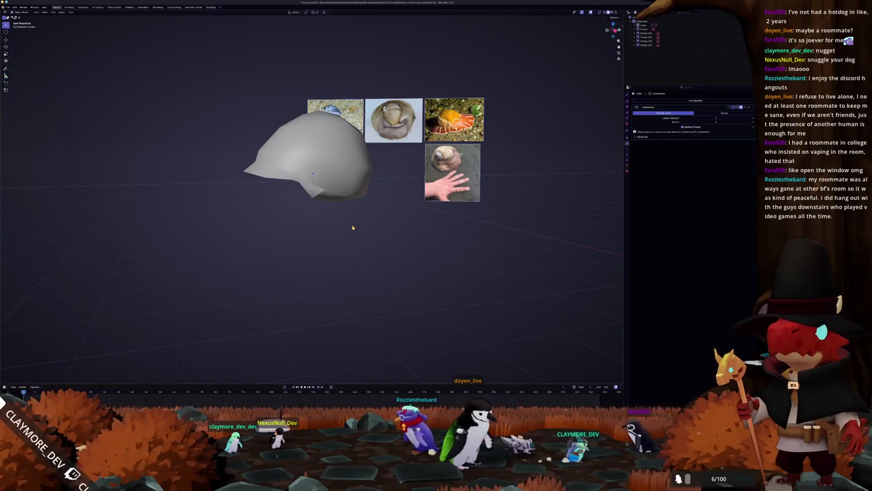
{"action": "key", "text": "shift+a"}
Add a cube and lower it along Z beneath the shell's front in right view
{"action": "left_click", "coordinate": [369, 231]}
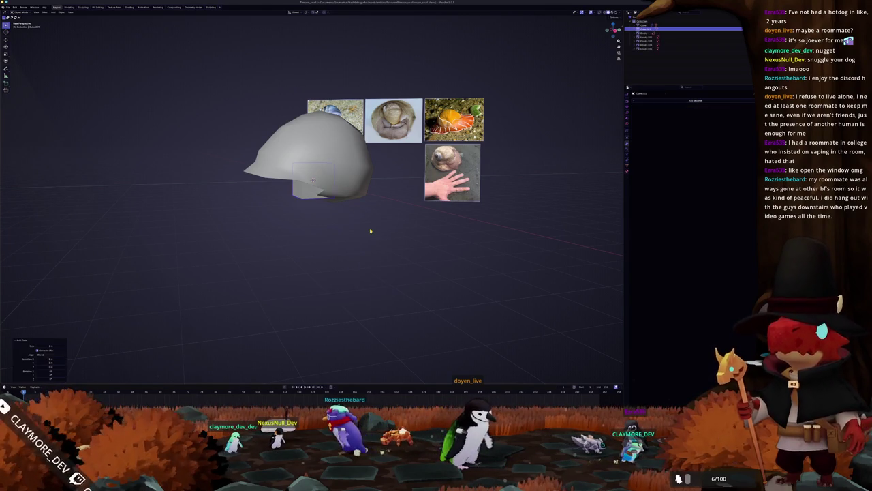
{"action": "left_click", "coordinate": [392, 219]}
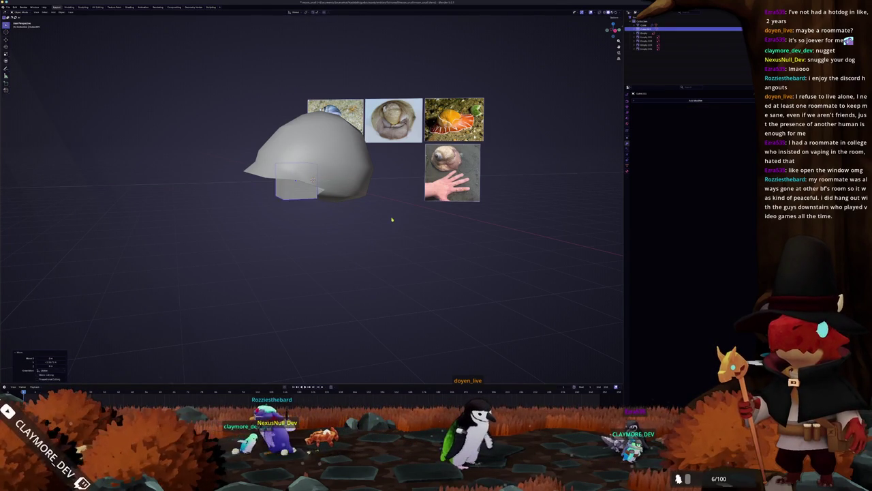
{"action": "key", "text": "KP_3"}
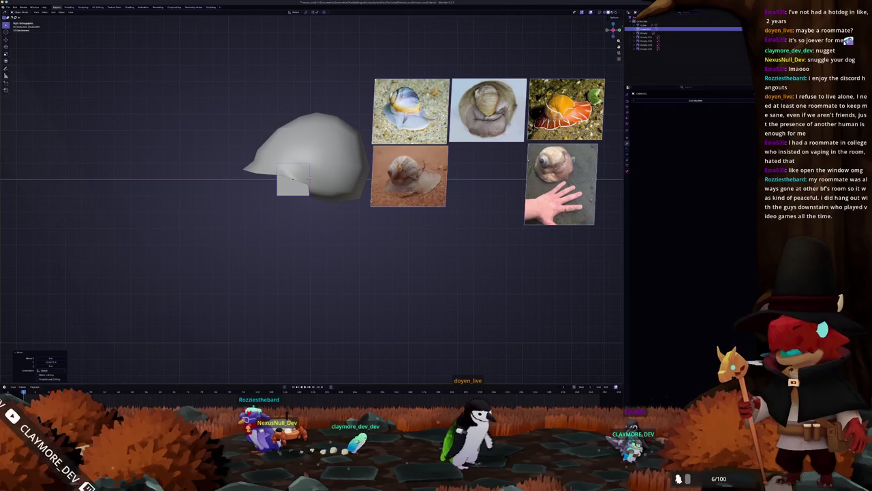
{"action": "left_click", "coordinate": [344, 173]}
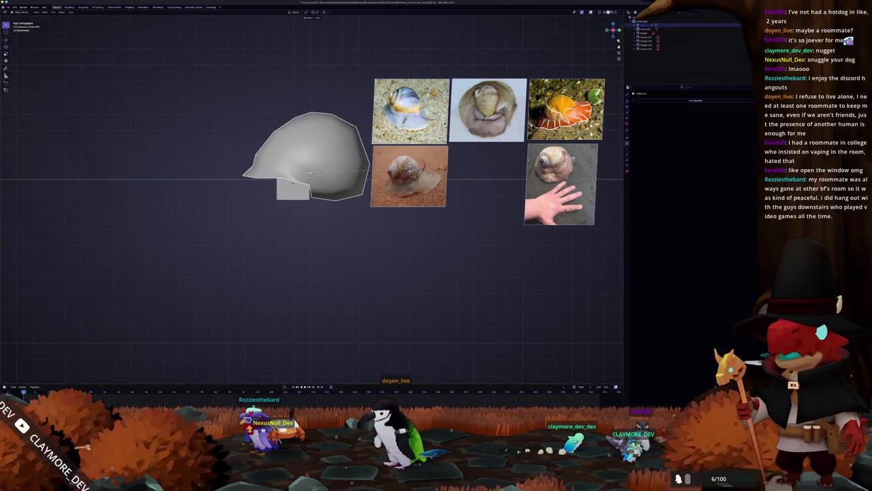
{"action": "left_click", "coordinate": [304, 191]}
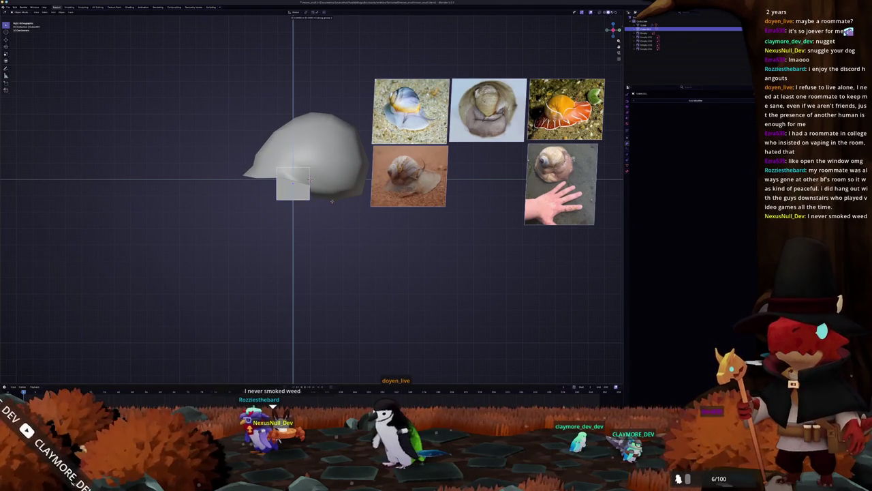
{"action": "left_click", "coordinate": [334, 197]}
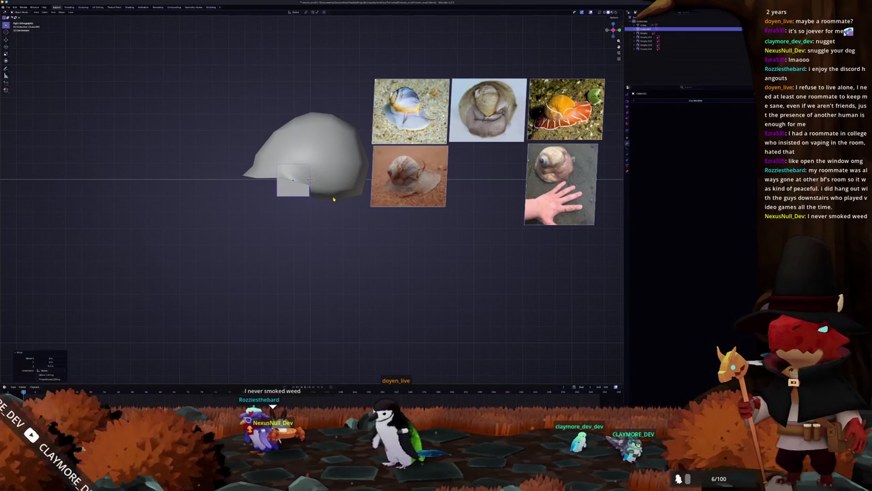
Widen the cube's lower faces and adjust them along Z into a wide, low four-sided pyramid
{"action": "key", "text": "Tab"}
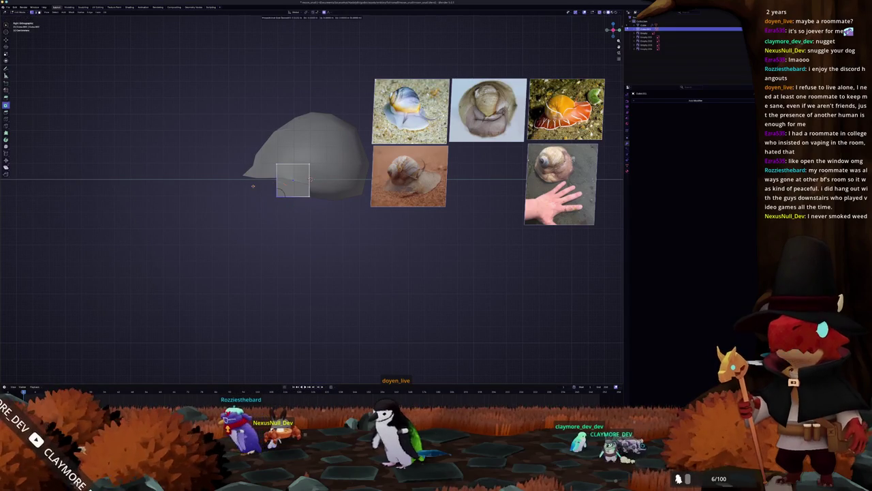
{"action": "key", "text": "shift+s"}
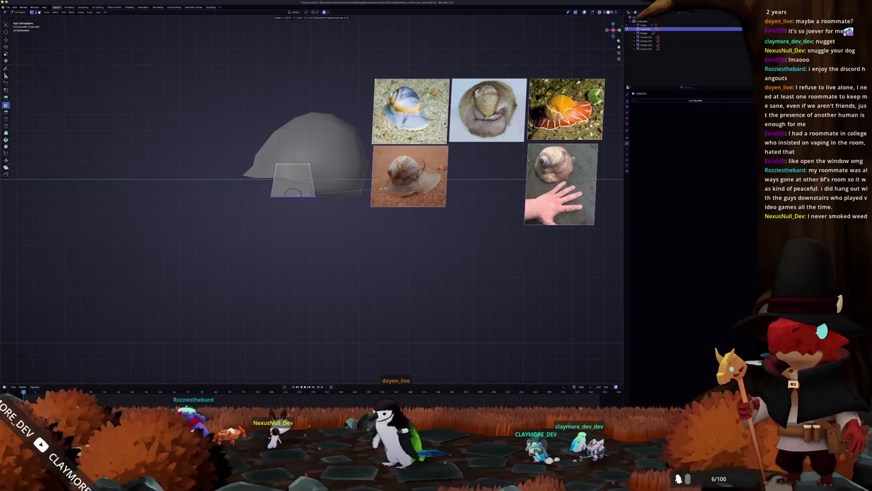
{"action": "left_click", "coordinate": [512, 169]}
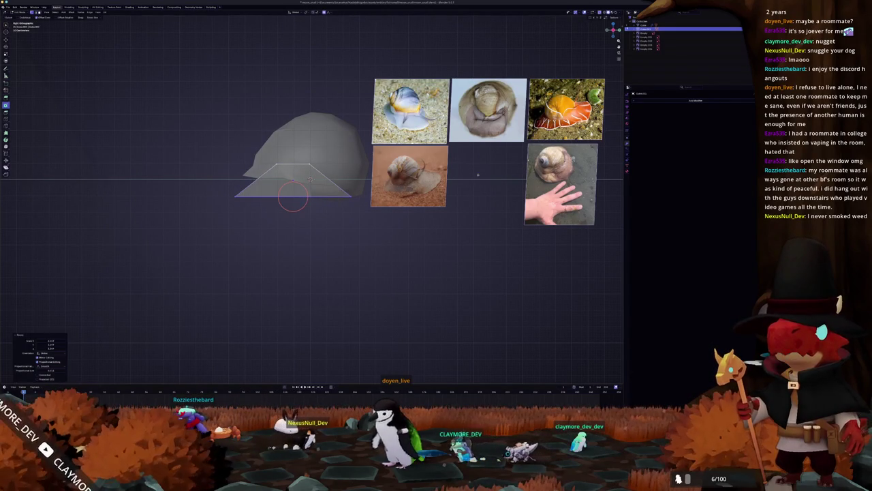
{"action": "key", "text": "g"}
{"action": "key", "text": "z"}
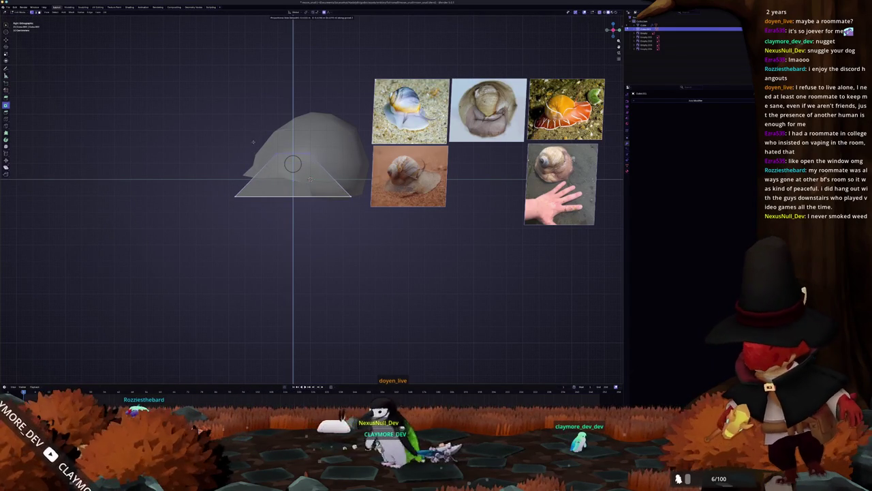
{"action": "left_click", "coordinate": [250, 146]}
{"action": "middle_click_drag", "start_coordinate": [250, 147], "coordinate": [286, 205]}
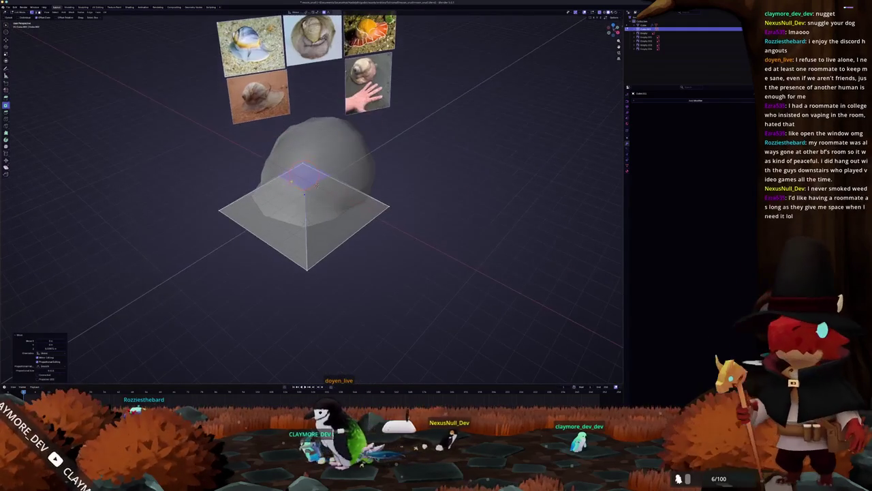
Raise the foot's top vertex along Z with proportional editing into a flared eight-sided base, then exit to Object Mode
{"action": "key", "text": "s"}
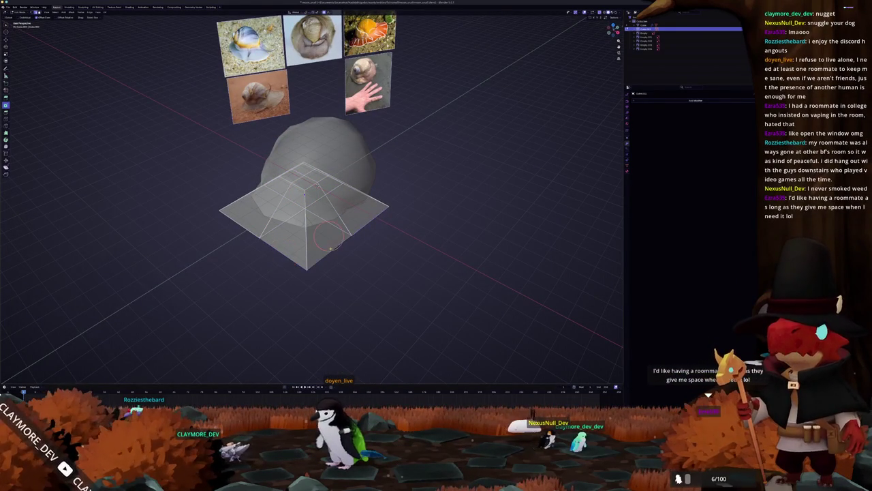
{"action": "mouse_move", "coordinate": [371, 193]}
{"action": "middle_mouse_down"}
{"action": "mouse_move", "coordinate": [320, 199]}
{"action": "mouse_move", "coordinate": [374, 205]}
{"action": "middle_mouse_up"}
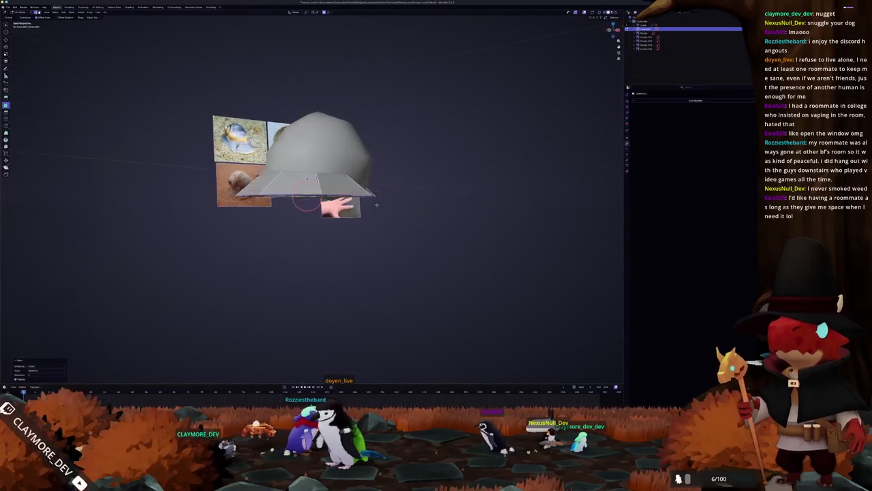
{"action": "key", "text": "ctrl+z"}
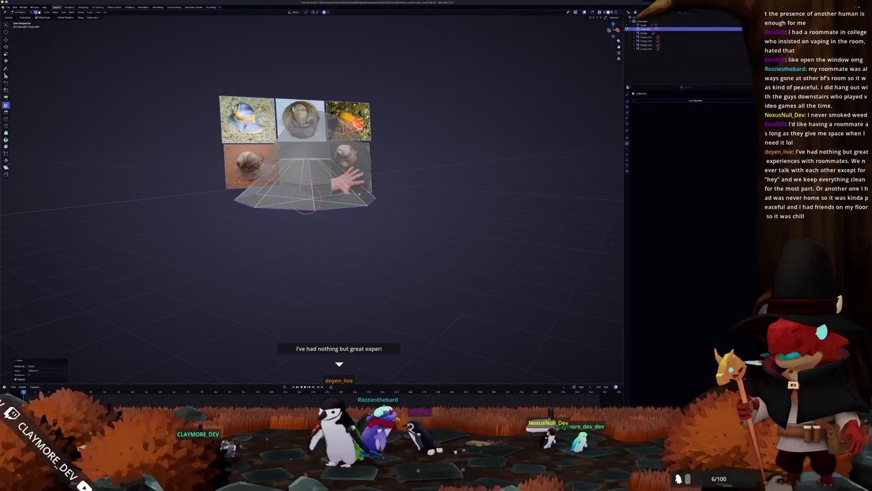
{"action": "key", "text": "g"}
{"action": "key", "text": "z"}
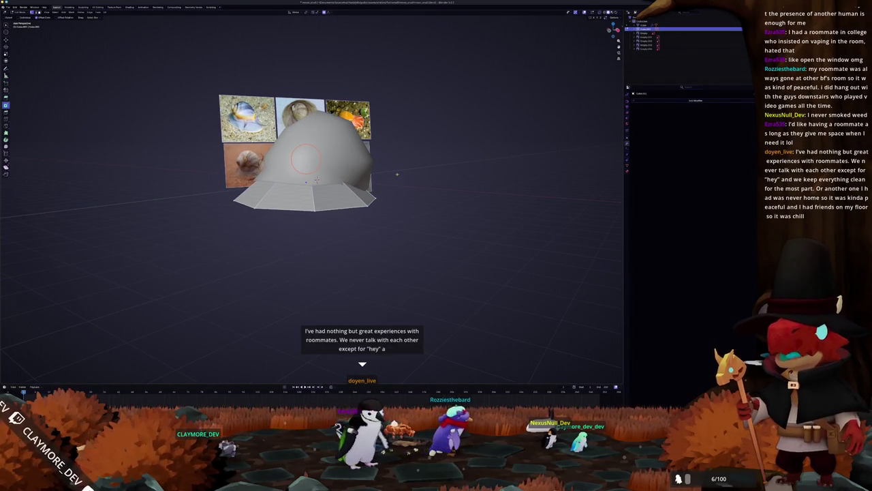
{"action": "left_click", "coordinate": [389, 183]}
{"action": "middle_click_drag", "start_coordinate": [389, 182], "coordinate": [382, 224]}
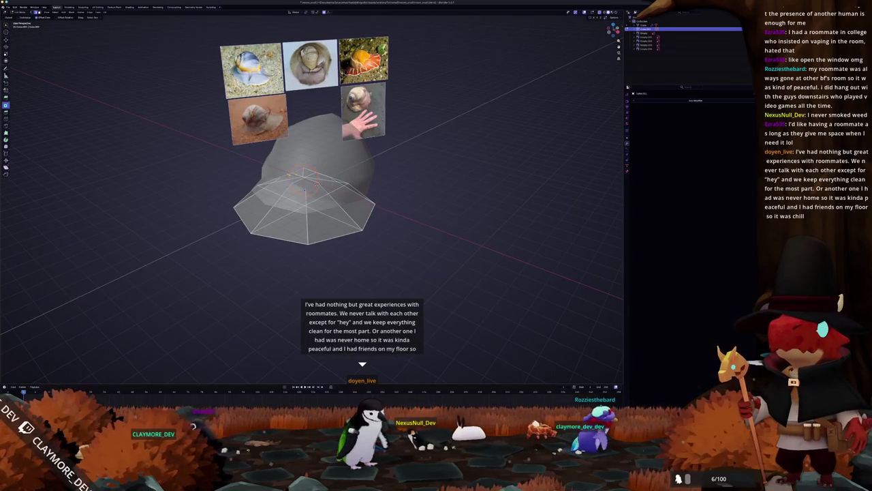
{"action": "scroll", "coordinate": [306, 181], "scroll_direction": "up", "scroll_amount": 4}
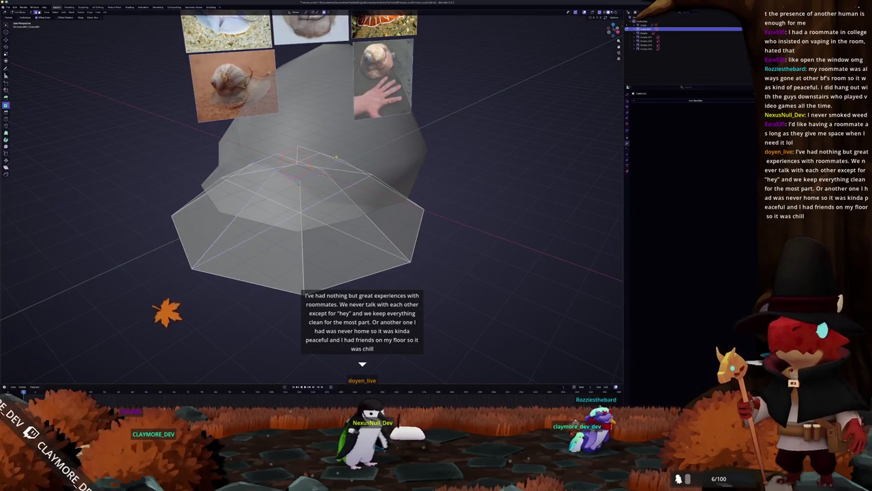
{"action": "middle_click_drag", "start_coordinate": [307, 204], "coordinate": [323, 198]}
{"action": "key", "text": "ctrl+Tab"}
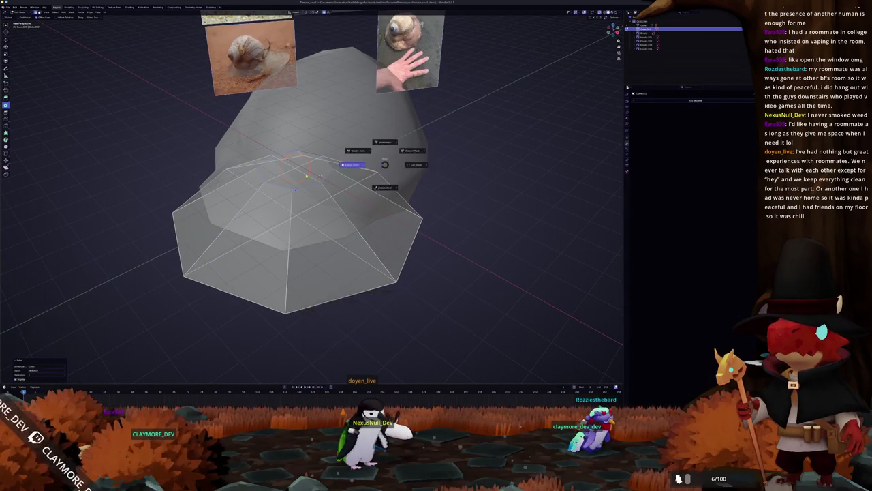
{"action": "scroll", "coordinate": [361, 181], "scroll_direction": "down", "scroll_amount": 3}
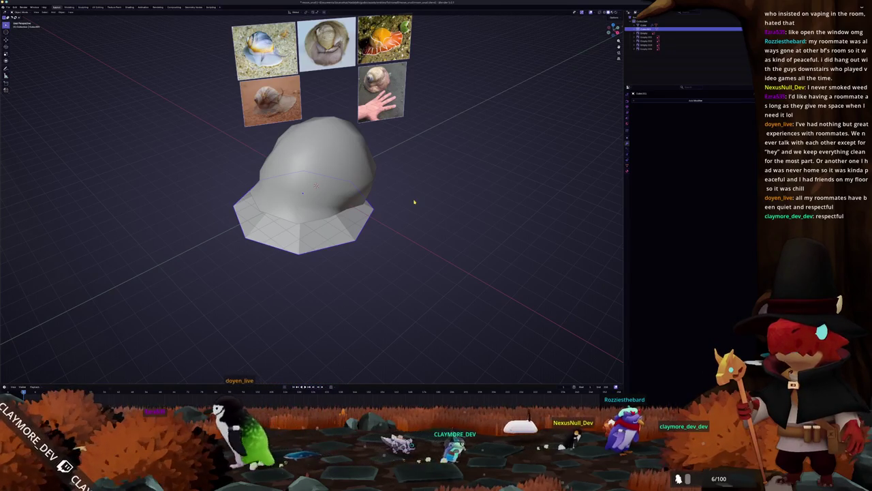
Enter Edit Mode on the foot mesh from a front view and turn off X-ray
{"action": "middle_click_drag", "start_coordinate": [207, 176], "coordinate": [225, 198]}
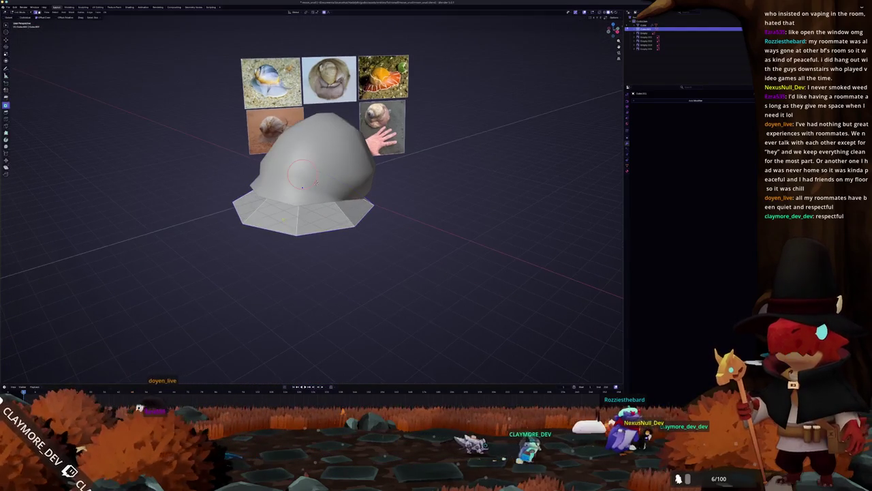
{"action": "key", "text": "Tab"}
{"action": "key", "text": "KP_1"}
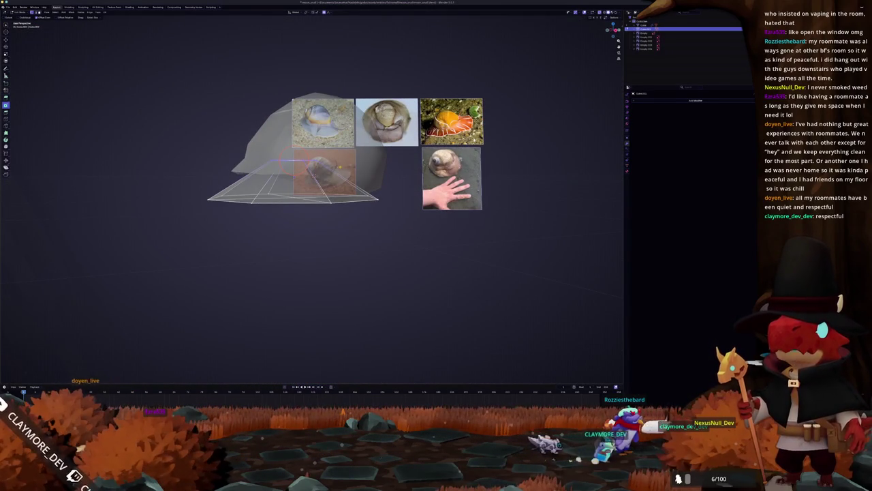
{"action": "mouse_move", "coordinate": [231, 135]}
{"action": "middle_mouse_down"}
{"action": "mouse_move", "coordinate": [306, 167]}
{"action": "mouse_move", "coordinate": [297, 164]}
{"action": "middle_mouse_up"}
{"action": "key", "text": "alt+z"}
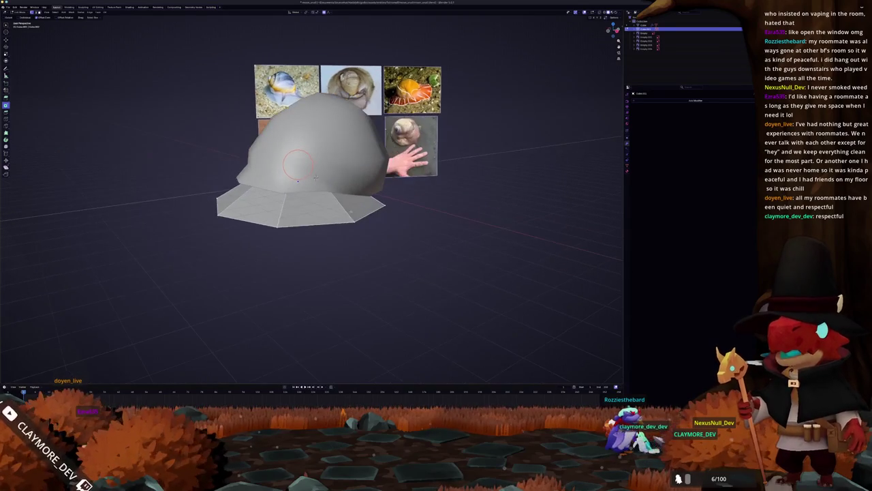
Resize the octagonal foot under the shell with proportional editing
{"action": "middle_click_drag", "start_coordinate": [342, 223], "coordinate": [240, 208]}
{"action": "mouse_move", "coordinate": [304, 176]}
{"action": "middle_mouse_down"}
{"action": "mouse_move", "coordinate": [341, 176]}
{"action": "mouse_move", "coordinate": [313, 174]}
{"action": "mouse_move", "coordinate": [324, 198]}
{"action": "mouse_move", "coordinate": [303, 201]}
{"action": "mouse_move", "coordinate": [315, 183]}
{"action": "mouse_move", "coordinate": [334, 187]}
{"action": "middle_mouse_up"}
{"action": "scroll", "coordinate": [316, 183], "scroll_direction": "up", "scroll_amount": 5}
{"action": "scroll", "coordinate": [315, 184], "scroll_direction": "down", "scroll_amount": 5}
{"action": "scroll", "coordinate": [315, 185], "scroll_direction": "down", "scroll_amount": 2}
{"action": "key", "text": "s"}
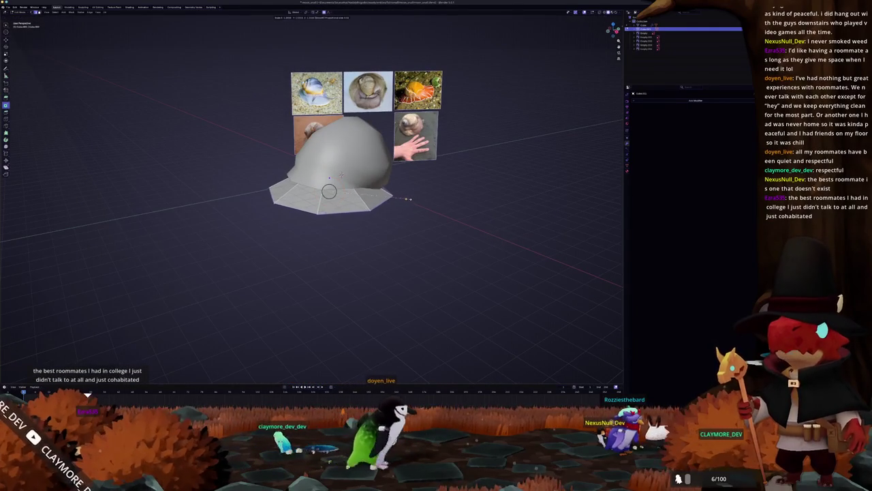
{"action": "left_click", "coordinate": [417, 198]}
Shift the foot faces slightly along the Y axis
{"action": "middle_click_drag", "start_coordinate": [418, 198], "coordinate": [413, 202]}
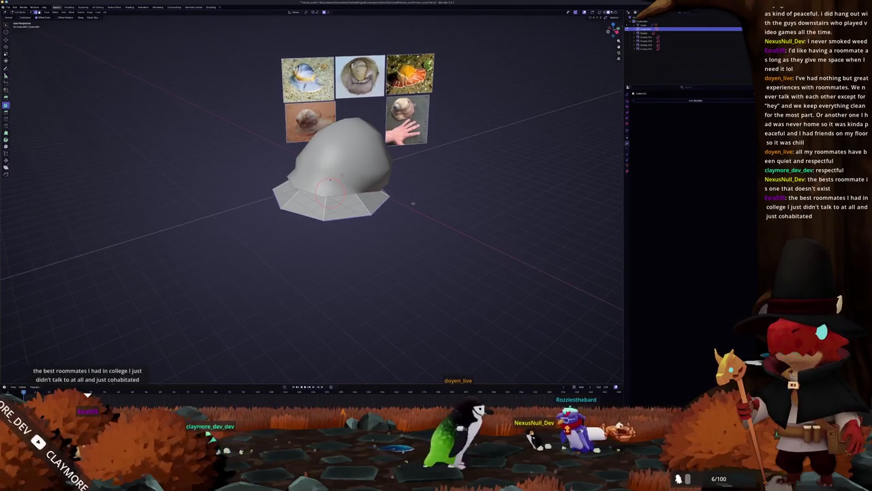
{"action": "key", "text": "g"}
{"action": "key", "text": "y"}
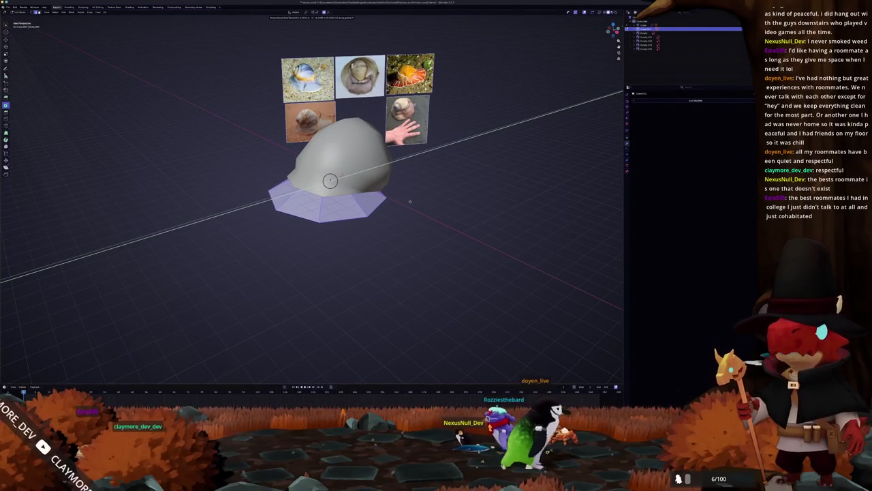
{"action": "left_click", "coordinate": [402, 204]}
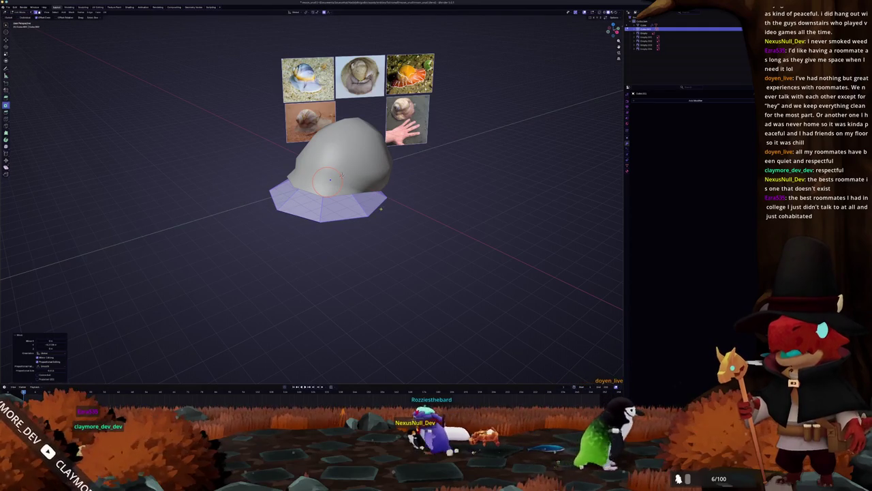
Loop-cut an extra edge ring around the foot, then begin scaling its outer ring outward
{"action": "key", "text": "alt+a"}
{"action": "middle_click_drag", "start_coordinate": [400, 203], "coordinate": [400, 196]}
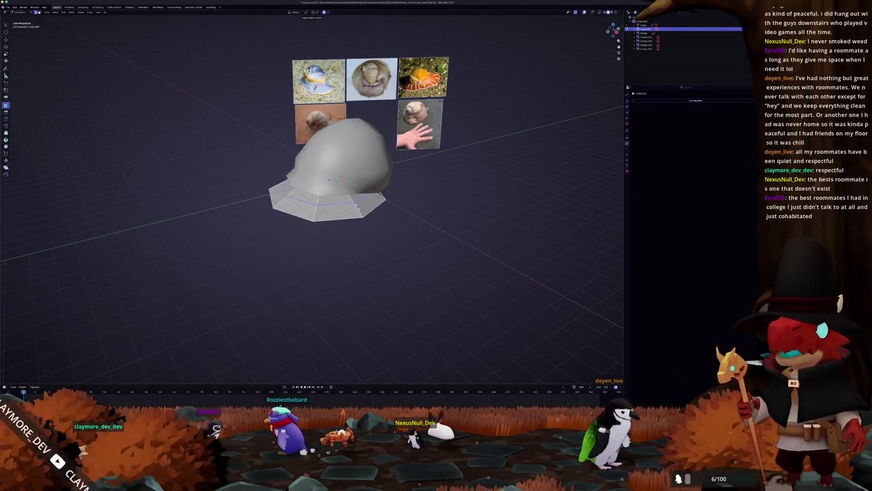
{"action": "left_click", "coordinate": [357, 204]}
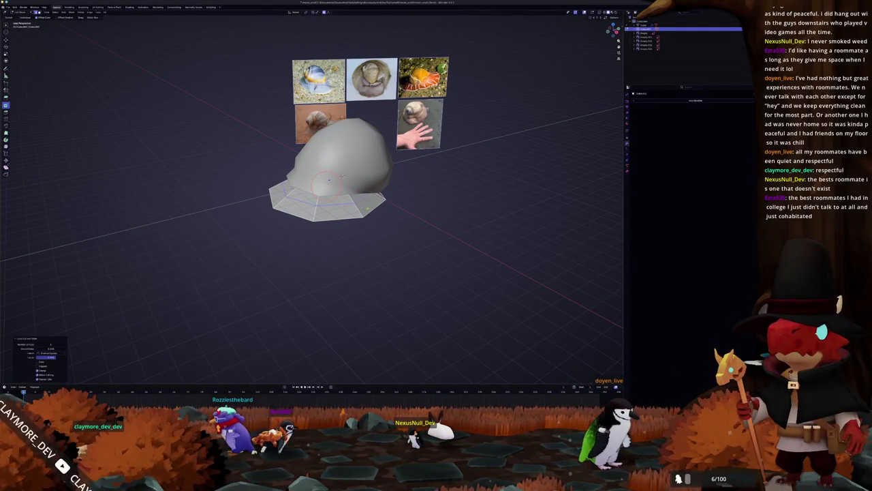
{"action": "key", "text": "alt+a"}
{"action": "mouse_move", "coordinate": [342, 176]}
{"action": "middle_mouse_down"}
{"action": "mouse_move", "coordinate": [345, 217]}
{"action": "mouse_move", "coordinate": [333, 178]}
{"action": "mouse_move", "coordinate": [302, 164]}
{"action": "mouse_move", "coordinate": [341, 170]}
{"action": "middle_mouse_up"}
{"action": "key", "text": "s"}
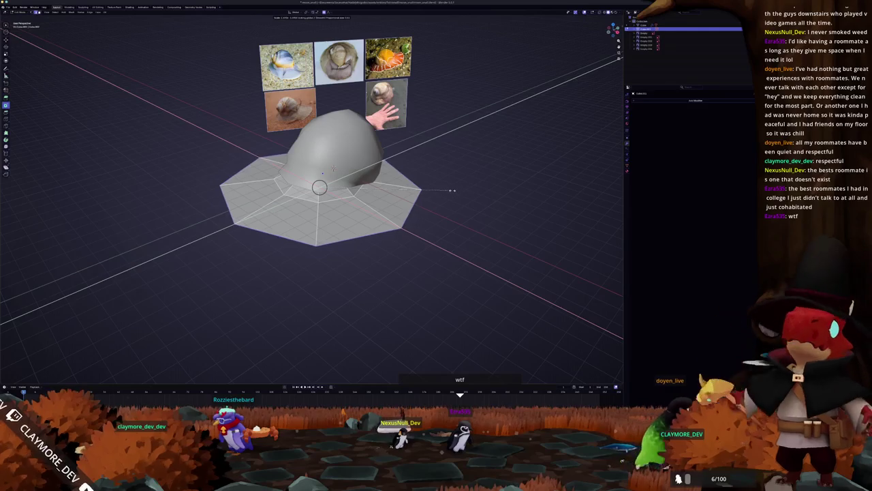
Finish widening the foot's outer ring and flatten the foot by scaling along Z
{"action": "left_click", "coordinate": [456, 190]}
{"action": "middle_click_drag", "start_coordinate": [456, 190], "coordinate": [396, 208]}
{"action": "mouse_move", "coordinate": [334, 169]}
{"action": "middle_mouse_down"}
{"action": "mouse_move", "coordinate": [351, 201]}
{"action": "mouse_move", "coordinate": [331, 165]}
{"action": "mouse_move", "coordinate": [341, 188]}
{"action": "mouse_move", "coordinate": [400, 205]}
{"action": "middle_mouse_up"}
{"action": "key", "text": "s"}
{"action": "key", "text": "z"}
{"action": "left_click", "coordinate": [354, 209]}
{"action": "left_click", "coordinate": [366, 199]}
Scale the foot on the X-Y plane, excluding Z, and circle-select the brim edges
{"action": "key", "text": "s"}
{"action": "key", "text": "x"}
{"action": "key", "text": "shift+z"}
{"action": "left_click", "coordinate": [412, 207]}
{"action": "scroll", "coordinate": [412, 207], "scroll_direction": "up", "scroll_amount": 2}
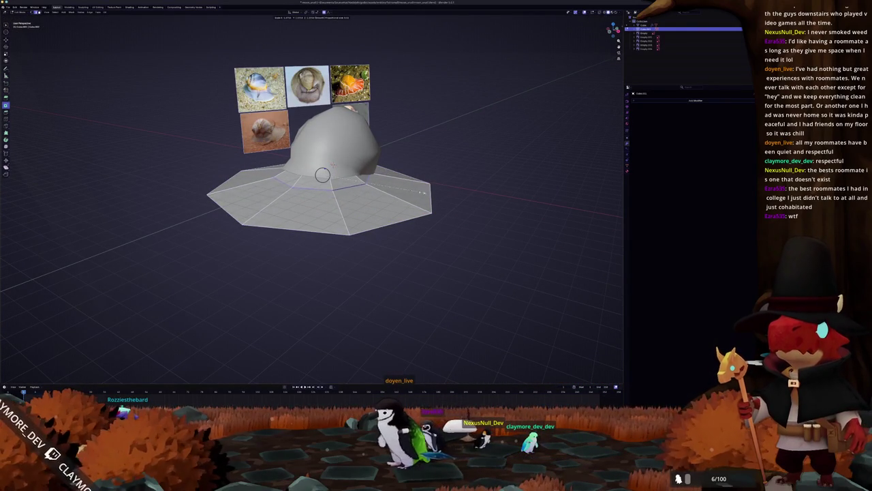
{"action": "key", "text": "Escape"}
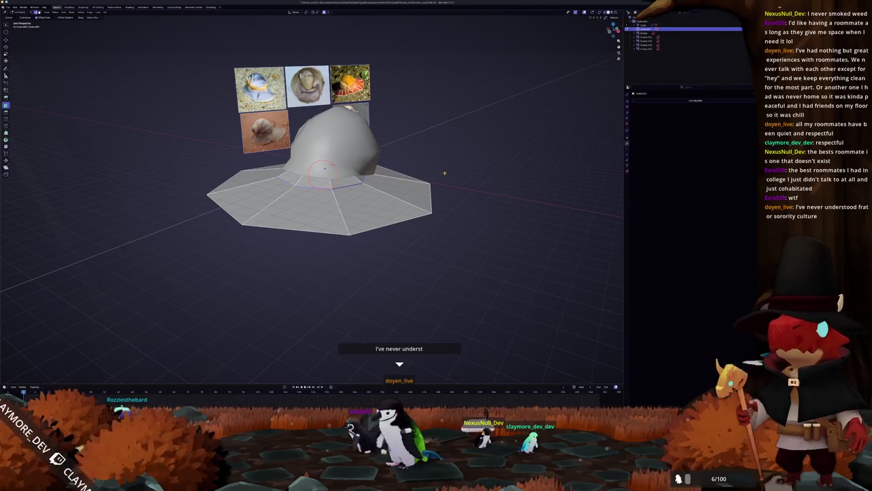
{"action": "key", "text": "c"}
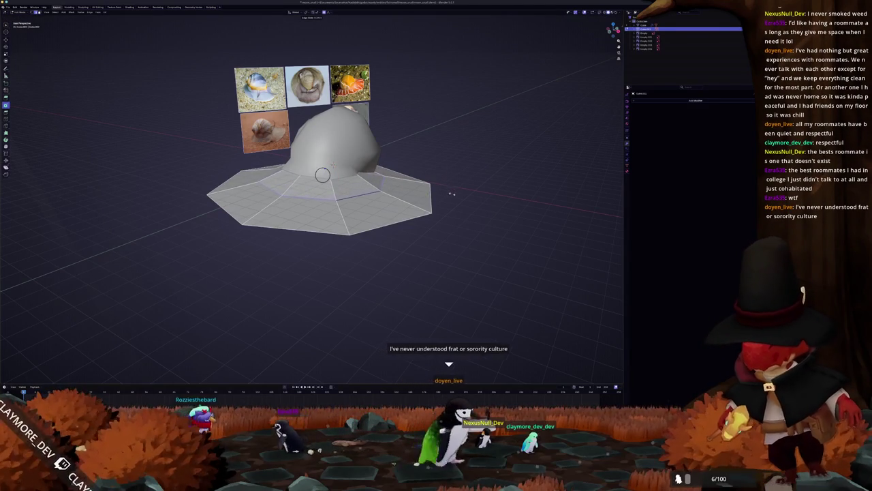
{"action": "middle_click_drag", "start_coordinate": [322, 175], "coordinate": [320, 176]}
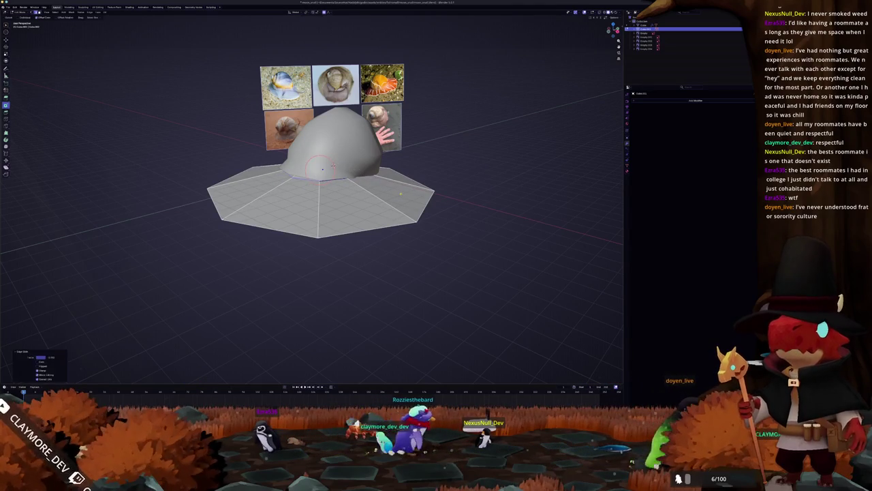
{"action": "scroll", "coordinate": [319, 176], "scroll_direction": "up", "scroll_amount": 2}
{"action": "mouse_move", "coordinate": [320, 175]}
{"action": "middle_mouse_down"}
{"action": "mouse_move", "coordinate": [344, 150]}
{"action": "mouse_move", "coordinate": [342, 164]}
{"action": "middle_mouse_up"}
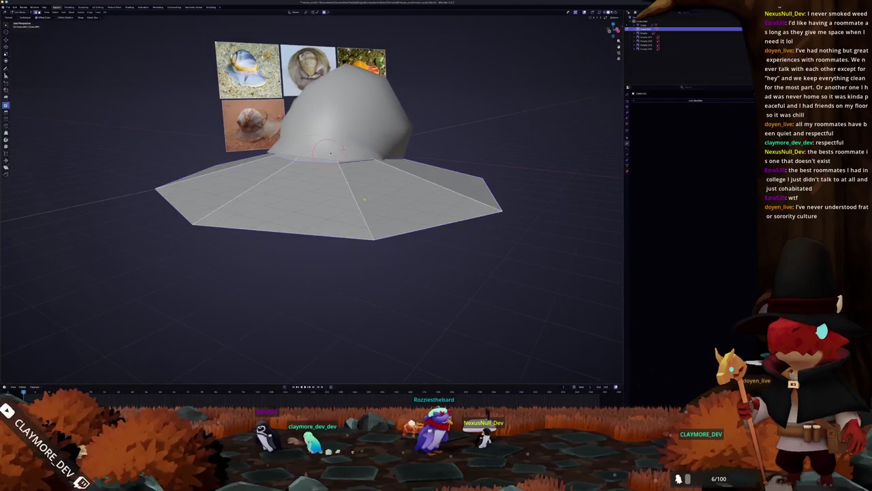
Slide the inner edge loop so it hugs the shell's base
{"action": "key", "text": "Tab"}
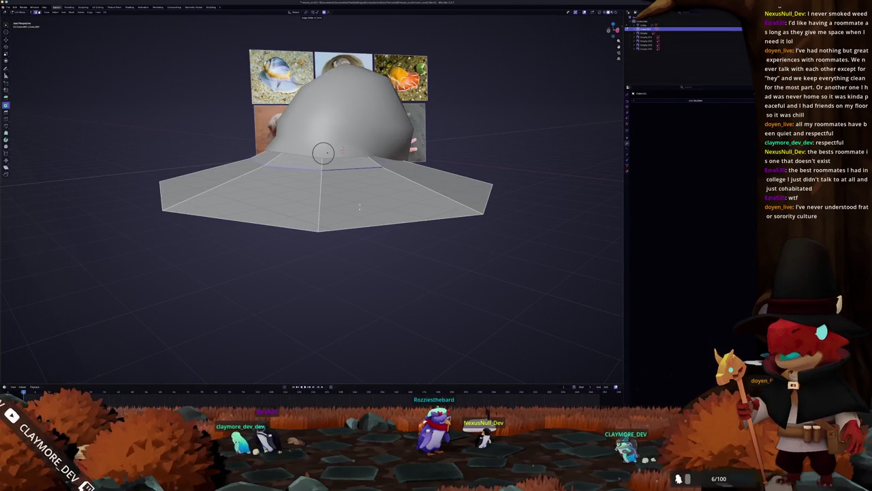
{"action": "left_click", "coordinate": [343, 149]}
{"action": "mouse_move", "coordinate": [343, 150]}
{"action": "middle_mouse_down"}
{"action": "mouse_move", "coordinate": [342, 201]}
{"action": "mouse_move", "coordinate": [340, 192]}
{"action": "middle_mouse_up"}
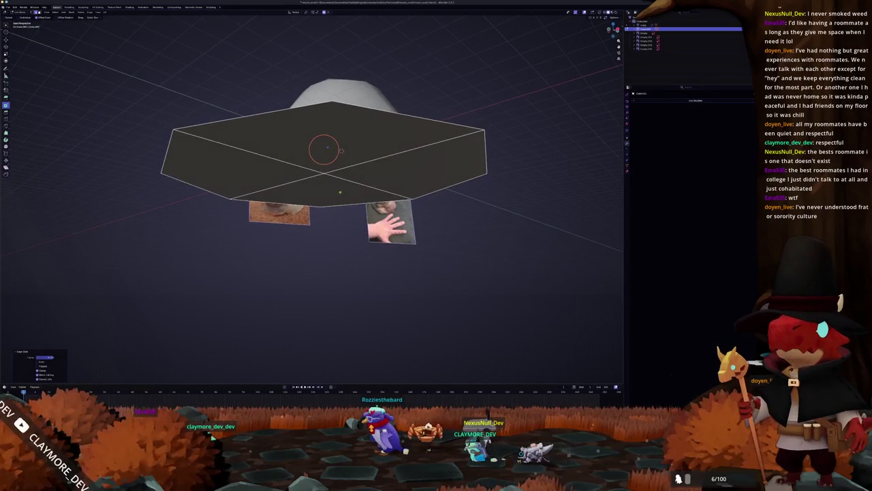
{"action": "middle_click_drag", "start_coordinate": [341, 150], "coordinate": [341, 122]}
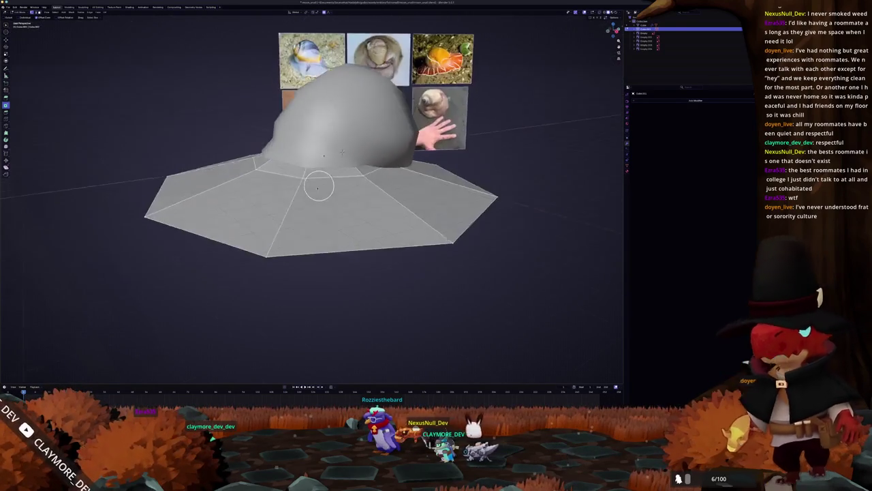
{"action": "mouse_move", "coordinate": [326, 190]}
{"action": "middle_mouse_down"}
{"action": "mouse_move", "coordinate": [322, 183]}
{"action": "mouse_move", "coordinate": [361, 204]}
{"action": "mouse_move", "coordinate": [366, 183]}
{"action": "middle_mouse_up"}
Select three foot faces and move them vertically along Z
{"action": "left_click", "coordinate": [321, 185], "text": "shift"}
{"action": "left_click", "coordinate": [259, 191], "text": "shift"}
{"action": "left_click", "coordinate": [358, 183], "text": "shift"}
{"action": "key", "text": "g"}
{"action": "key", "text": "z"}
{"action": "left_click", "coordinate": [373, 182]}
{"action": "middle_click_drag", "start_coordinate": [342, 148], "coordinate": [321, 173]}
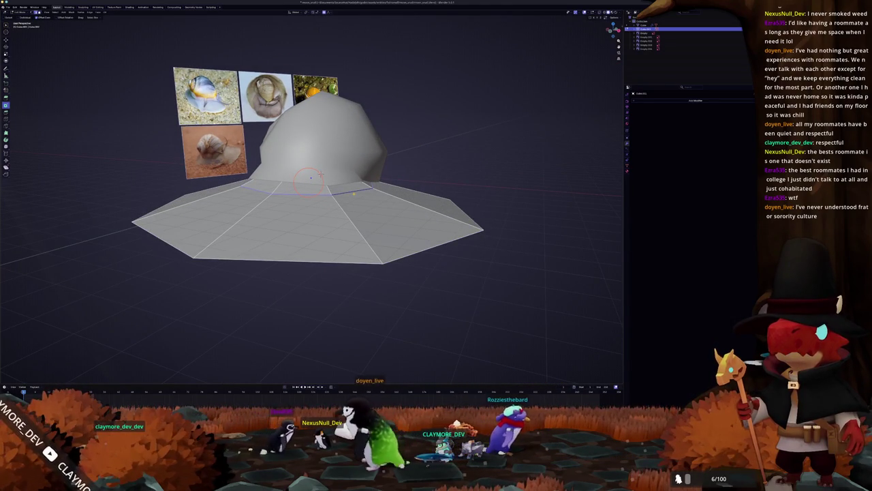
{"action": "scroll", "coordinate": [321, 174], "scroll_direction": "up", "scroll_amount": 2}
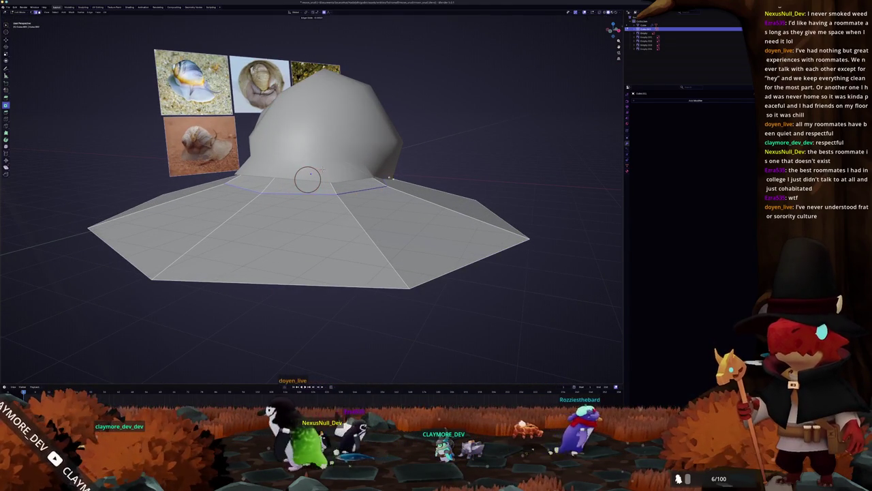
{"action": "scroll", "coordinate": [310, 174], "scroll_direction": "down", "scroll_amount": 3}
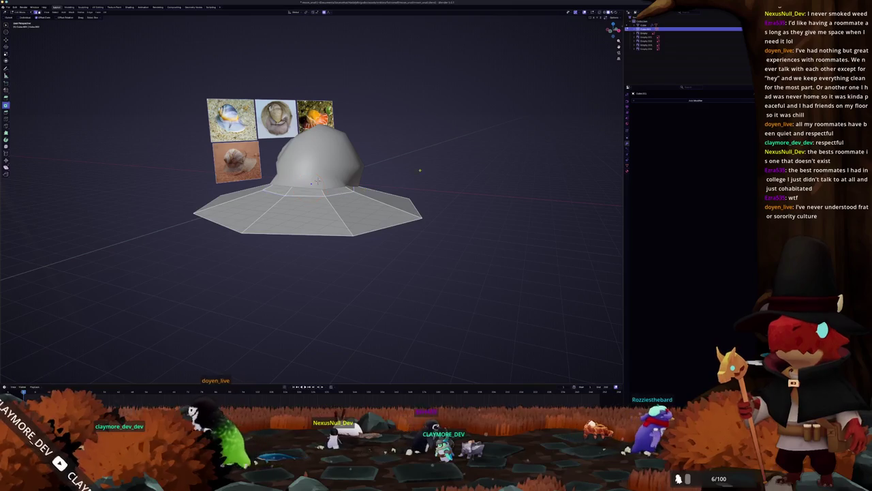
{"action": "middle_click_drag", "start_coordinate": [311, 175], "coordinate": [312, 185]}
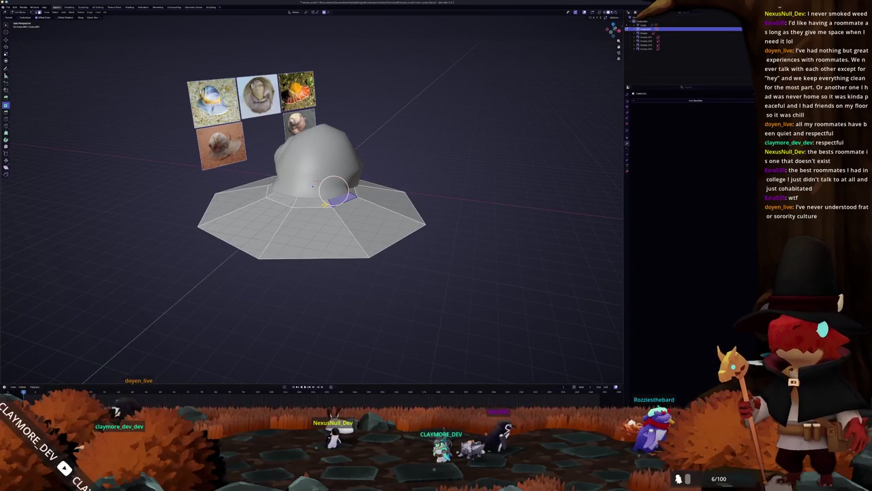
{"action": "middle_click_drag", "start_coordinate": [313, 186], "coordinate": [316, 181]}
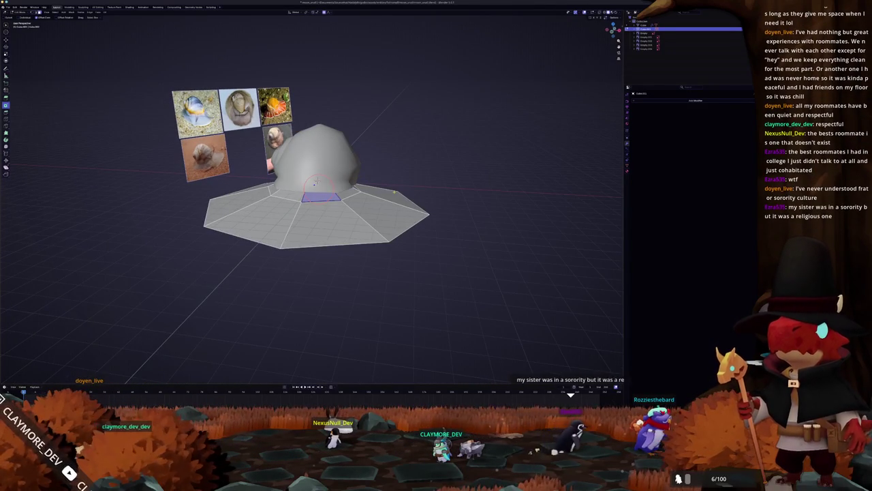
Add a Mirror modifier via Auto Mirror in the sidebar's Edit tab
{"action": "key", "text": "n"}
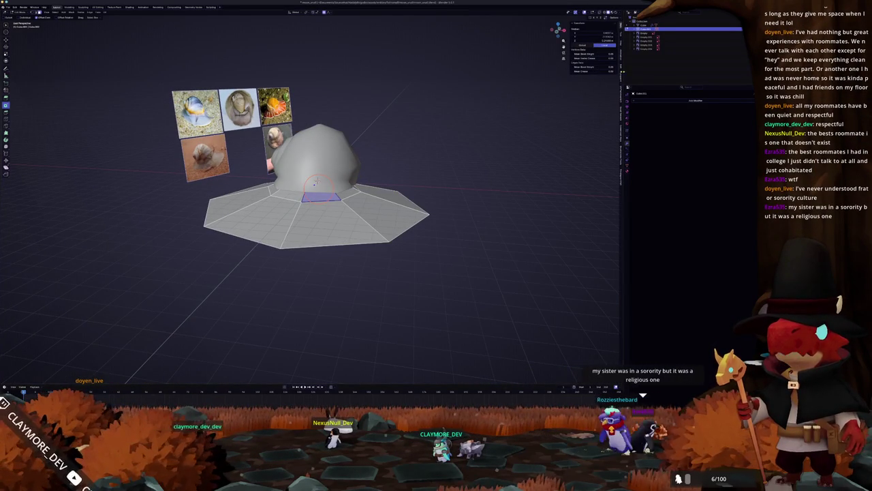
{"action": "left_click", "coordinate": [622, 67]}
{"action": "left_click", "coordinate": [587, 27]}
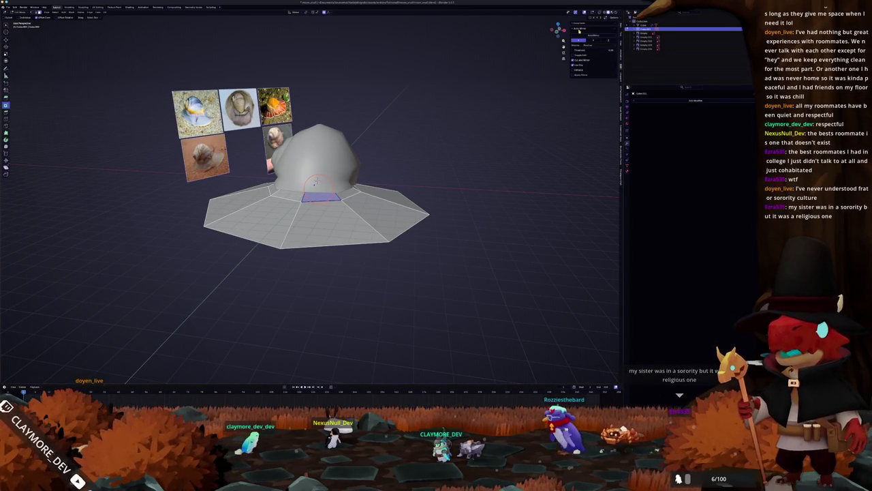
Inset the front face at the shell's base and turn X-ray back on
{"action": "left_click", "coordinate": [326, 197]}
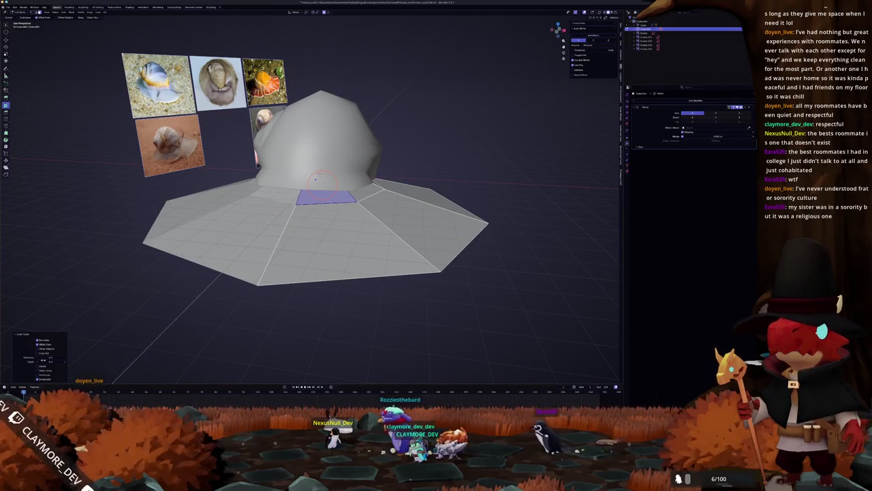
{"action": "key", "text": "i"}
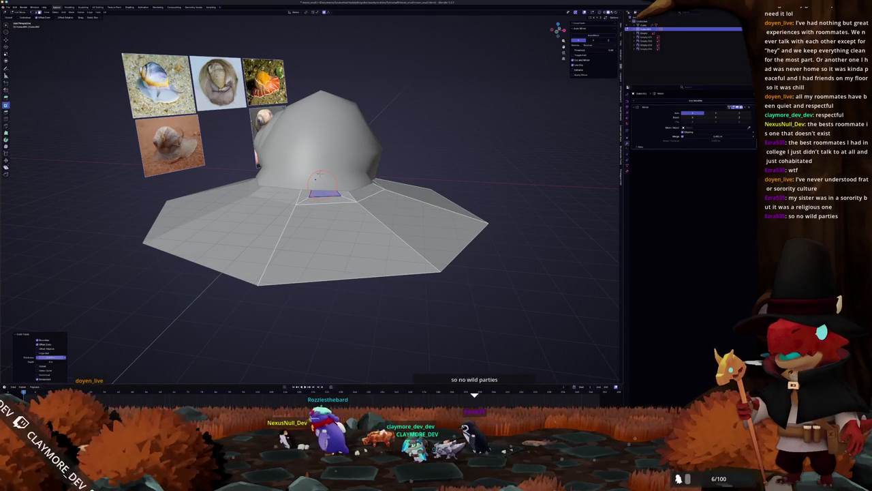
{"action": "scroll", "coordinate": [314, 191], "scroll_direction": "up", "scroll_amount": 2}
{"action": "key", "text": "alt+z"}
{"action": "middle_click_drag", "start_coordinate": [313, 191], "coordinate": [293, 163]}
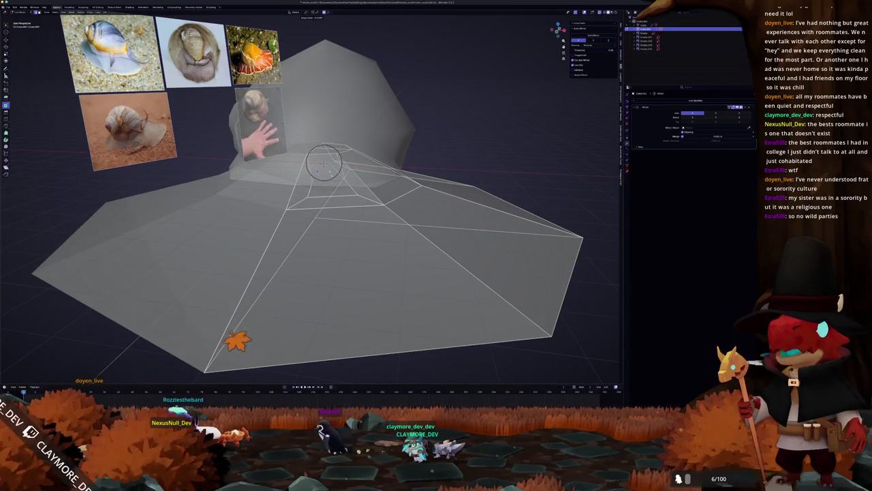
Edge-slide the inset ring's edges along the foot, then turn off X-ray
{"action": "key", "text": "g"}
{"action": "key", "text": "g"}
{"action": "left_click", "coordinate": [330, 173]}
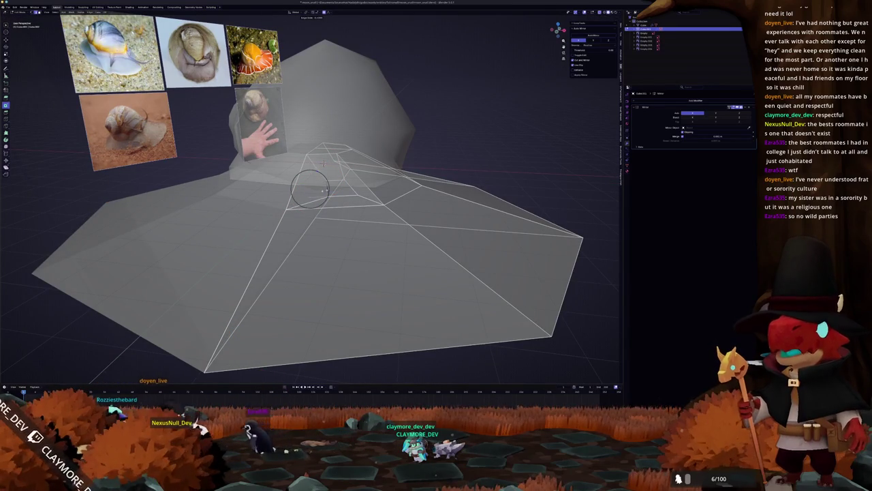
{"action": "left_click", "coordinate": [330, 196]}
{"action": "left_click", "coordinate": [352, 196]}
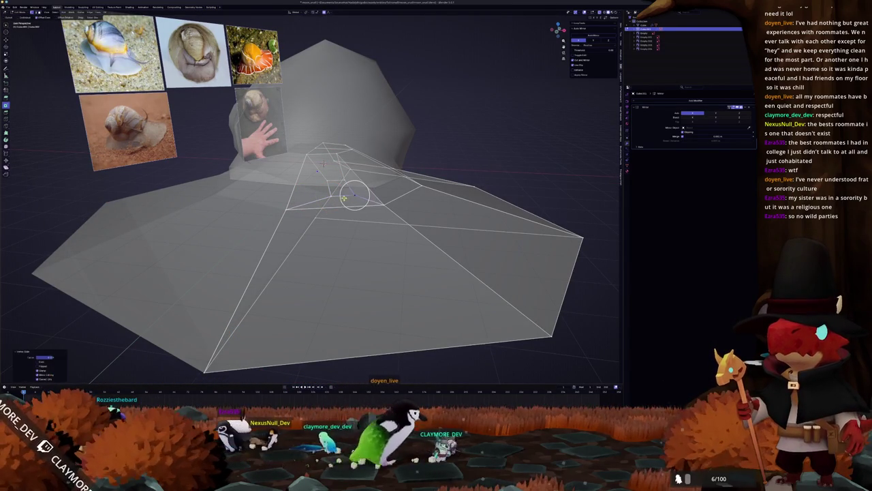
{"action": "middle_click_drag", "start_coordinate": [353, 196], "coordinate": [334, 198]}
{"action": "key", "text": "alt+z"}
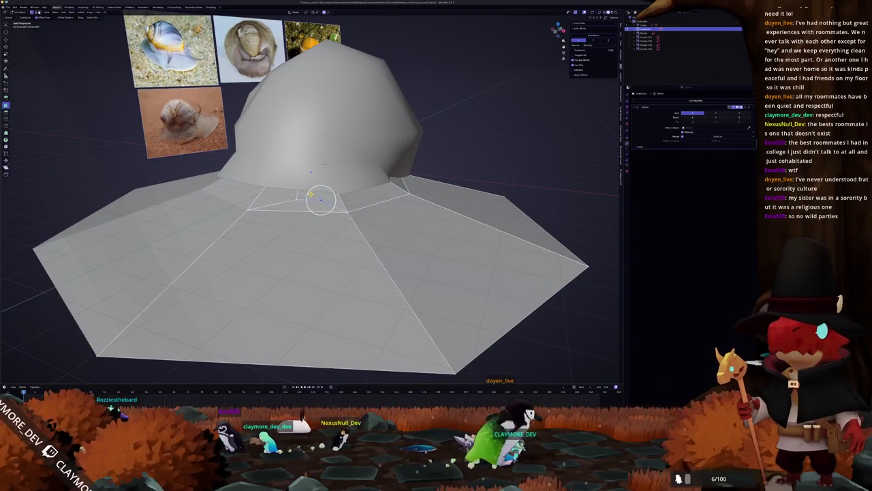
{"action": "middle_click_drag", "start_coordinate": [325, 164], "coordinate": [331, 170]}
From a top-down view, vertex-slide an inset ring vertex into a tidier position
{"action": "mouse_move", "coordinate": [354, 117]}
{"action": "middle_mouse_down"}
{"action": "mouse_move", "coordinate": [309, 267]}
{"action": "mouse_move", "coordinate": [308, 123]}
{"action": "mouse_move", "coordinate": [308, 270]}
{"action": "middle_mouse_up"}
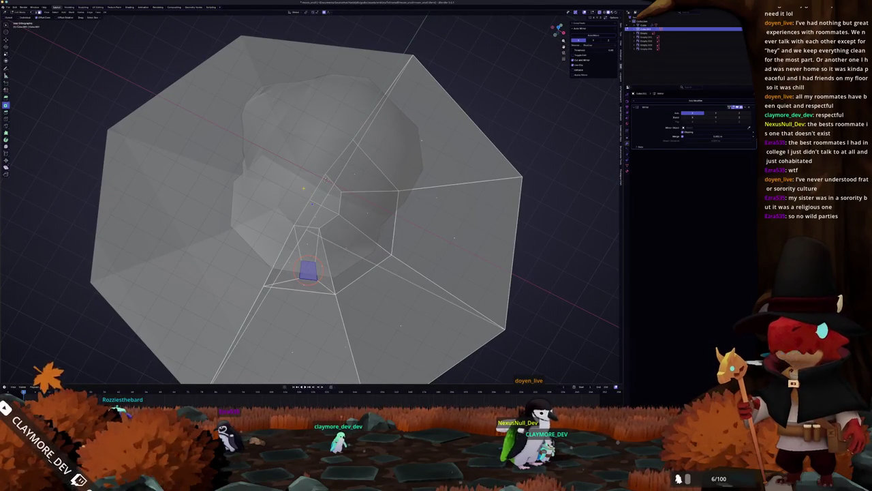
{"action": "scroll", "coordinate": [308, 270], "scroll_direction": "up", "scroll_amount": 2}
{"action": "scroll", "coordinate": [304, 215], "scroll_direction": "up", "scroll_amount": 3}
{"action": "right_click", "coordinate": [315, 215], "text": "shift"}
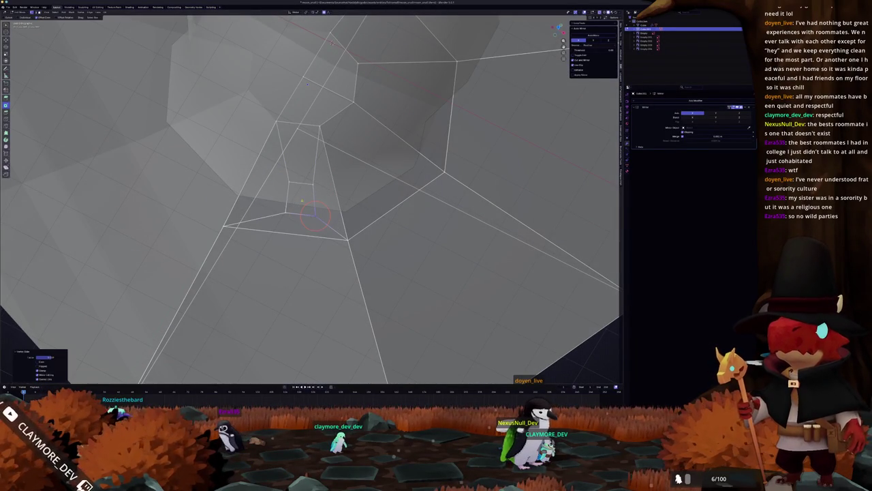
{"action": "right_click", "coordinate": [305, 184], "text": "shift"}
{"action": "key", "text": "g"}
{"action": "key", "text": "g"}
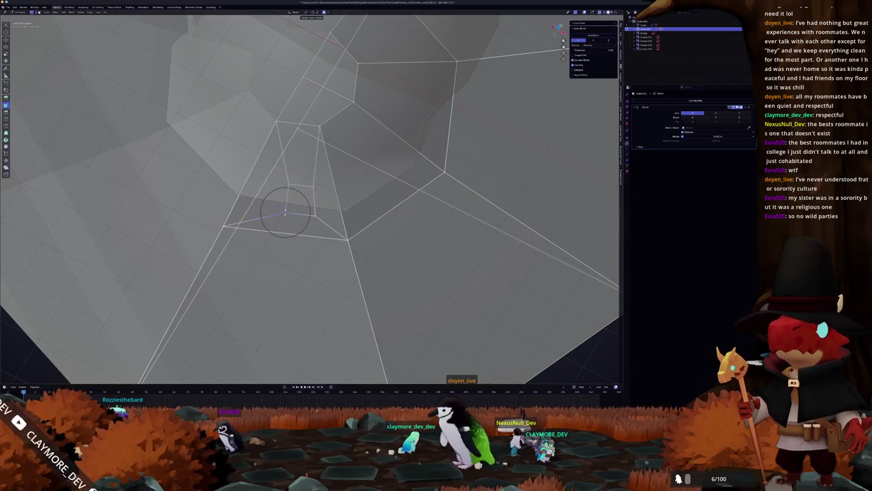
{"action": "left_click", "coordinate": [286, 213]}
Orbit around the shell and brim to check the tightened inset patch
{"action": "scroll", "coordinate": [287, 211], "scroll_direction": "down", "scroll_amount": 3}
{"action": "mouse_move", "coordinate": [286, 212]}
{"action": "middle_mouse_down"}
{"action": "mouse_move", "coordinate": [273, 122]}
{"action": "mouse_move", "coordinate": [364, 84]}
{"action": "mouse_move", "coordinate": [409, 174]}
{"action": "middle_mouse_up"}
{"action": "scroll", "coordinate": [364, 84], "scroll_direction": "down", "scroll_amount": 3}
{"action": "scroll", "coordinate": [405, 165], "scroll_direction": "up", "scroll_amount": 2}
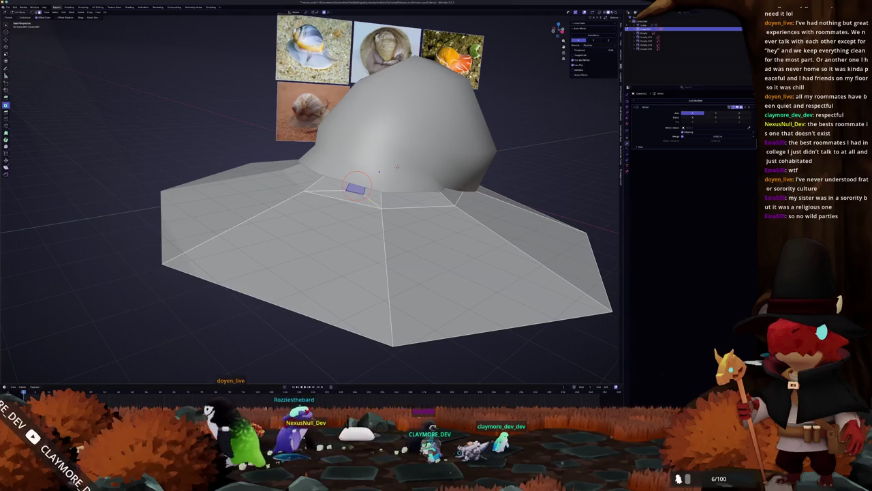
{"action": "scroll", "coordinate": [409, 174], "scroll_direction": "up", "scroll_amount": 2}
{"action": "mouse_move", "coordinate": [325, 194]}
{"action": "middle_mouse_down"}
{"action": "mouse_move", "coordinate": [321, 184]}
{"action": "mouse_move", "coordinate": [314, 193]}
{"action": "middle_mouse_up"}
{"action": "scroll", "coordinate": [320, 184], "scroll_direction": "down", "scroll_amount": 3}
{"action": "scroll", "coordinate": [314, 195], "scroll_direction": "up", "scroll_amount": 2}
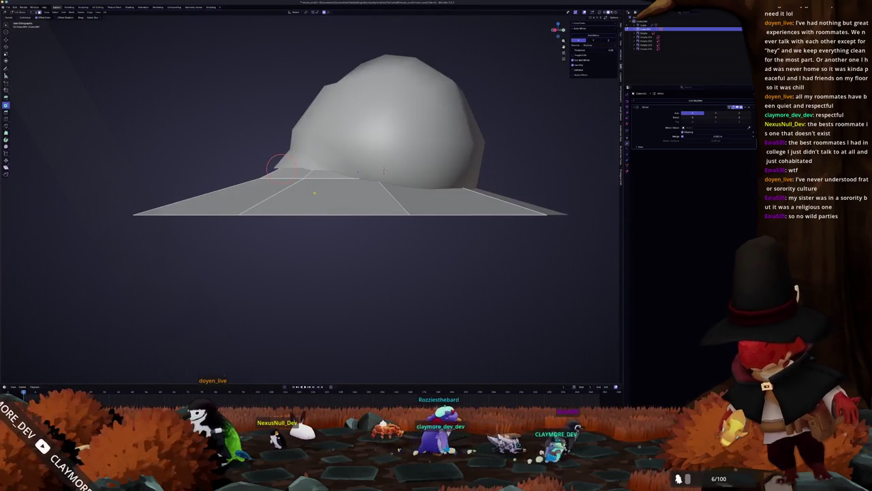
{"action": "middle_click_drag", "start_coordinate": [384, 170], "coordinate": [457, 166]}
Move the inset face with soft falloff and extrude the eyestalk upward from the foot
{"action": "key", "text": "g"}
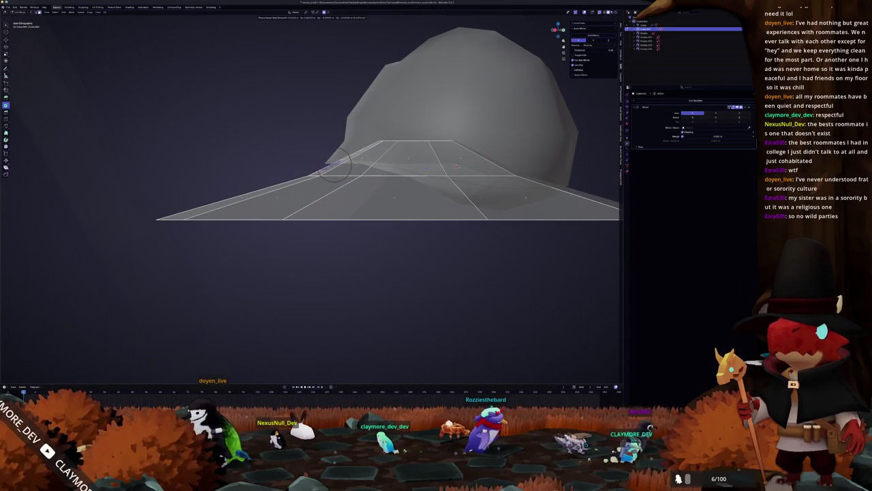
{"action": "left_click", "coordinate": [334, 164]}
{"action": "scroll", "coordinate": [334, 164], "scroll_direction": "up", "scroll_amount": 3}
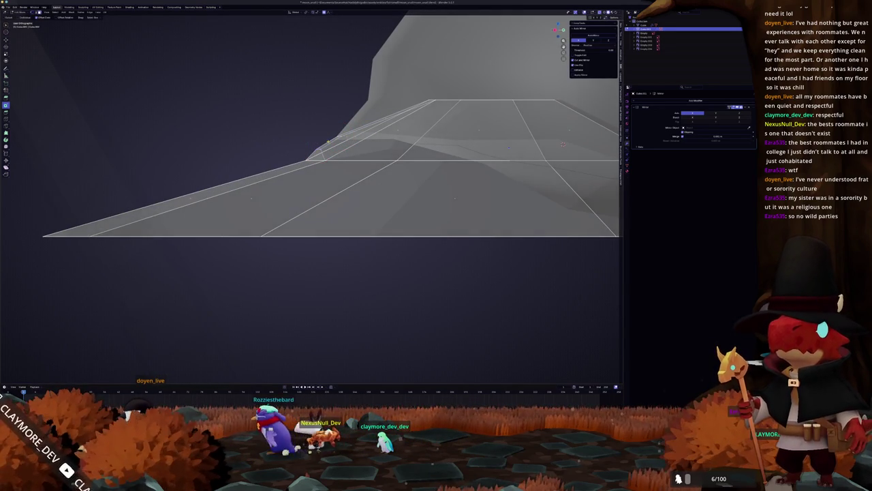
{"action": "scroll", "coordinate": [320, 144], "scroll_direction": "down", "scroll_amount": 4}
{"action": "scroll", "coordinate": [334, 153], "scroll_direction": "down", "scroll_amount": 4}
{"action": "scroll", "coordinate": [339, 156], "scroll_direction": "up", "scroll_amount": 2}
{"action": "scroll", "coordinate": [320, 150], "scroll_direction": "up", "scroll_amount": 2}
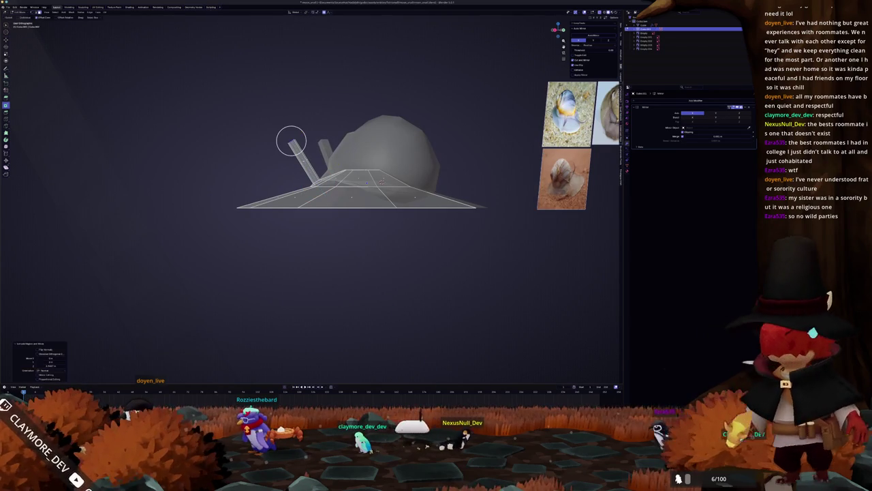
{"action": "left_click", "coordinate": [301, 129]}
{"action": "scroll", "coordinate": [292, 140], "scroll_direction": "up", "scroll_amount": 2}
{"action": "scroll", "coordinate": [300, 136], "scroll_direction": "up", "scroll_amount": 1}
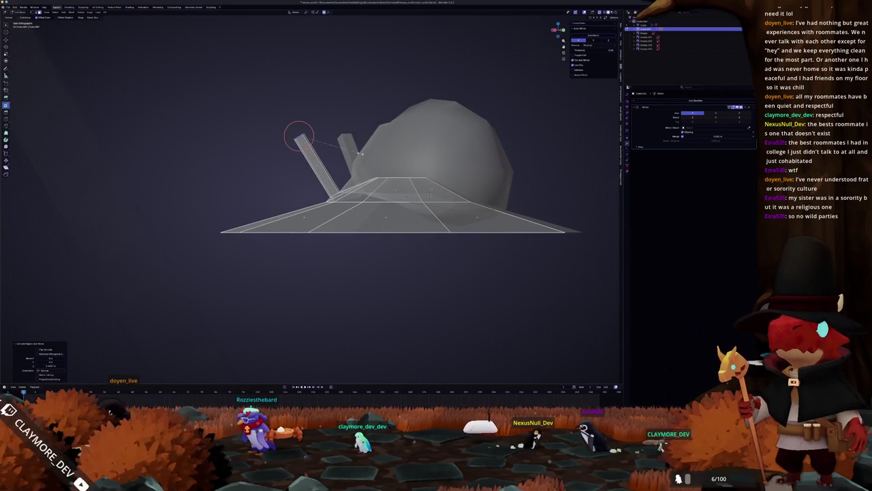
Scale the eyestalk with proportional falloff and narrow its top vertex into a thin tip
{"action": "key", "text": "s"}
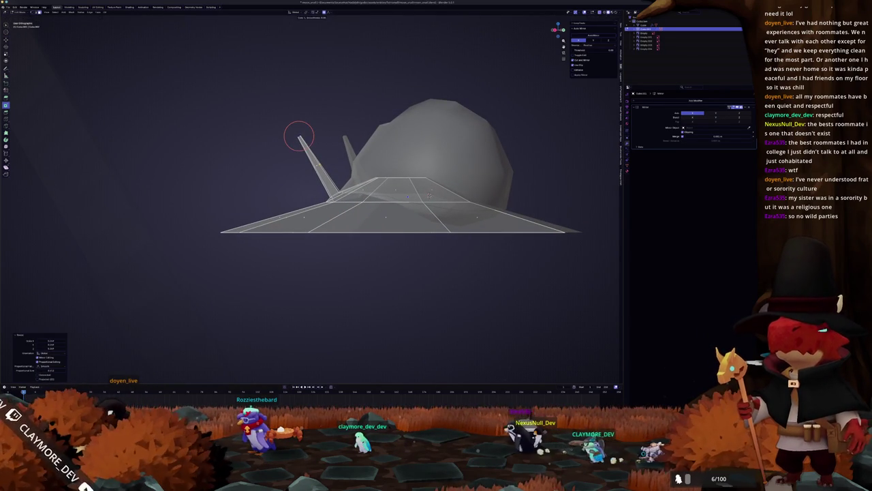
{"action": "scroll", "coordinate": [316, 196], "scroll_direction": "up", "scroll_amount": 2}
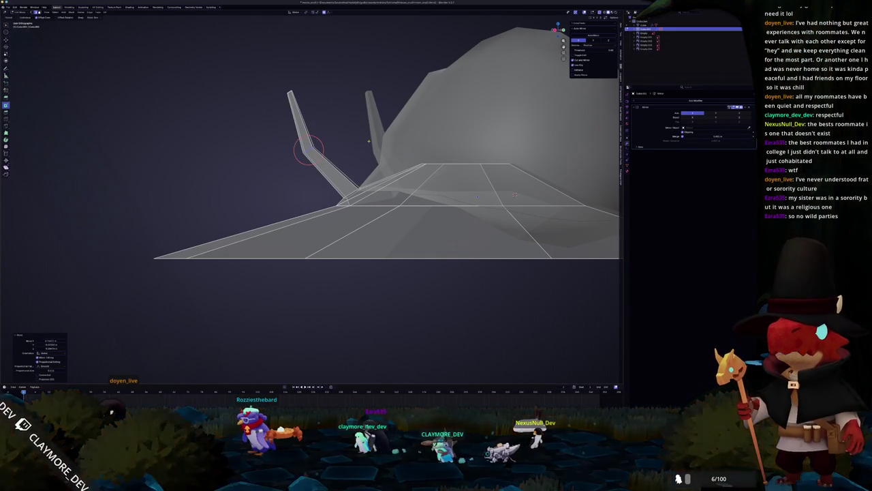
{"action": "left_click", "coordinate": [309, 148]}
{"action": "left_click", "coordinate": [290, 92]}
{"action": "scroll", "coordinate": [310, 198], "scroll_direction": "up", "scroll_amount": 1}
{"action": "key", "text": "s"}
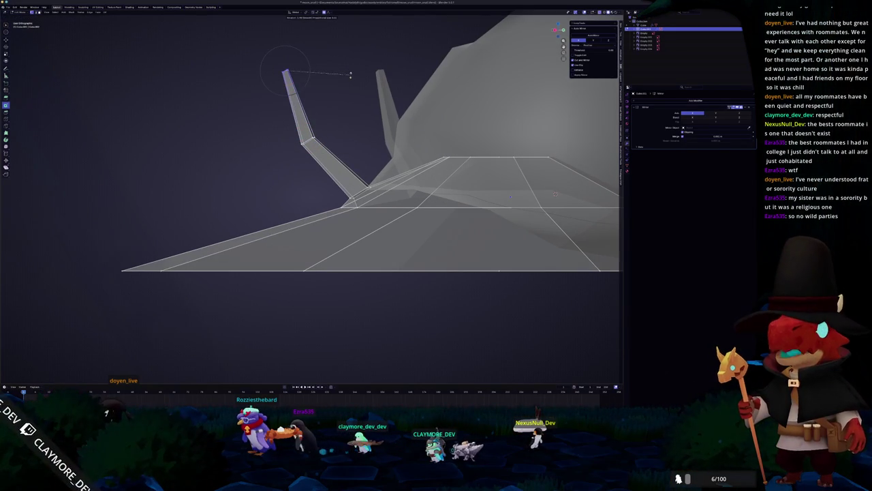
{"action": "left_click", "coordinate": [349, 79]}
Finish reshaping the mirrored eyestalks and return to Object Mode
{"action": "middle_click_drag", "start_coordinate": [345, 100], "coordinate": [352, 118], "text": "shift"}
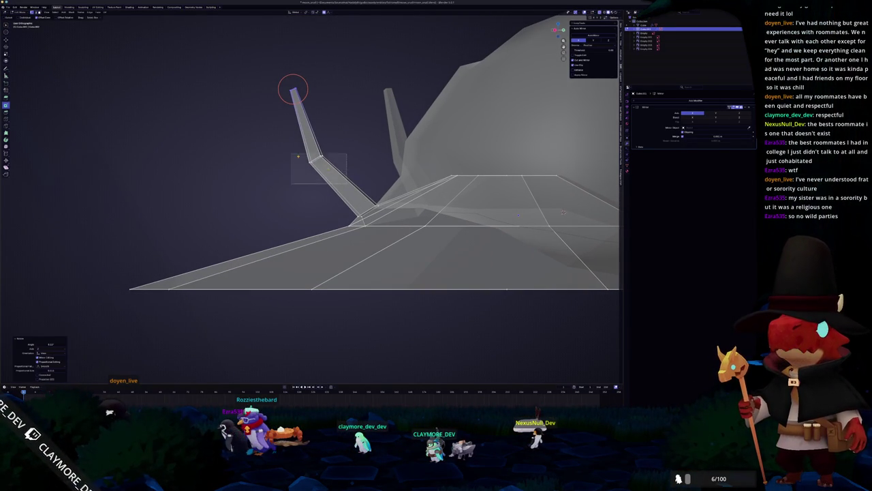
{"action": "scroll", "coordinate": [358, 137], "scroll_direction": "down", "scroll_amount": 3}
{"action": "scroll", "coordinate": [355, 136], "scroll_direction": "down", "scroll_amount": 2}
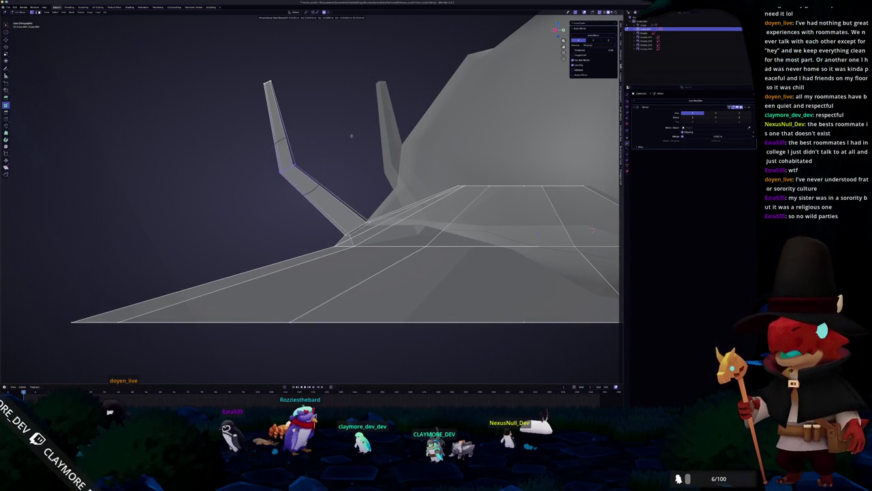
{"action": "left_click", "coordinate": [357, 138]}
{"action": "key", "text": "Tab"}
{"action": "scroll", "coordinate": [326, 156], "scroll_direction": "down", "scroll_amount": 3}
{"action": "middle_click_drag", "start_coordinate": [326, 156], "coordinate": [374, 168]}
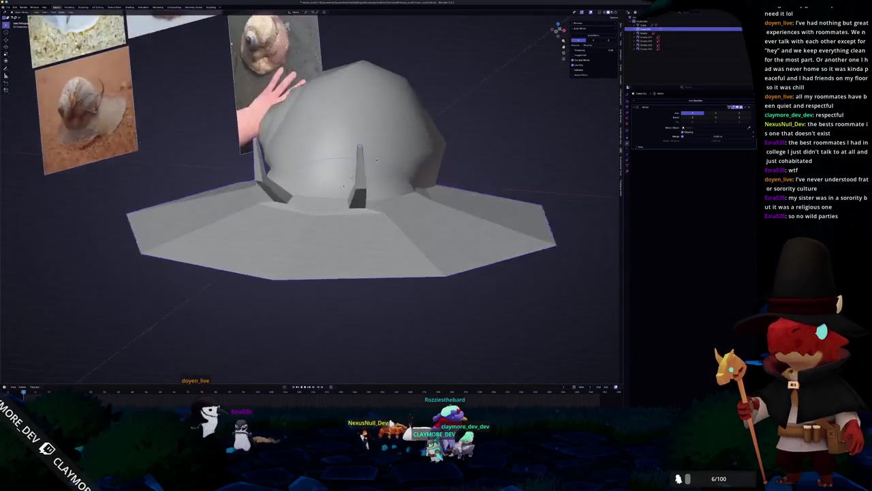
Enter Edit Mode on the snail and frame the shell from above
{"action": "scroll", "coordinate": [375, 168], "scroll_direction": "down", "scroll_amount": 3}
{"action": "right_click", "coordinate": [330, 212]}
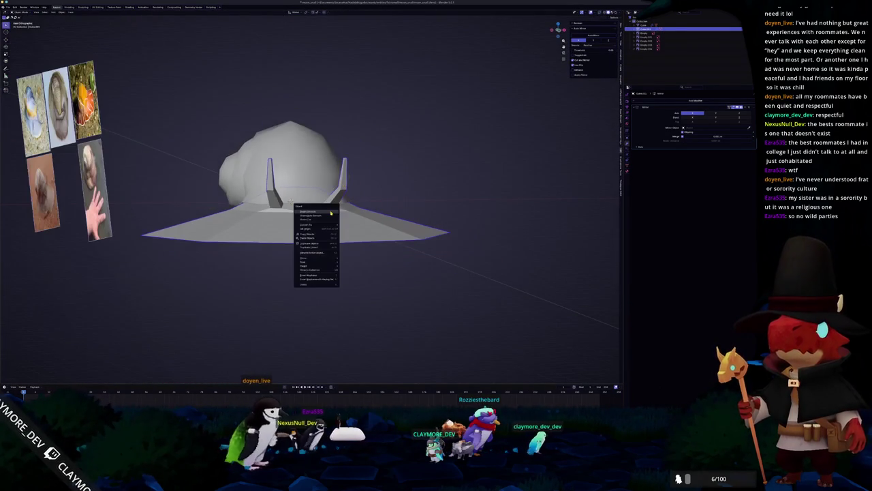
{"action": "key", "text": "Escape"}
{"action": "middle_click_drag", "start_coordinate": [330, 213], "coordinate": [364, 215]}
{"action": "key", "text": "Tab"}
{"action": "scroll", "coordinate": [364, 215], "scroll_direction": "up", "scroll_amount": 2}
{"action": "scroll", "coordinate": [368, 197], "scroll_direction": "up", "scroll_amount": 2}
{"action": "scroll", "coordinate": [382, 157], "scroll_direction": "up", "scroll_amount": 2}
{"action": "scroll", "coordinate": [398, 119], "scroll_direction": "up", "scroll_amount": 2}
{"action": "middle_click_drag", "start_coordinate": [398, 120], "coordinate": [384, 131]}
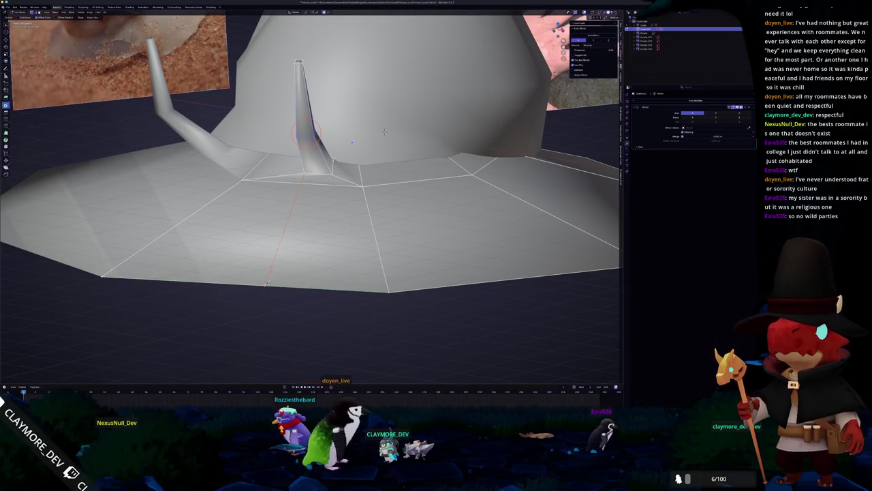
{"action": "middle_click_drag", "start_coordinate": [384, 131], "coordinate": [326, 272]}
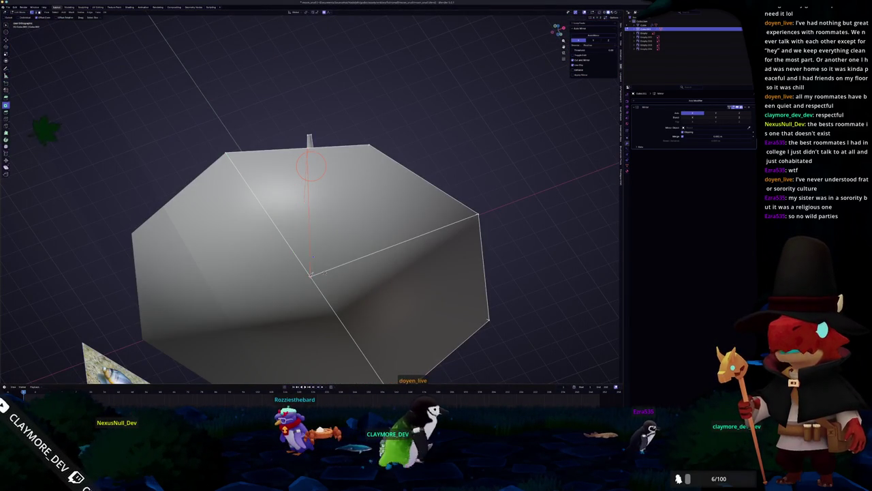
{"action": "middle_click_drag", "start_coordinate": [326, 272], "coordinate": [348, 108]}
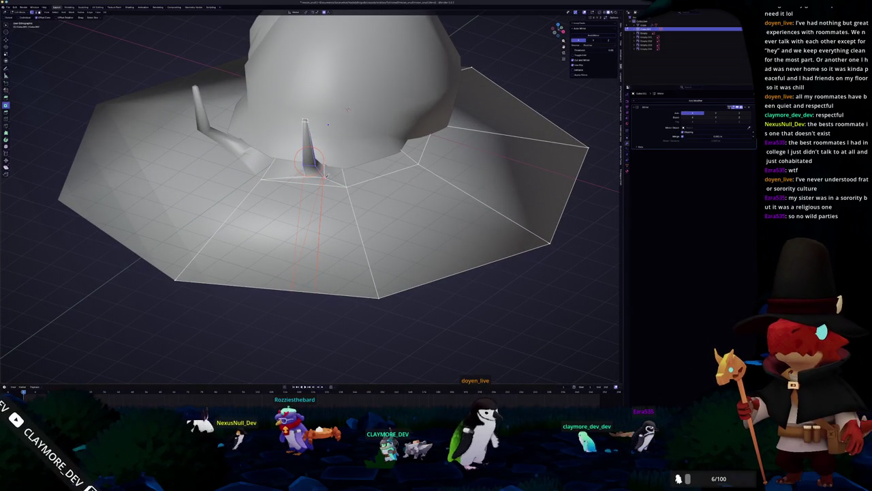
Knife-cut a new edge across the brim near the eyestalk base and soften it proportionally
{"action": "middle_click_drag", "start_coordinate": [325, 174], "coordinate": [312, 184]}
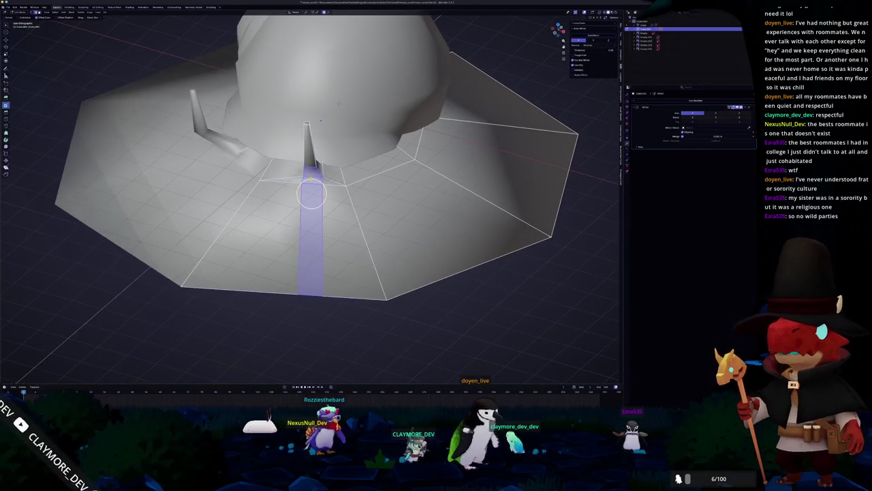
{"action": "scroll", "coordinate": [312, 184], "scroll_direction": "up", "scroll_amount": 2}
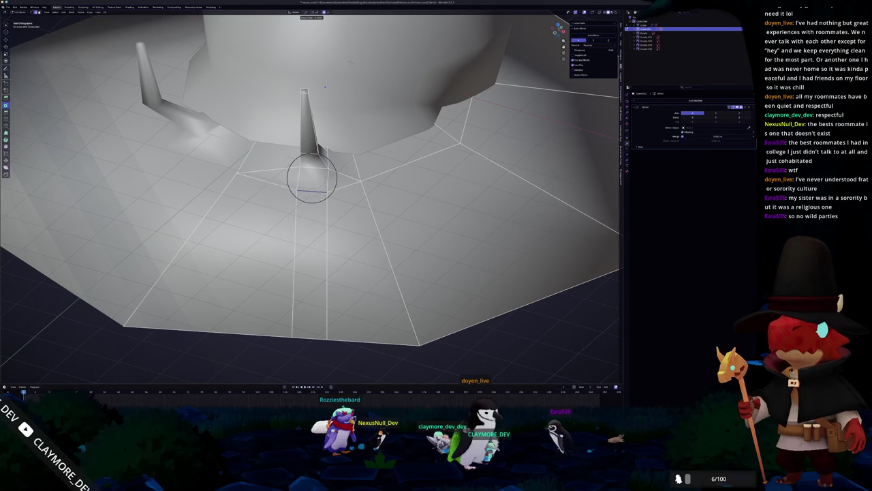
{"action": "middle_click_drag", "start_coordinate": [312, 178], "coordinate": [324, 178]}
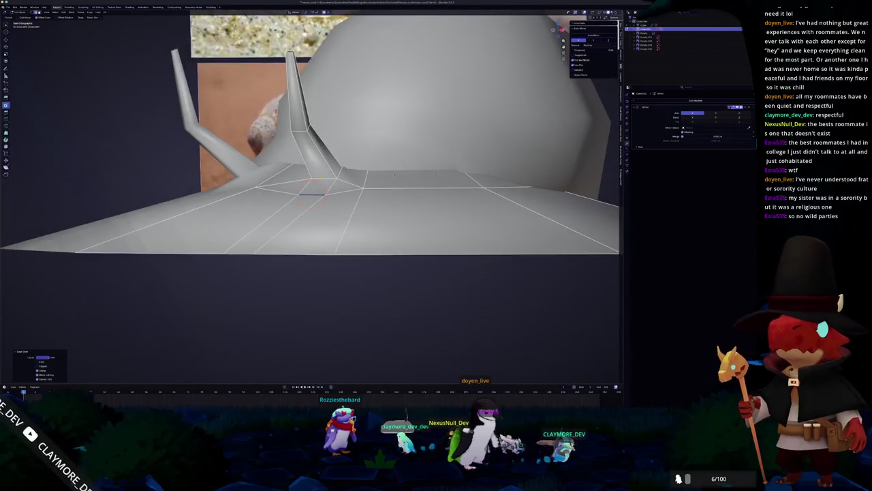
{"action": "key", "text": "k"}
{"action": "key", "text": "Return"}
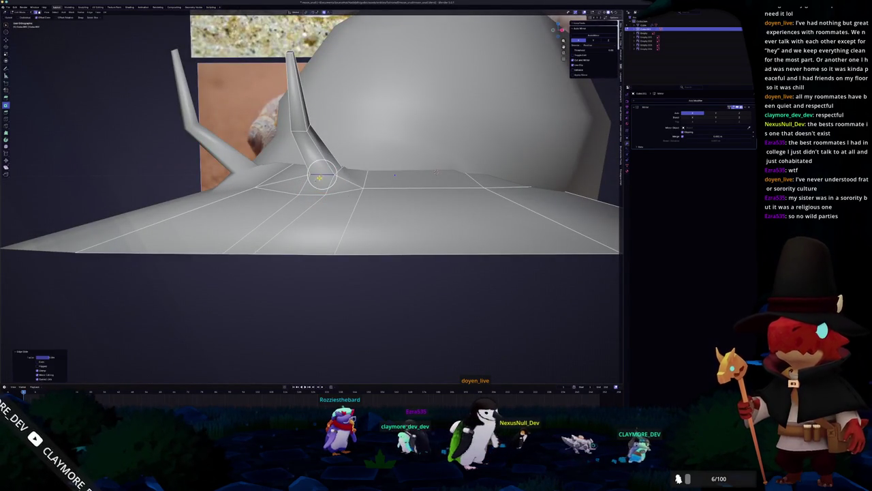
{"action": "middle_click_drag", "start_coordinate": [323, 179], "coordinate": [330, 174]}
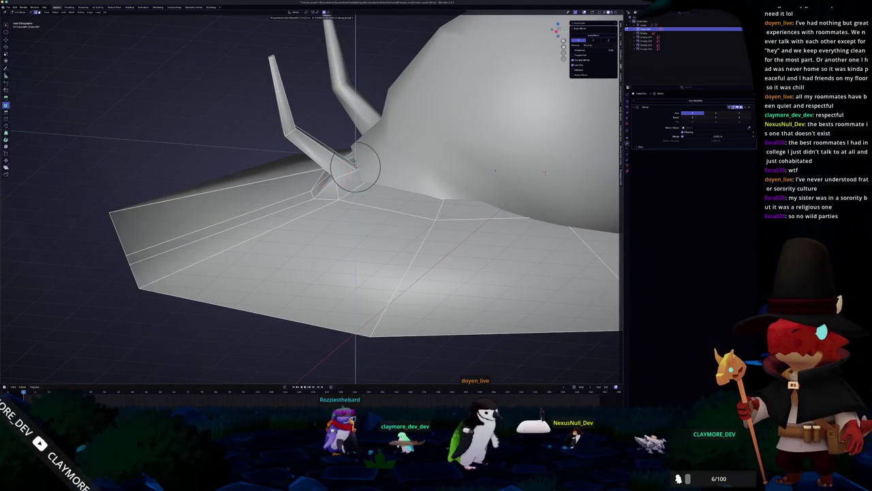
{"action": "left_click", "coordinate": [355, 167]}
Toggle X-ray on, off and back on to inspect the foot
{"action": "mouse_move", "coordinate": [355, 167]}
{"action": "middle_mouse_down"}
{"action": "mouse_move", "coordinate": [356, 143]}
{"action": "mouse_move", "coordinate": [355, 157]}
{"action": "mouse_move", "coordinate": [341, 159]}
{"action": "middle_mouse_up"}
{"action": "key", "text": "alt+z"}
{"action": "key", "text": "alt+z"}
{"action": "scroll", "coordinate": [355, 156], "scroll_direction": "up", "scroll_amount": 2}
{"action": "key", "text": "alt+z"}
{"action": "scroll", "coordinate": [346, 172], "scroll_direction": "down", "scroll_amount": 2}
{"action": "key", "text": "alt+z"}
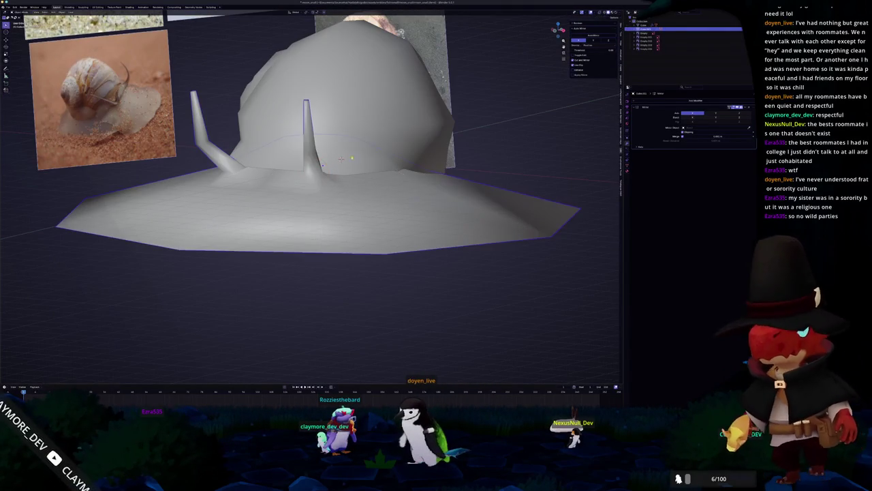
Select the foot mesh in Edit Mode and view it from Right Ortho
{"action": "key", "text": "Tab"}
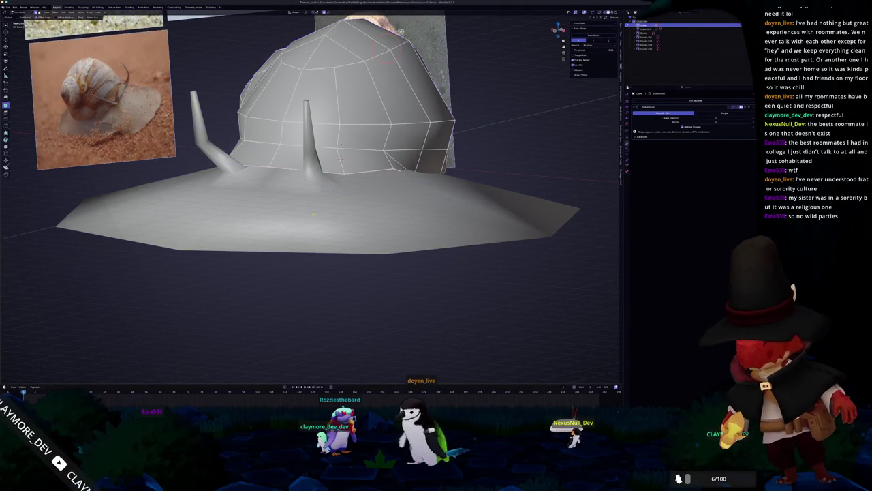
{"action": "key", "text": "Tab"}
{"action": "left_click", "coordinate": [315, 218]}
{"action": "scroll", "coordinate": [341, 160], "scroll_direction": "down", "scroll_amount": 2}
{"action": "key", "text": "Tab"}
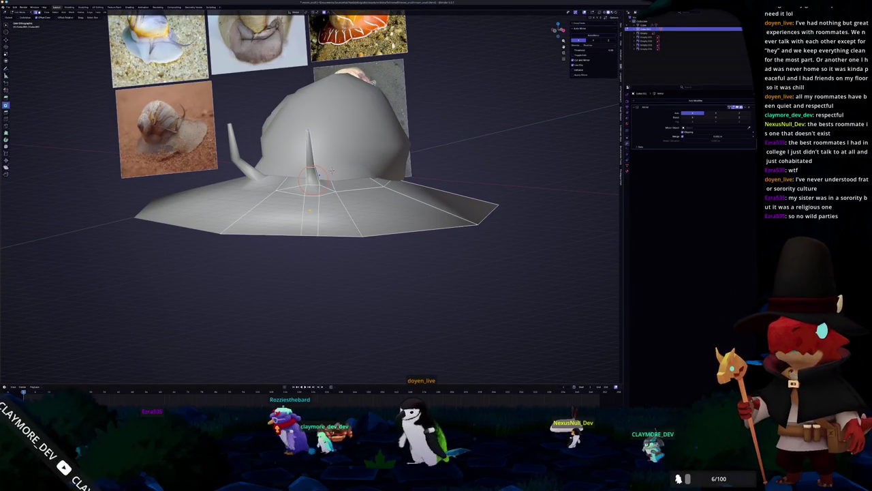
{"action": "key", "text": "KP_3"}
{"action": "scroll", "coordinate": [575, 170], "scroll_direction": "up", "scroll_amount": 5}
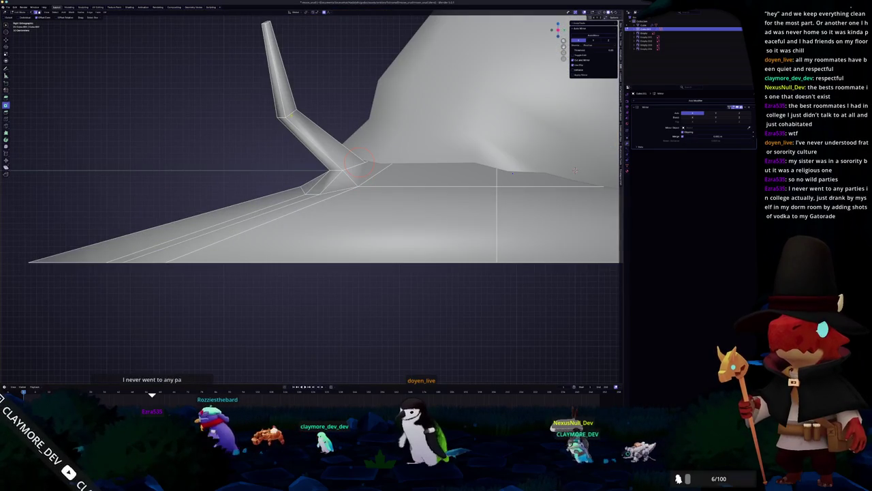
Bevel the edge loop on the eyestalk with Ctrl+B
{"action": "middle_click_drag", "start_coordinate": [575, 170], "coordinate": [575, 209], "text": "shift"}
{"action": "key", "text": "ctrl+b"}
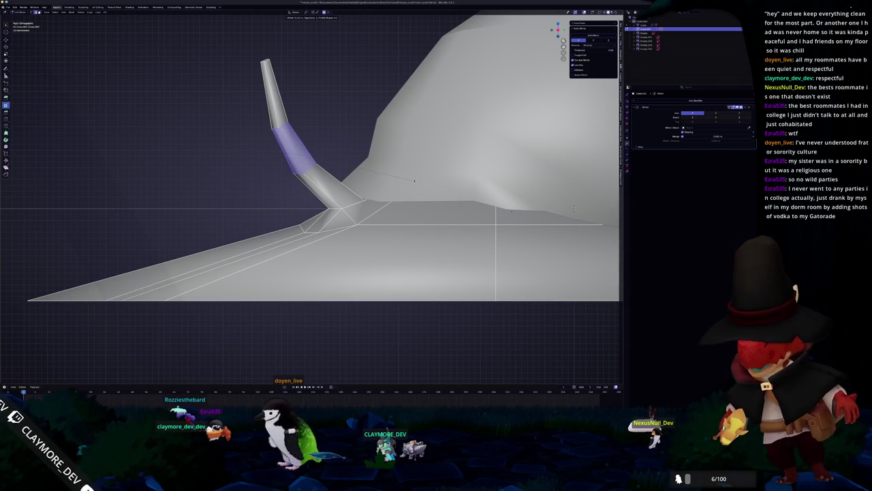
{"action": "left_click", "coordinate": [414, 181]}
{"action": "key", "text": "Tab"}
{"action": "scroll", "coordinate": [463, 203], "scroll_direction": "down", "scroll_amount": 3}
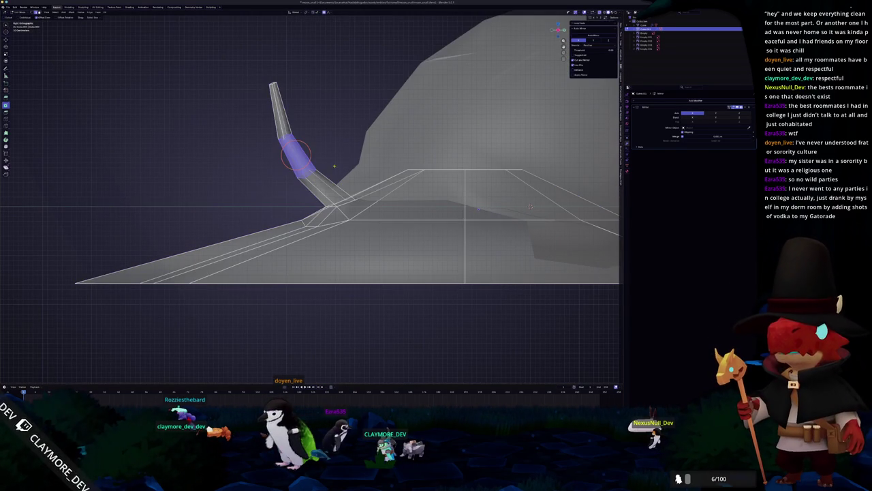
Move the selected stalk faces and scale down the stalk tip
{"action": "key", "text": "g"}
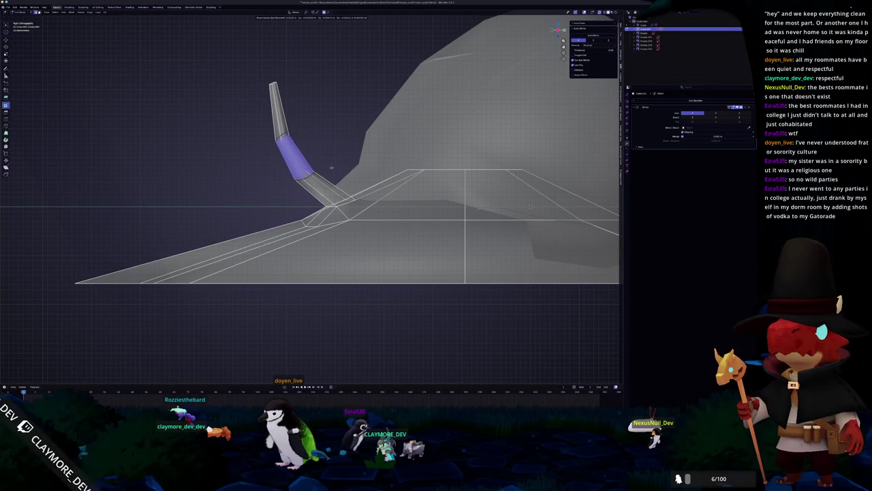
{"action": "left_click", "coordinate": [332, 167]}
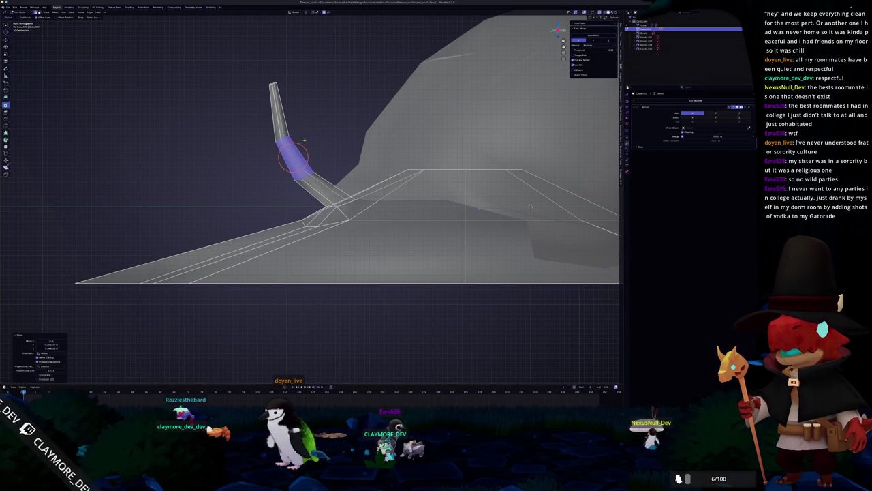
{"action": "key", "text": "s"}
{"action": "left_click", "coordinate": [316, 82]}
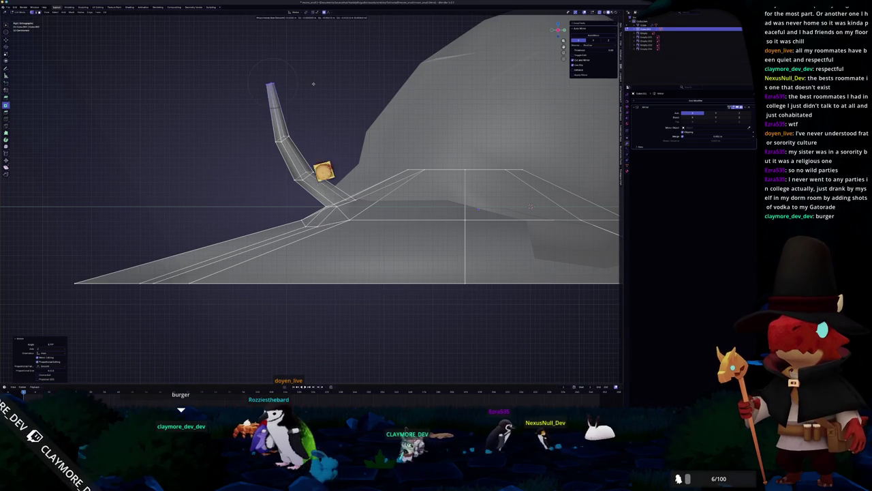
From the front view, reshape the eyestalk tip with proportional-editing moves
{"action": "middle_click_drag", "start_coordinate": [269, 83], "coordinate": [327, 89]}
{"action": "key", "text": "Tab"}
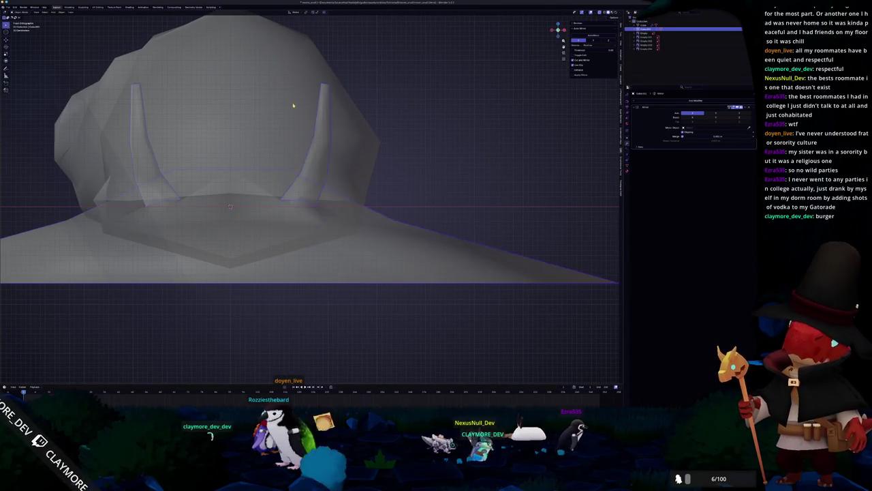
{"action": "key", "text": "KP_1"}
{"action": "scroll", "coordinate": [305, 137], "scroll_direction": "up", "scroll_amount": 3}
{"action": "key", "text": "Tab"}
{"action": "key", "text": "g"}
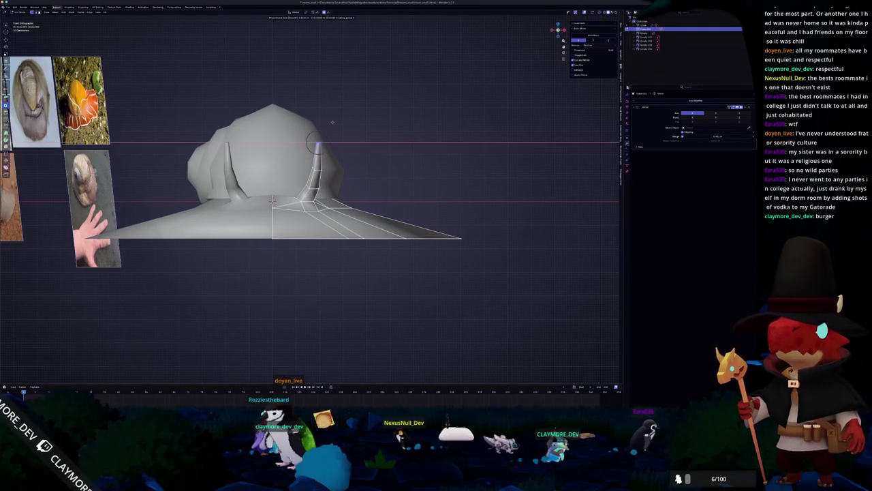
{"action": "key", "text": "Escape"}
{"action": "key", "text": "Tab"}
{"action": "mouse_move", "coordinate": [334, 123]}
{"action": "middle_mouse_down"}
{"action": "mouse_move", "coordinate": [362, 176]}
{"action": "mouse_move", "coordinate": [345, 179]}
{"action": "middle_mouse_up"}
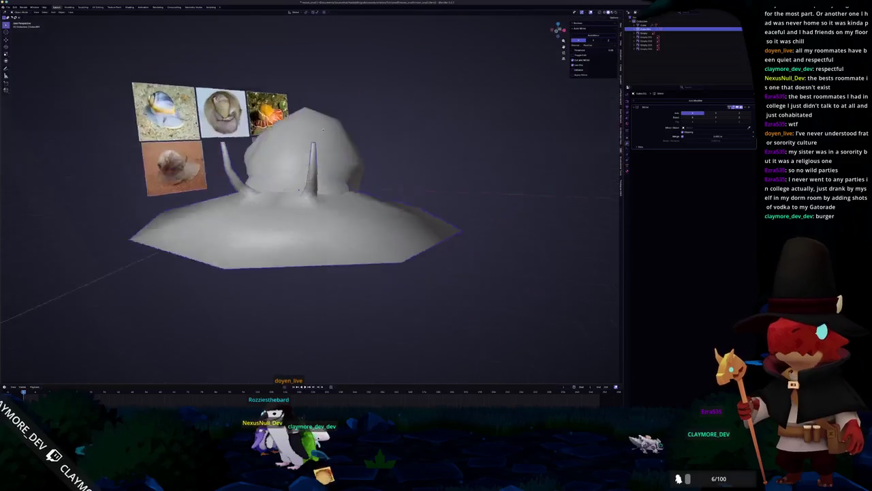
{"action": "scroll", "coordinate": [345, 179], "scroll_direction": "up", "scroll_amount": 2}
{"action": "key", "text": "Tab"}
{"action": "key", "text": "g"}
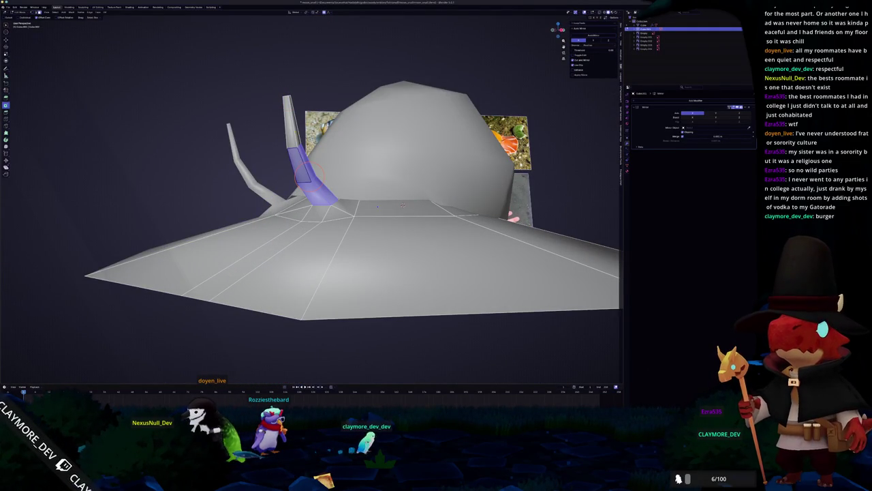
Finish scaling the stalk and shift it sideways along the X axis
{"action": "middle_click_drag", "start_coordinate": [403, 205], "coordinate": [426, 179]}
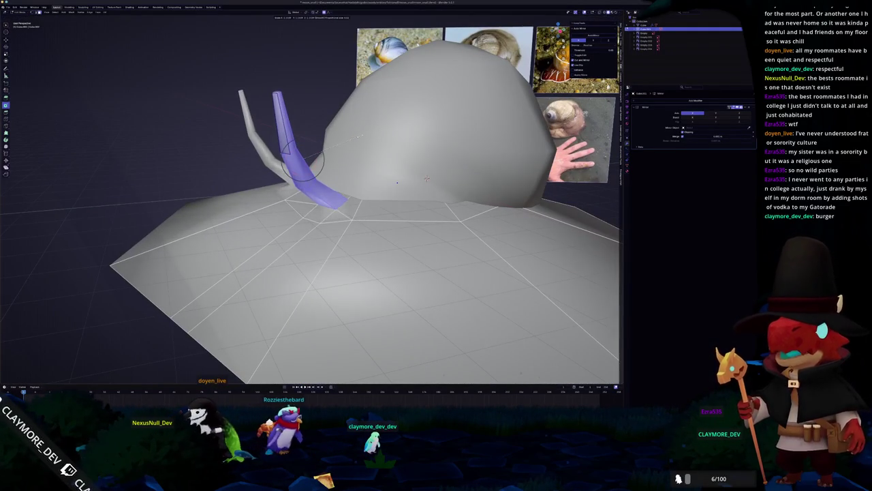
{"action": "left_click", "coordinate": [426, 179]}
{"action": "mouse_move", "coordinate": [426, 179]}
{"action": "middle_mouse_down"}
{"action": "mouse_move", "coordinate": [475, 198]}
{"action": "mouse_move", "coordinate": [358, 136]}
{"action": "mouse_move", "coordinate": [328, 189]}
{"action": "mouse_move", "coordinate": [345, 173]}
{"action": "mouse_move", "coordinate": [331, 149]}
{"action": "middle_mouse_up"}
{"action": "key", "text": "g"}
{"action": "key", "text": "x"}
{"action": "left_click", "coordinate": [475, 198]}
{"action": "scroll", "coordinate": [328, 189], "scroll_direction": "down", "scroll_amount": 3}
{"action": "key", "text": "Tab"}
Add an edge loop to the octagonal foot and apply a right-click mesh edit
{"action": "left_click", "coordinate": [345, 173]}
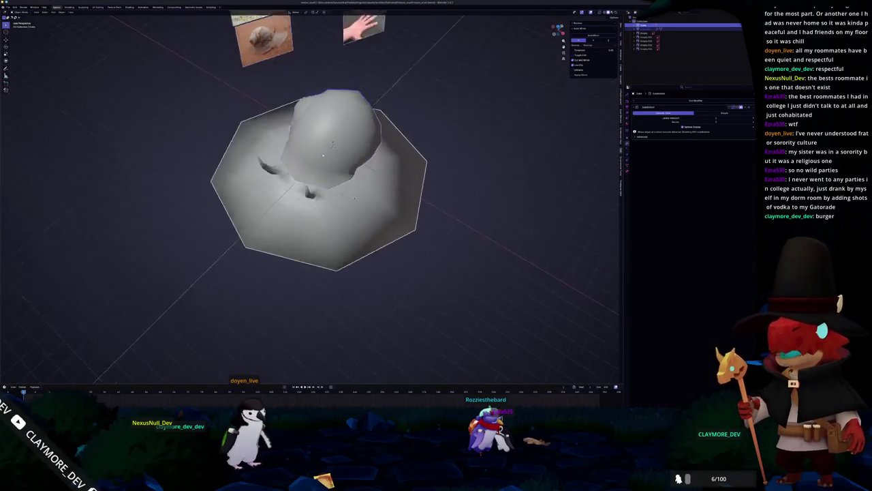
{"action": "left_click", "coordinate": [331, 149]}
{"action": "key", "text": "Tab"}
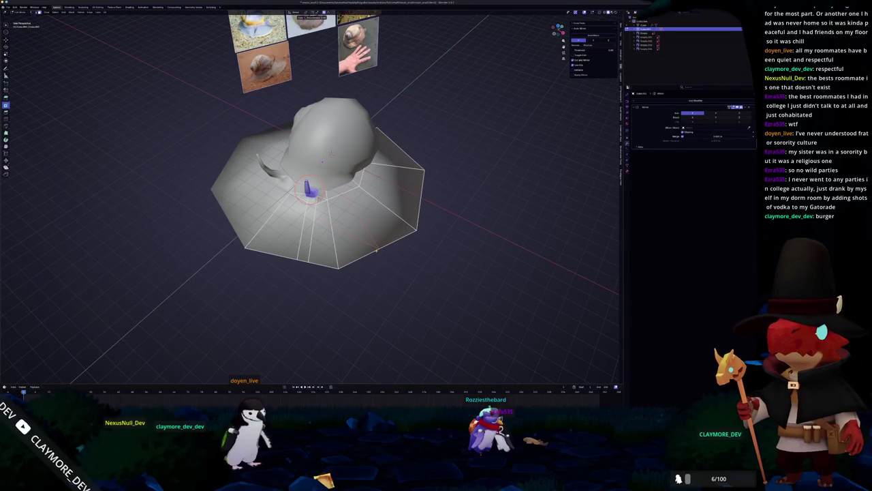
{"action": "key", "text": "ctrl+r"}
{"action": "left_click", "coordinate": [408, 225]}
{"action": "middle_click_drag", "start_coordinate": [416, 212], "coordinate": [399, 207]}
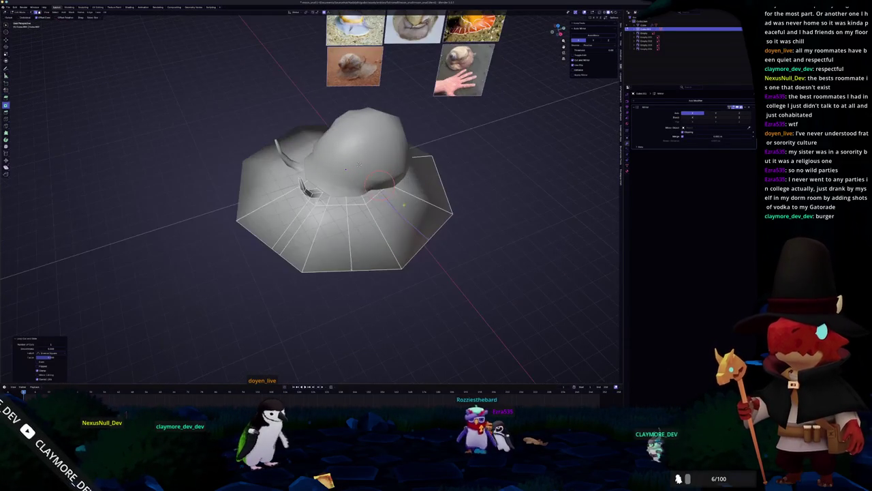
{"action": "right_click", "coordinate": [431, 183]}
{"action": "left_click", "coordinate": [428, 195]}
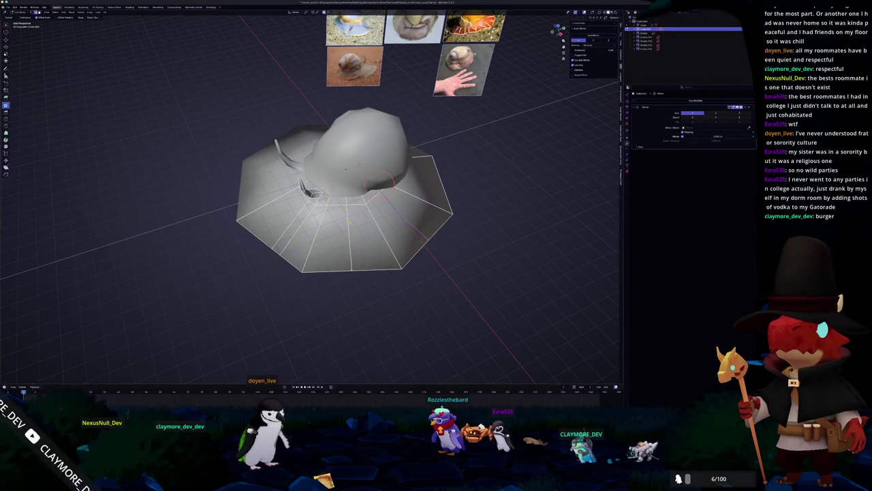
Place the 3D cursor near the shell base and turn on X-ray
{"action": "middle_click_drag", "start_coordinate": [379, 180], "coordinate": [391, 203]}
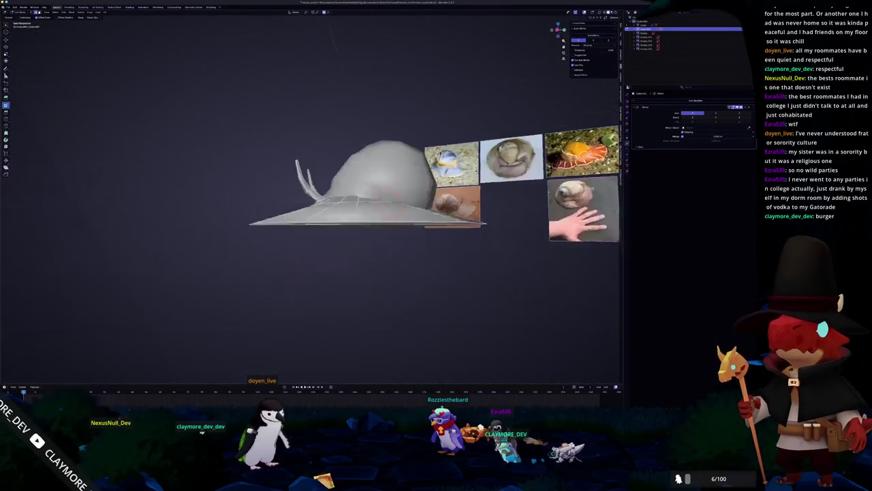
{"action": "middle_click_drag", "start_coordinate": [355, 240], "coordinate": [341, 257]}
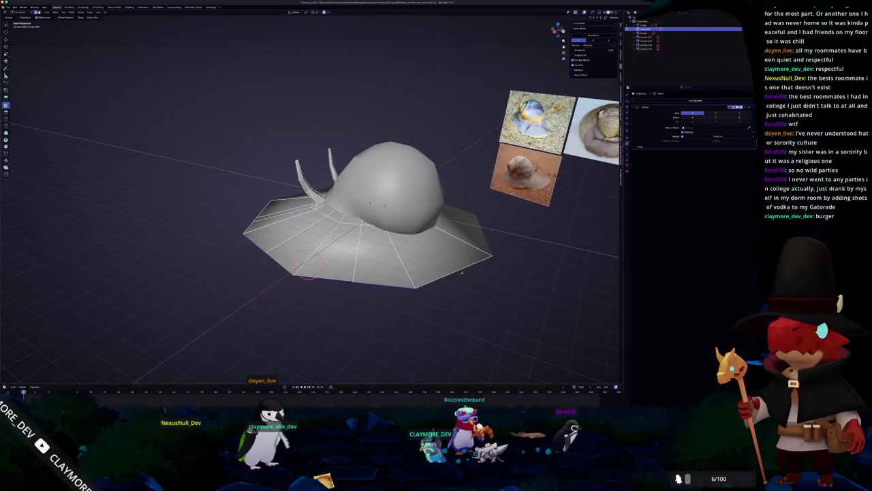
{"action": "middle_click_drag", "start_coordinate": [341, 257], "coordinate": [334, 253]}
{"action": "scroll", "coordinate": [340, 190], "scroll_direction": "up", "scroll_amount": 2}
{"action": "scroll", "coordinate": [341, 191], "scroll_direction": "up", "scroll_amount": 1}
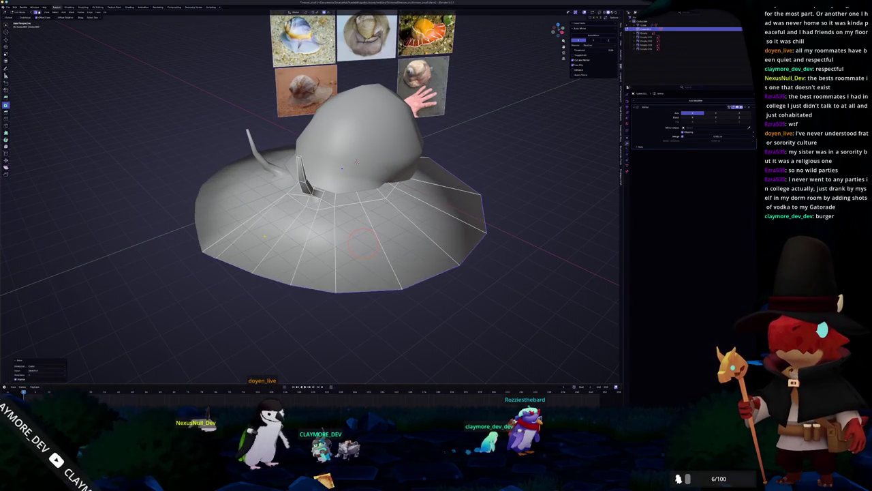
{"action": "middle_click_drag", "start_coordinate": [356, 162], "coordinate": [368, 164]}
{"action": "scroll", "coordinate": [368, 163], "scroll_direction": "up", "scroll_amount": 2}
{"action": "scroll", "coordinate": [385, 165], "scroll_direction": "down", "scroll_amount": 1}
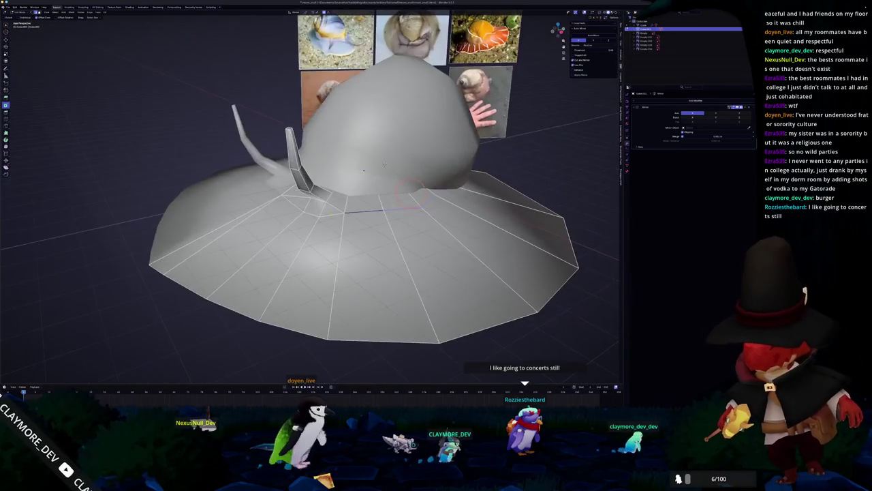
{"action": "right_click", "coordinate": [372, 196], "text": "shift"}
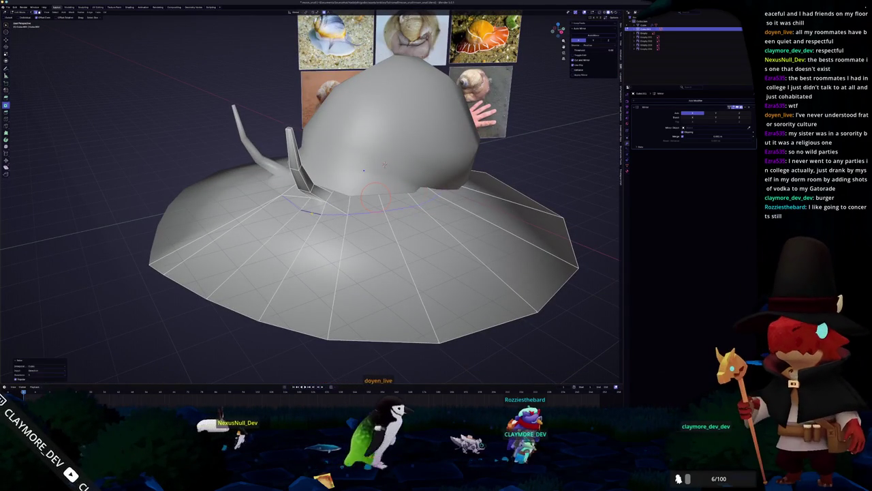
{"action": "middle_click_drag", "start_coordinate": [385, 165], "coordinate": [310, 179]}
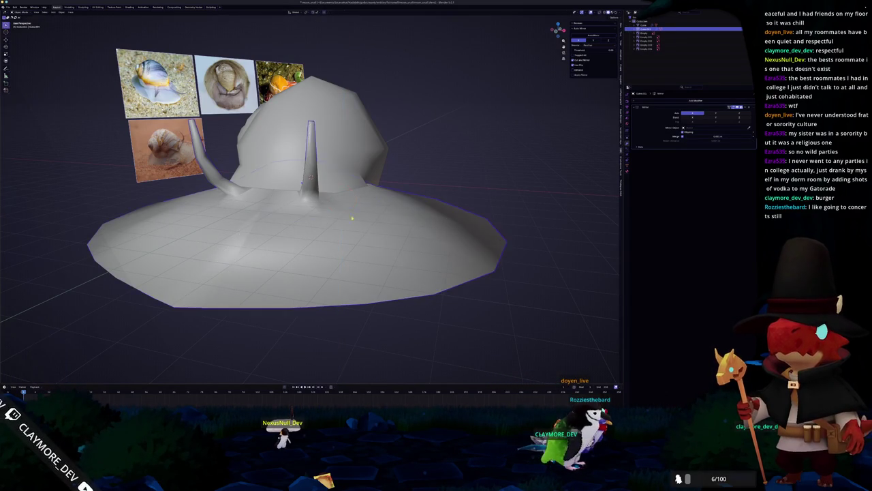
{"action": "mouse_move", "coordinate": [375, 209]}
{"action": "middle_mouse_down"}
{"action": "mouse_move", "coordinate": [255, 225]}
{"action": "mouse_move", "coordinate": [327, 205]}
{"action": "mouse_move", "coordinate": [289, 224]}
{"action": "middle_mouse_up"}
{"action": "key", "text": "alt+z"}
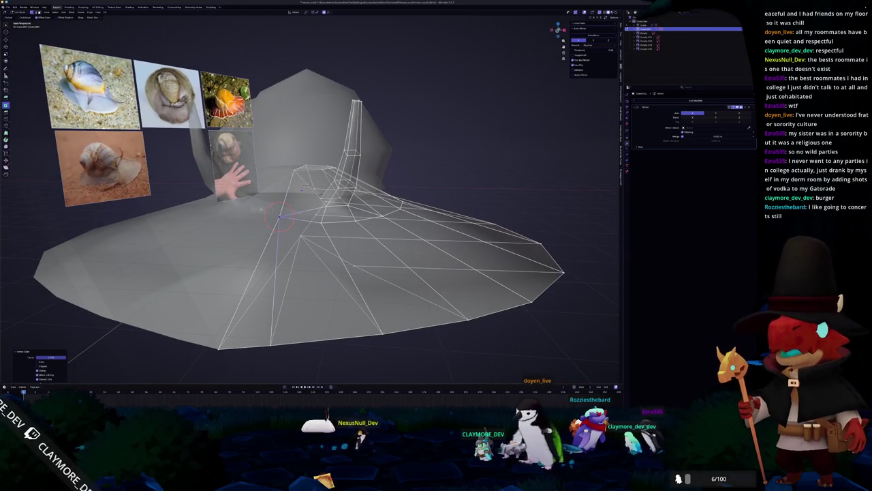
Merge the foot's overlapping vertices by distance and convert brim triangles to quads
{"action": "middle_click_drag", "start_coordinate": [257, 208], "coordinate": [289, 226]}
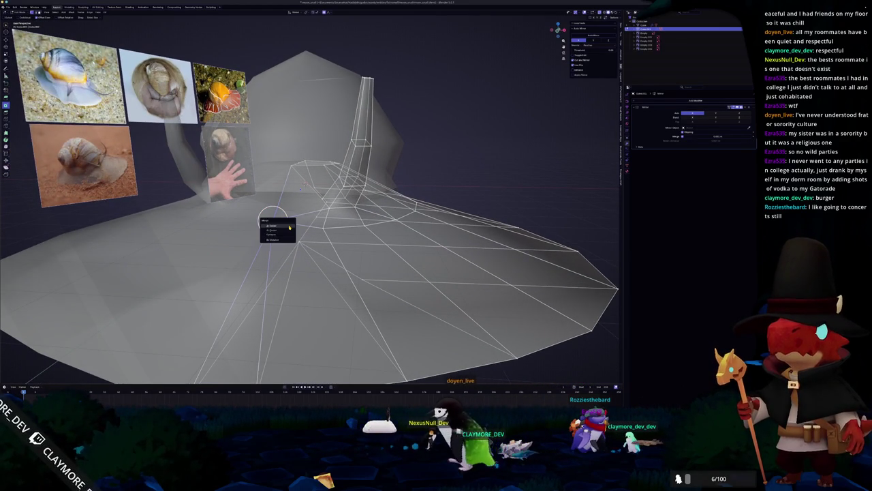
{"action": "left_click", "coordinate": [281, 239]}
{"action": "middle_click_drag", "start_coordinate": [281, 239], "coordinate": [300, 235]}
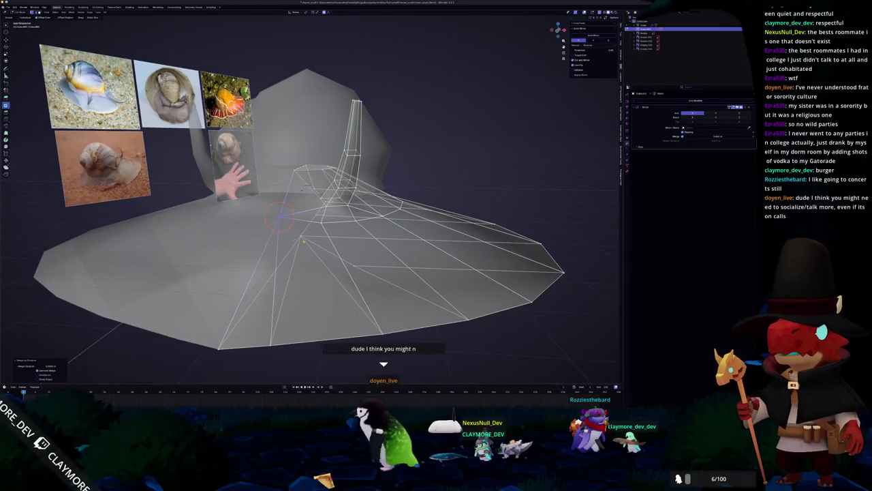
{"action": "scroll", "coordinate": [300, 235], "scroll_direction": "down", "scroll_amount": 2}
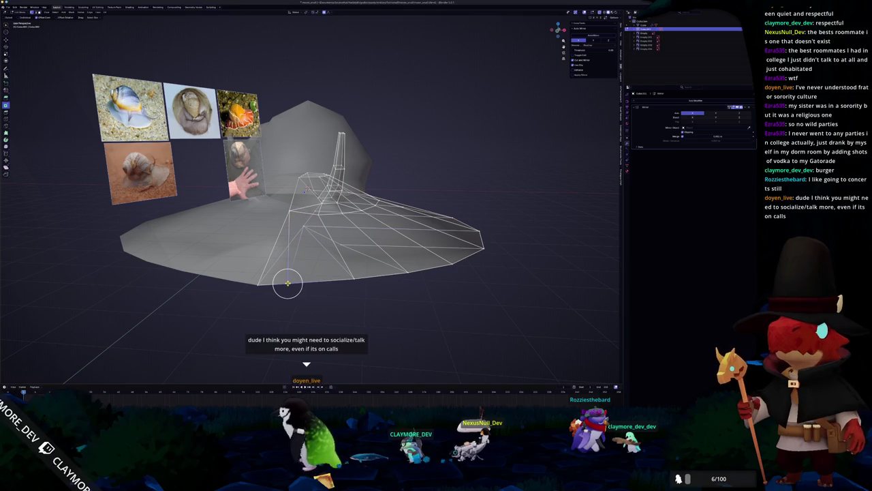
{"action": "key", "text": "alt+j"}
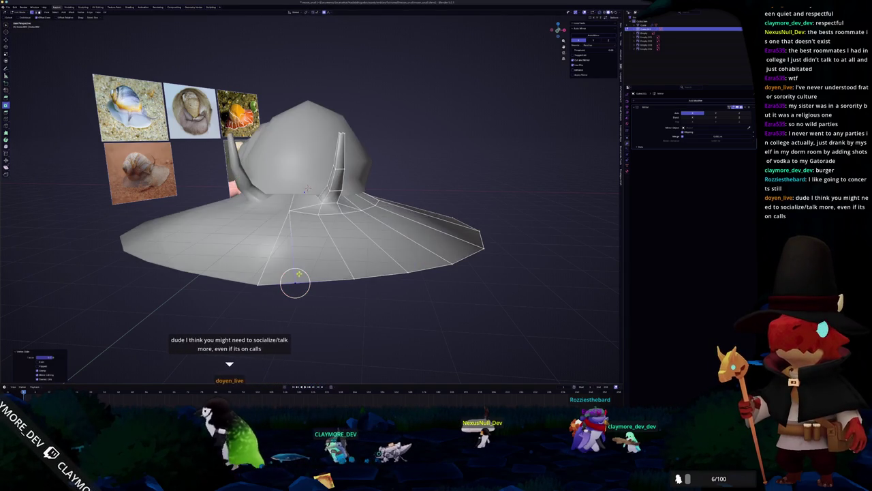
{"action": "scroll", "coordinate": [284, 271], "scroll_direction": "up", "scroll_amount": 1}
Scale the underside centre vertex and move underside vertices along the X axis
{"action": "mouse_move", "coordinate": [284, 271]}
{"action": "middle_mouse_down"}
{"action": "mouse_move", "coordinate": [247, 141]}
{"action": "mouse_move", "coordinate": [250, 121]}
{"action": "mouse_move", "coordinate": [286, 109]}
{"action": "middle_mouse_up"}
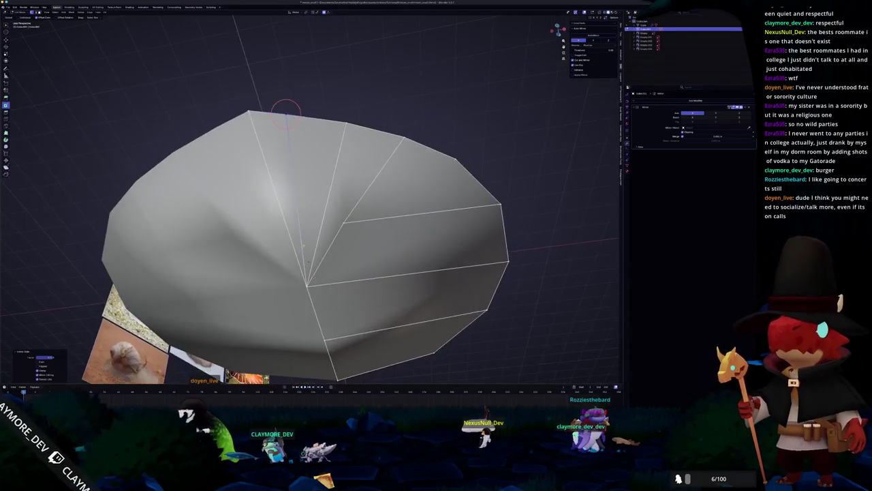
{"action": "mouse_move", "coordinate": [309, 261]}
{"action": "middle_mouse_down"}
{"action": "mouse_move", "coordinate": [327, 241]}
{"action": "mouse_move", "coordinate": [336, 131]}
{"action": "middle_mouse_up"}
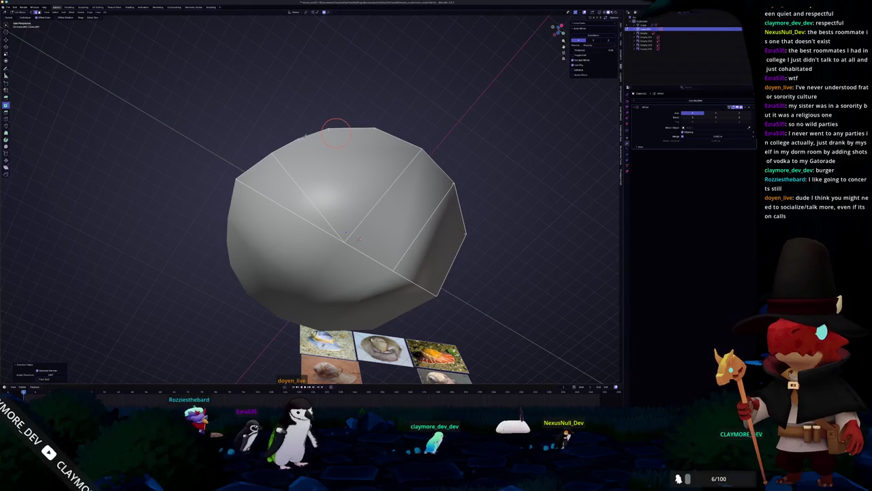
{"action": "key", "text": "s"}
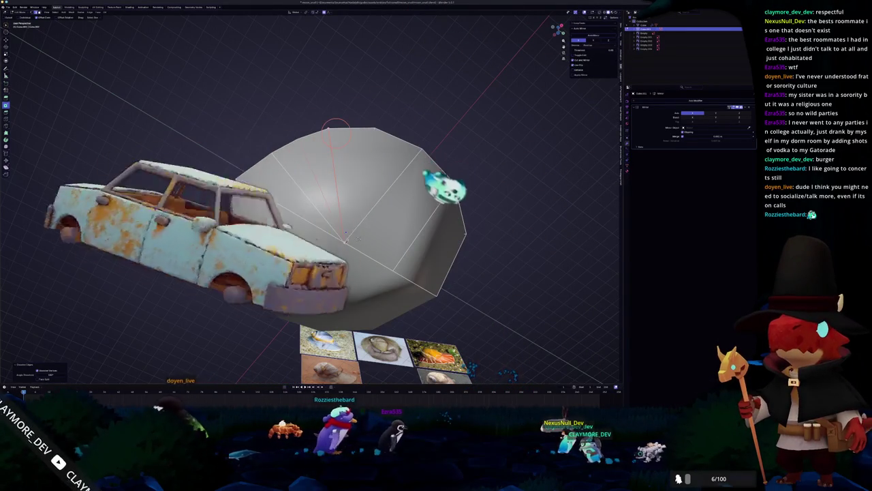
{"action": "left_click", "coordinate": [336, 132]}
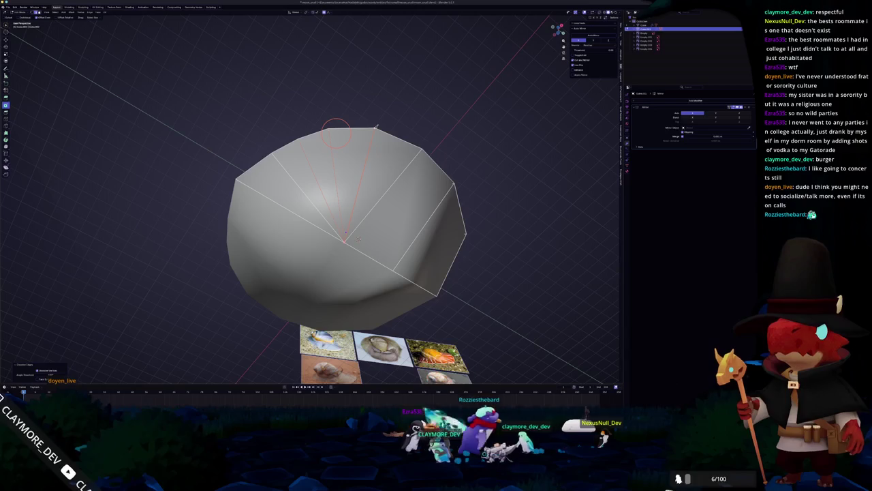
{"action": "key", "text": "g"}
{"action": "middle_click_drag", "start_coordinate": [359, 238], "coordinate": [358, 206]}
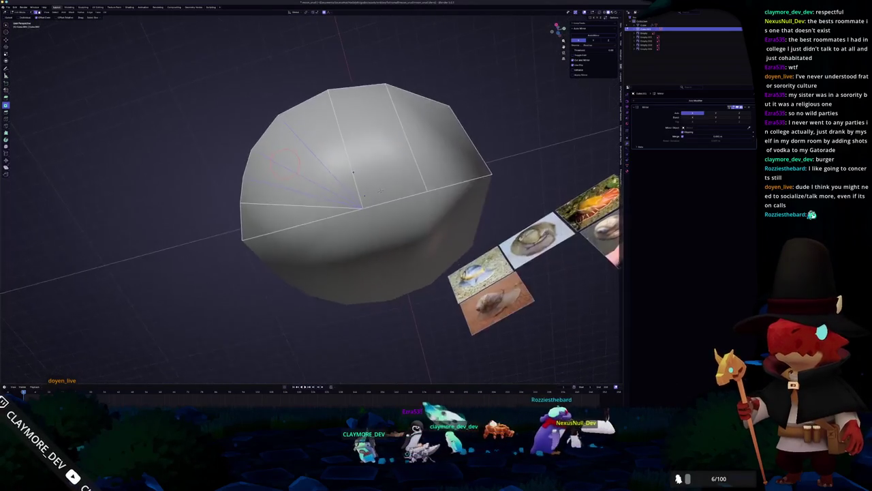
{"action": "left_click", "coordinate": [386, 170]}
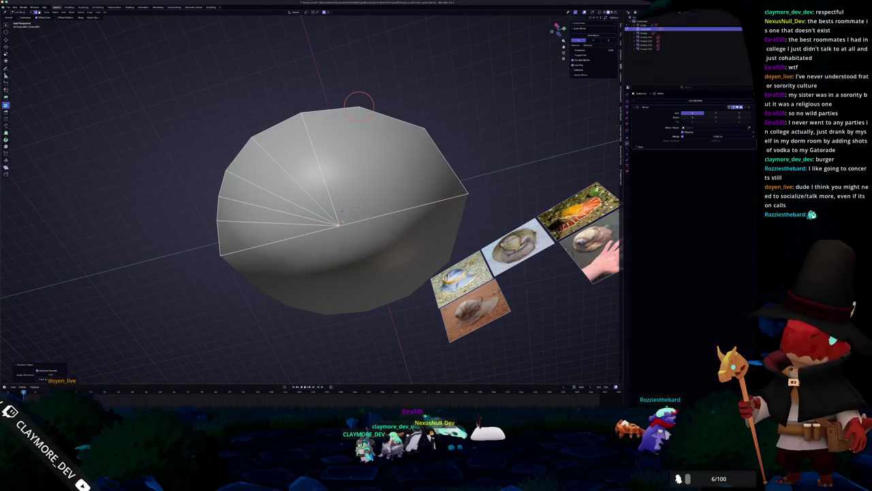
{"action": "key", "text": "g"}
{"action": "key", "text": "x"}
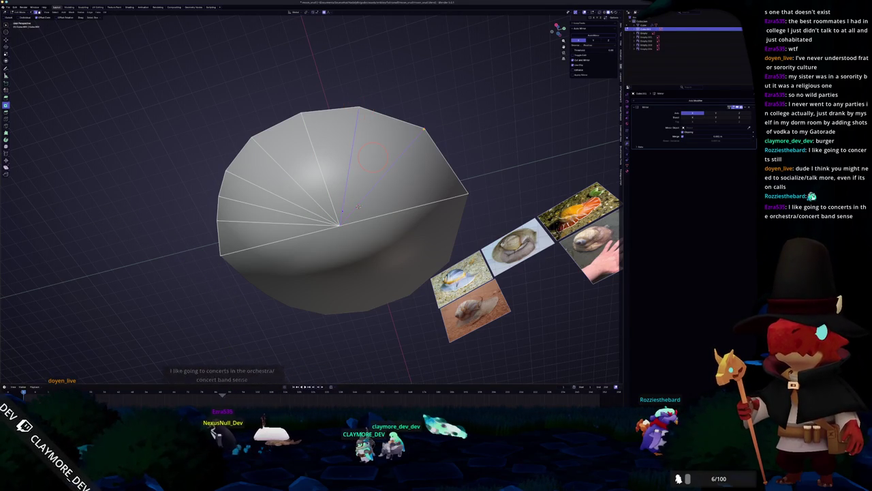
{"action": "mouse_move", "coordinate": [358, 206]}
{"action": "middle_mouse_down"}
{"action": "mouse_move", "coordinate": [349, 232]}
{"action": "mouse_move", "coordinate": [356, 203]}
{"action": "mouse_move", "coordinate": [300, 194]}
{"action": "middle_mouse_up"}
Confirm the proportional X-axis move of the vertex and return to Object Mode
{"action": "key", "text": "g"}
{"action": "key", "text": "x"}
{"action": "left_click", "coordinate": [299, 193]}
{"action": "scroll", "coordinate": [293, 191], "scroll_direction": "up", "scroll_amount": 2}
{"action": "key", "text": "Tab"}
{"action": "scroll", "coordinate": [289, 189], "scroll_direction": "down", "scroll_amount": 3}
{"action": "mouse_move", "coordinate": [290, 189]}
{"action": "middle_mouse_down"}
{"action": "mouse_move", "coordinate": [342, 189]}
{"action": "mouse_move", "coordinate": [293, 232]}
{"action": "middle_mouse_up"}
{"action": "scroll", "coordinate": [342, 189], "scroll_direction": "up", "scroll_amount": 3}
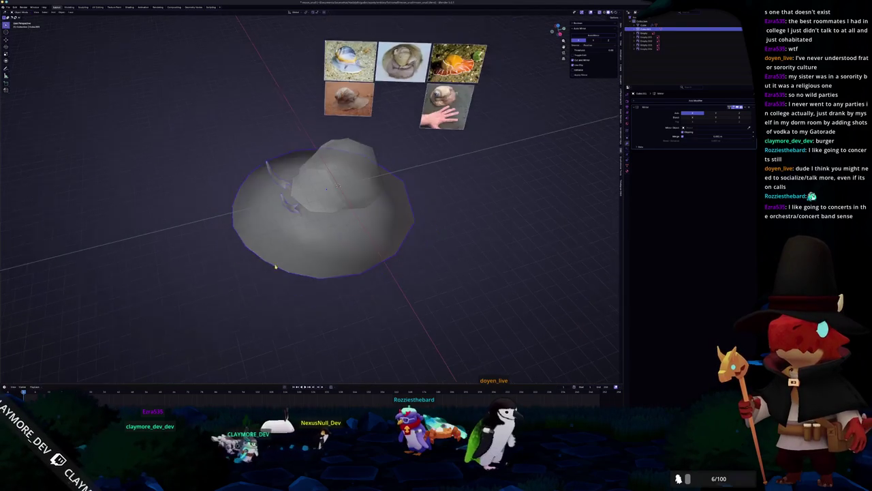
{"action": "scroll", "coordinate": [255, 266], "scroll_direction": "down", "scroll_amount": 2}
{"action": "middle_click_drag", "start_coordinate": [255, 266], "coordinate": [269, 253]}
{"action": "scroll", "coordinate": [267, 257], "scroll_direction": "up", "scroll_amount": 1}
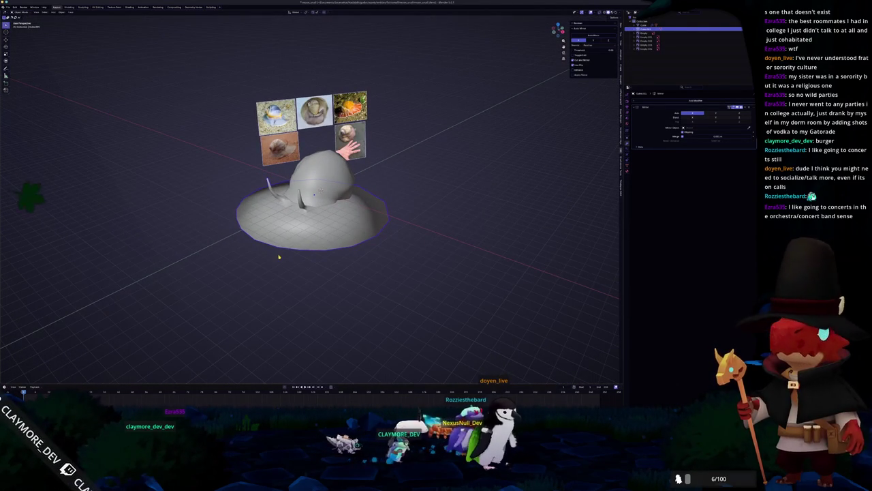
{"action": "scroll", "coordinate": [278, 257], "scroll_direction": "up", "scroll_amount": 2}
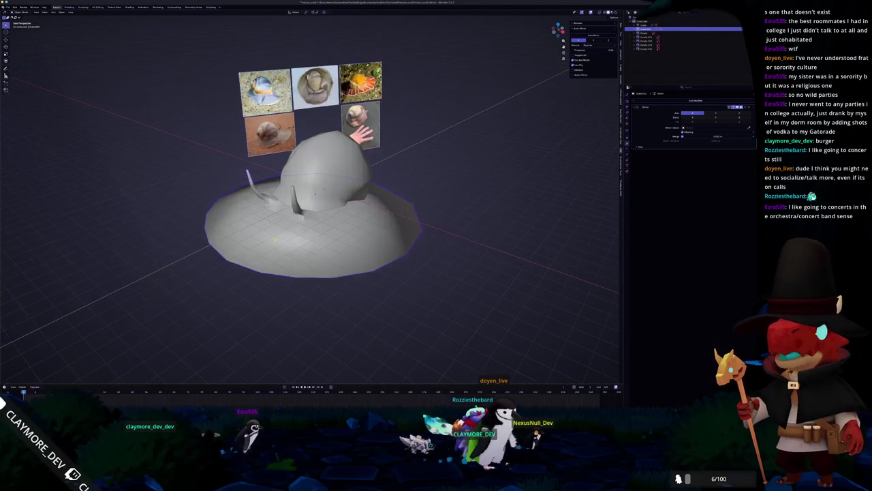
{"action": "mouse_move", "coordinate": [291, 256]}
{"action": "middle_mouse_down"}
{"action": "mouse_move", "coordinate": [347, 251]}
{"action": "mouse_move", "coordinate": [276, 202]}
{"action": "middle_mouse_up"}
Circle-select the brim faces and push the outer rim down along Z
{"action": "key", "text": "Tab"}
{"action": "key", "text": "c"}
{"action": "left_click_drag", "start_coordinate": [383, 242], "coordinate": [380, 224]}
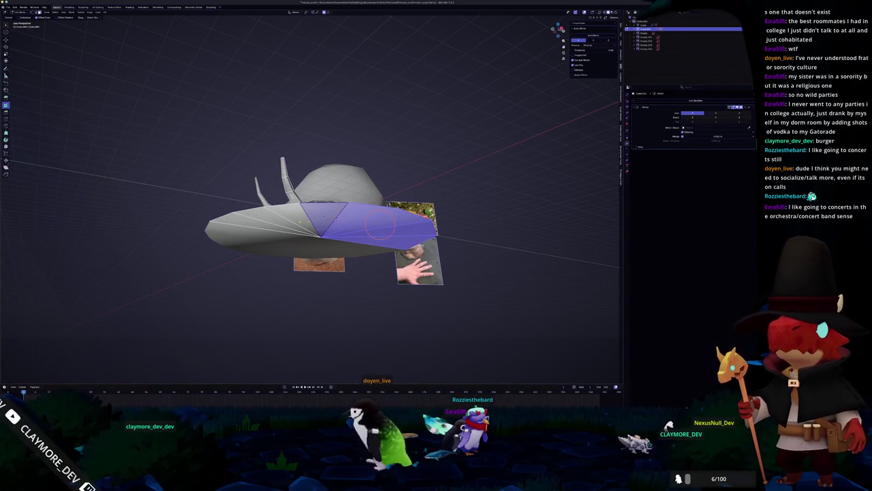
{"action": "mouse_move", "coordinate": [353, 222]}
{"action": "middle_mouse_down"}
{"action": "mouse_move", "coordinate": [367, 266]}
{"action": "mouse_move", "coordinate": [331, 264]}
{"action": "middle_mouse_up"}
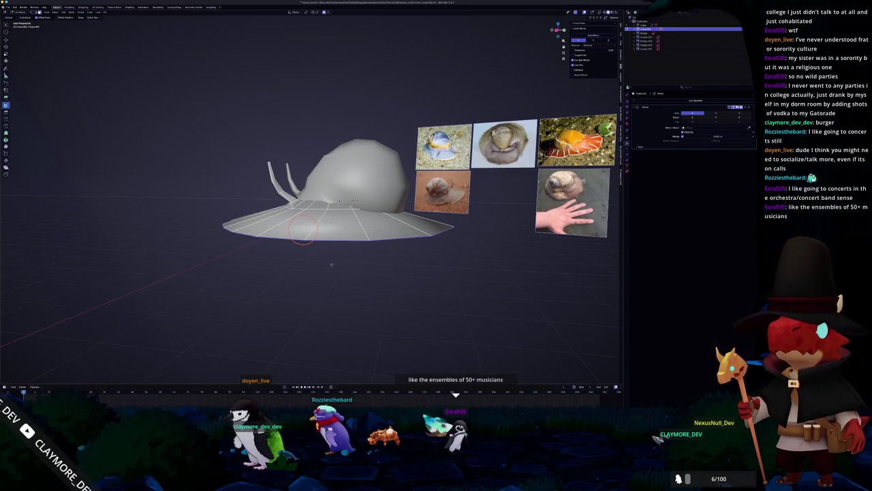
{"action": "key", "text": "g"}
{"action": "key", "text": "z"}
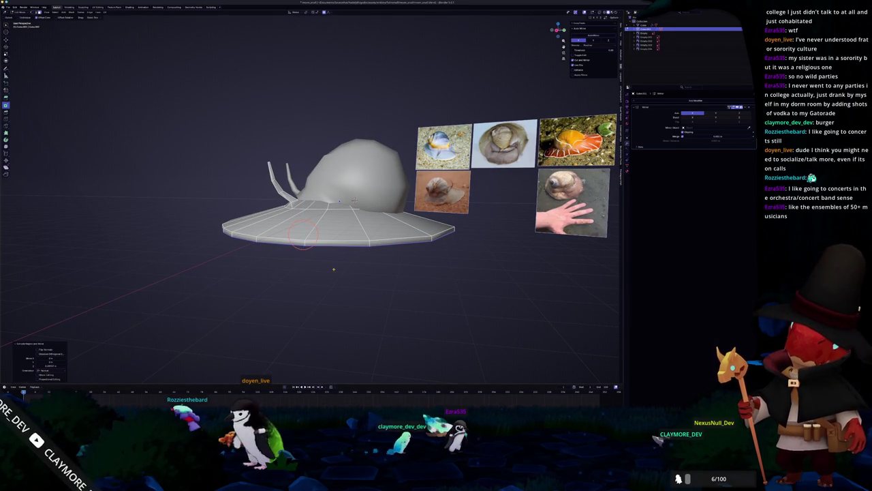
{"action": "middle_click_drag", "start_coordinate": [304, 233], "coordinate": [339, 231]}
{"action": "key", "text": "alt+z"}
{"action": "key", "text": "alt+z"}
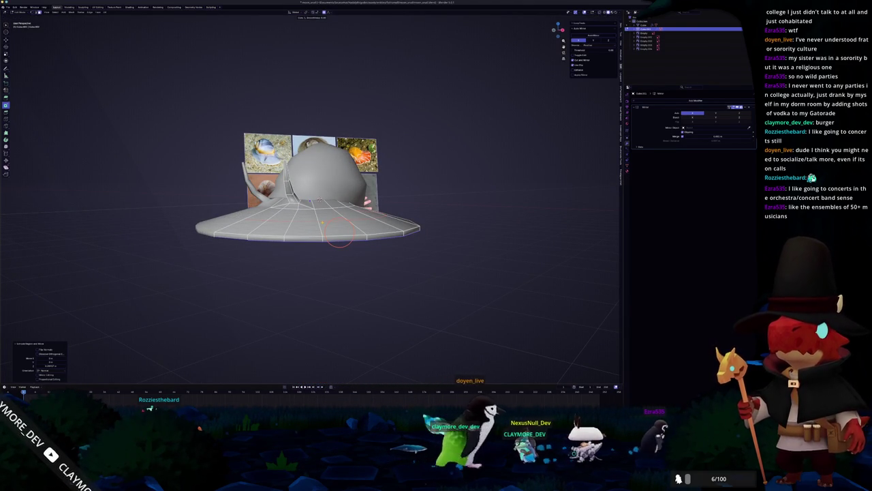
{"action": "key", "text": "Tab"}
{"action": "mouse_move", "coordinate": [317, 262]}
{"action": "middle_mouse_down"}
{"action": "mouse_move", "coordinate": [324, 239]}
{"action": "mouse_move", "coordinate": [361, 234]}
{"action": "middle_mouse_up"}
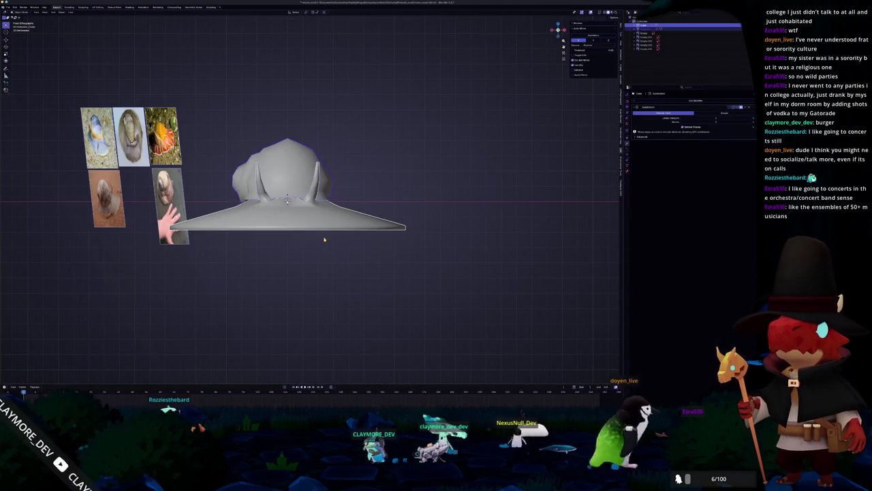
Apply the foot object's transforms and return to a perspective view
{"action": "key", "text": "ctrl+a"}
{"action": "left_click", "coordinate": [362, 236]}
{"action": "middle_click_drag", "start_coordinate": [361, 238], "coordinate": [327, 210]}
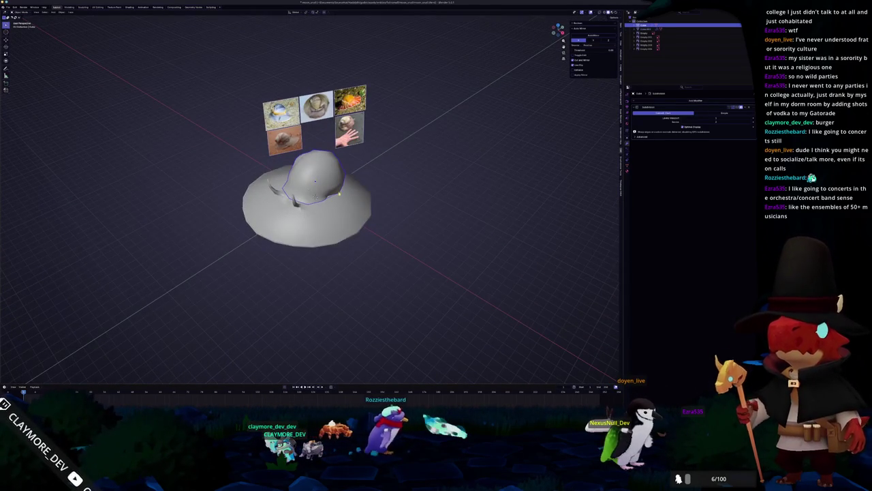
{"action": "scroll", "coordinate": [340, 218], "scroll_direction": "up", "scroll_amount": 3}
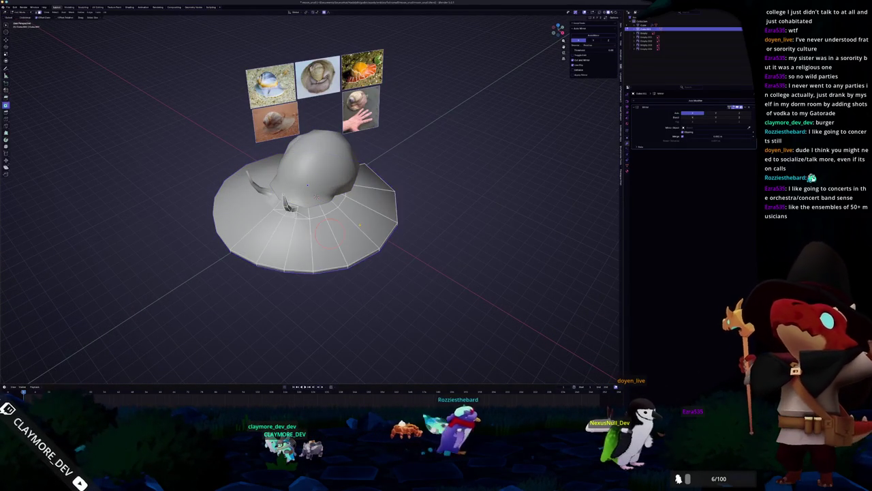
Select the foot object and orbit to a side view of the snail
{"action": "key", "text": "Tab"}
{"action": "key", "text": "Tab"}
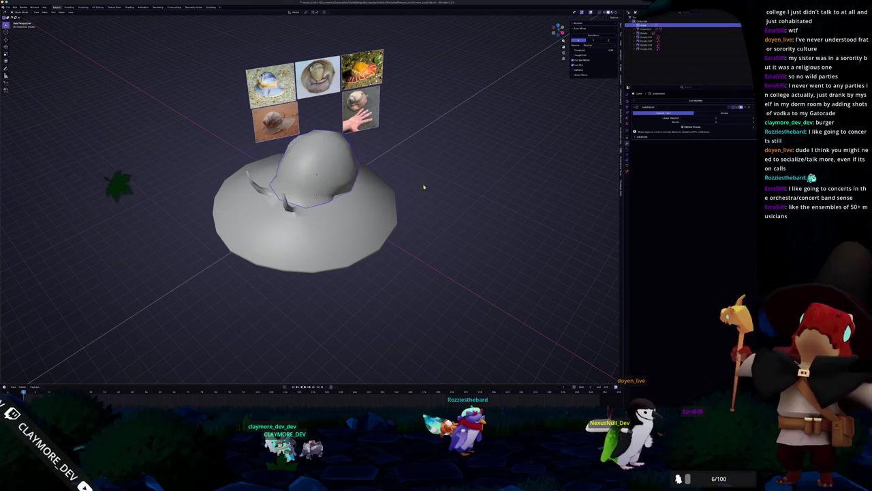
{"action": "left_click", "coordinate": [373, 206]}
{"action": "key", "text": "Tab"}
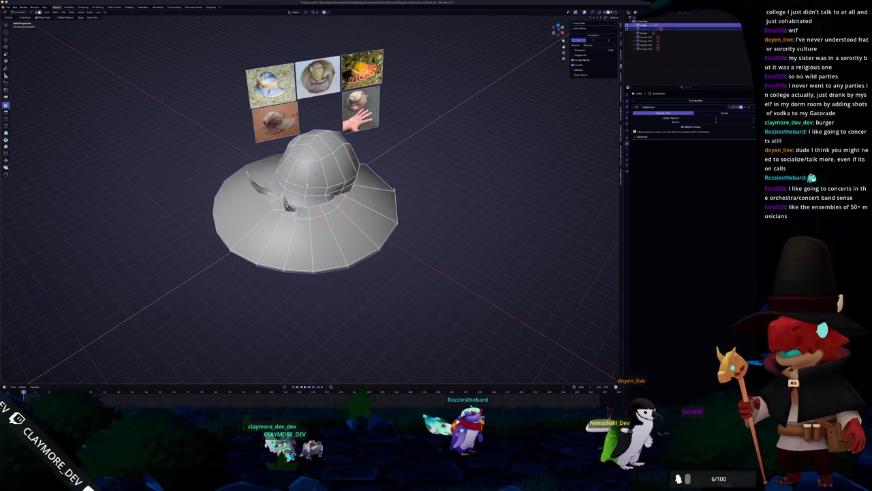
{"action": "middle_click_drag", "start_coordinate": [307, 184], "coordinate": [339, 218]}
{"action": "mouse_move", "coordinate": [390, 182]}
{"action": "middle_mouse_down"}
{"action": "mouse_move", "coordinate": [419, 184]}
{"action": "mouse_move", "coordinate": [326, 199]}
{"action": "middle_mouse_up"}
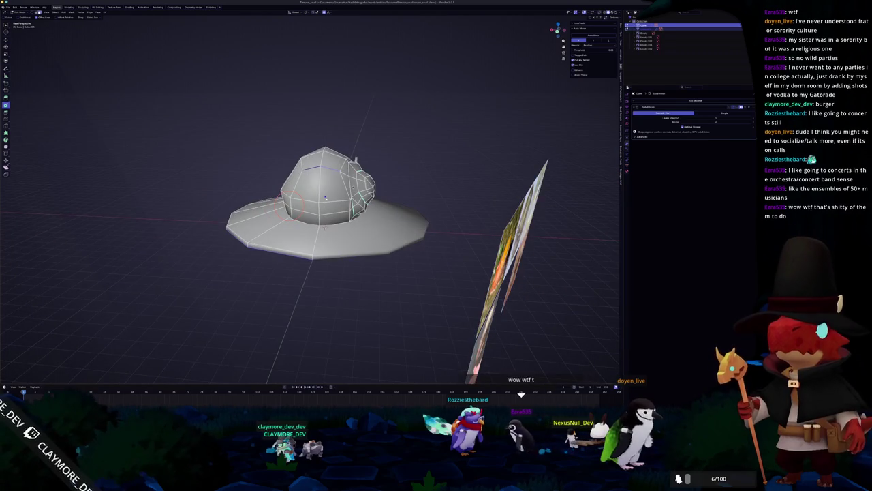
Inspect the snail from several angles, toggling the isolated local view
{"action": "key", "text": "KP_Divide"}
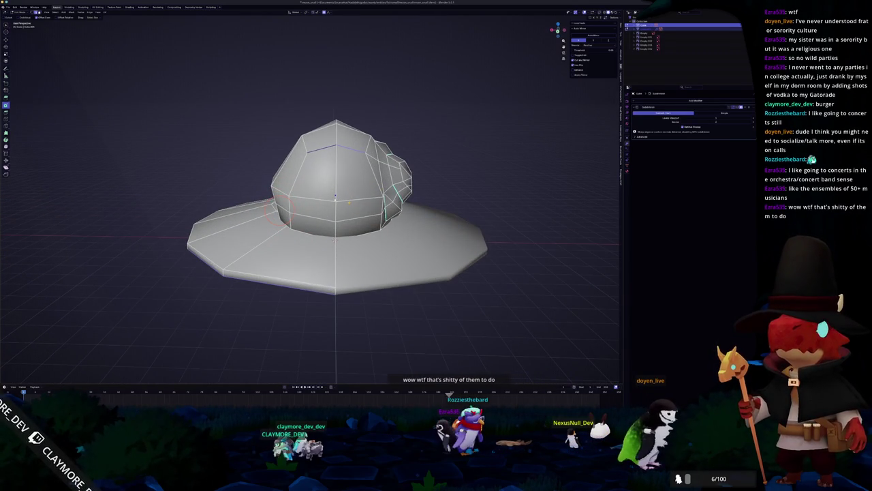
{"action": "mouse_move", "coordinate": [334, 204]}
{"action": "middle_mouse_down"}
{"action": "mouse_move", "coordinate": [293, 191]}
{"action": "mouse_move", "coordinate": [273, 214]}
{"action": "middle_mouse_up"}
{"action": "key", "text": "KP_Divide"}
{"action": "key", "text": "KP_Divide"}
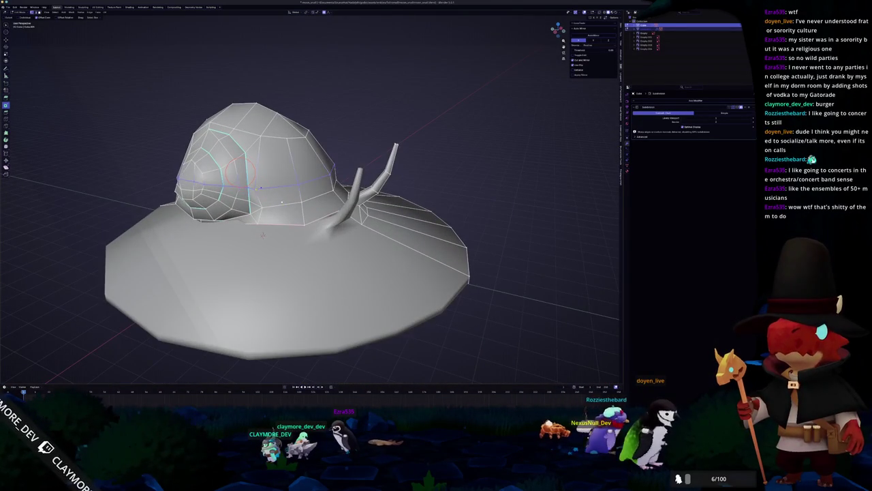
{"action": "scroll", "coordinate": [263, 235], "scroll_direction": "up", "scroll_amount": 2}
{"action": "scroll", "coordinate": [264, 259], "scroll_direction": "up", "scroll_amount": 3}
{"action": "scroll", "coordinate": [266, 287], "scroll_direction": "up", "scroll_amount": 2}
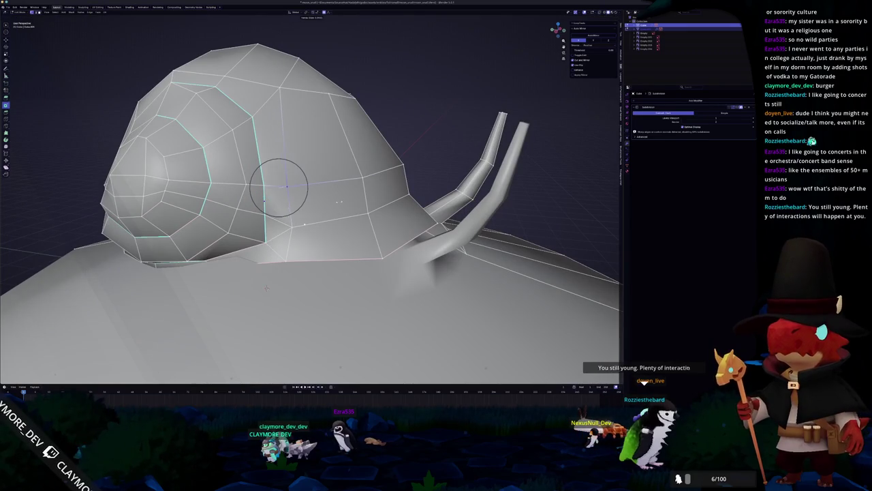
{"action": "key", "text": "KP_Divide"}
{"action": "middle_click_drag", "start_coordinate": [286, 185], "coordinate": [265, 144]}
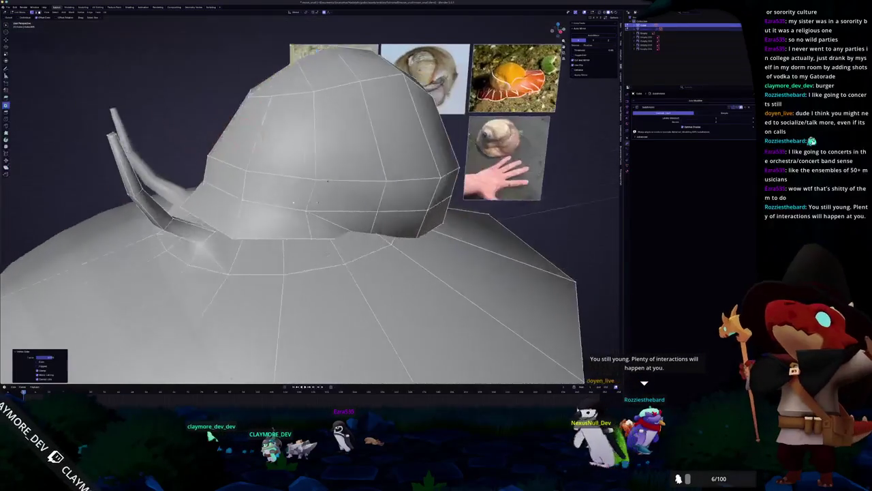
{"action": "scroll", "coordinate": [298, 204], "scroll_direction": "down", "scroll_amount": 2}
{"action": "scroll", "coordinate": [299, 204], "scroll_direction": "down", "scroll_amount": 2}
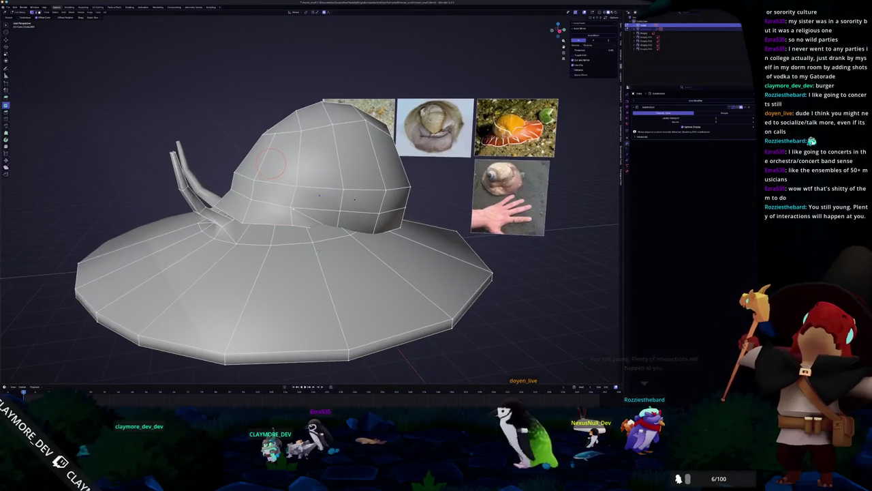
{"action": "middle_click_drag", "start_coordinate": [300, 204], "coordinate": [343, 202]}
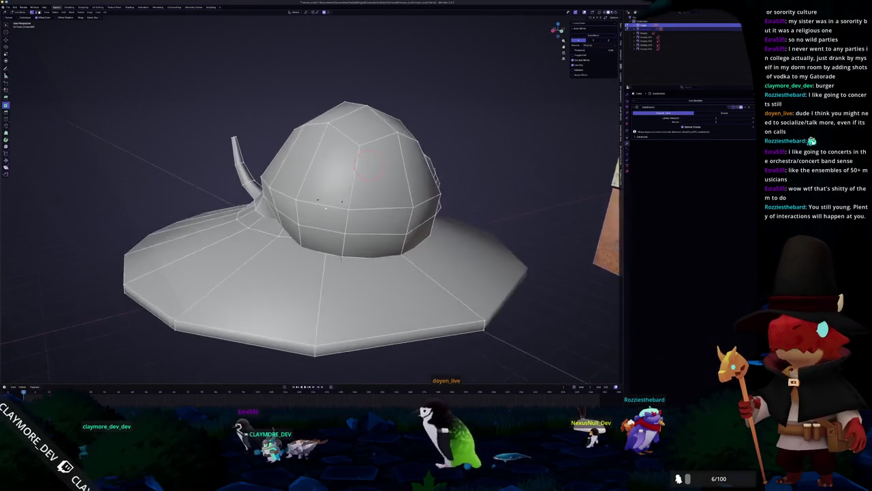
{"action": "mouse_move", "coordinate": [341, 261]}
{"action": "middle_mouse_down"}
{"action": "mouse_move", "coordinate": [382, 259]}
{"action": "mouse_move", "coordinate": [289, 248]}
{"action": "middle_mouse_up"}
Shift the selection along the X axis, then reselect the snail and re-enter Edit Mode
{"action": "key", "text": "g"}
{"action": "key", "text": "x"}
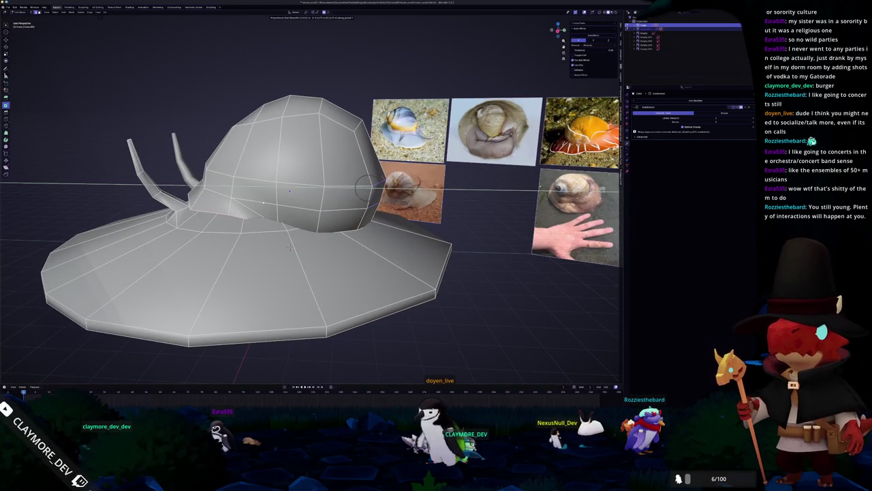
{"action": "left_click", "coordinate": [290, 247]}
{"action": "key", "text": "Tab"}
{"action": "mouse_move", "coordinate": [290, 248]}
{"action": "middle_mouse_down"}
{"action": "mouse_move", "coordinate": [391, 217]}
{"action": "mouse_move", "coordinate": [302, 206]}
{"action": "mouse_move", "coordinate": [357, 234]}
{"action": "middle_mouse_up"}
{"action": "left_click", "coordinate": [375, 217]}
{"action": "key", "text": "Tab"}
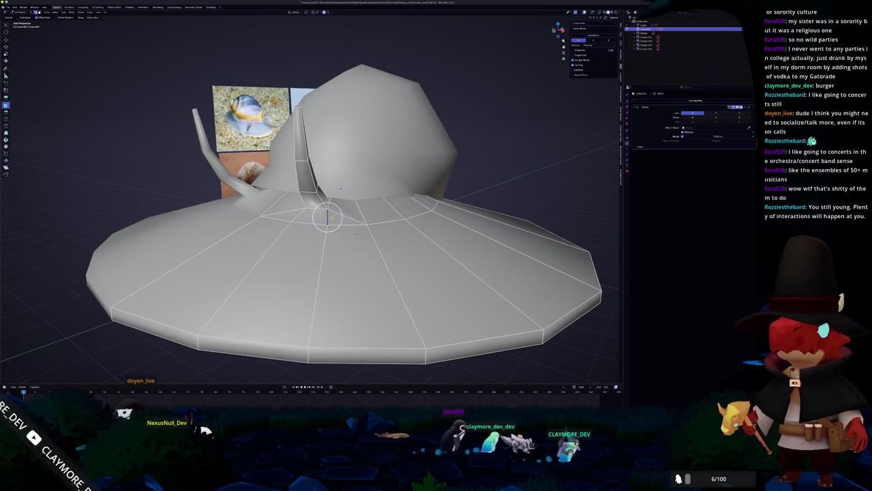
Turn on X-ray and start circle-selecting the extra edges at the foot's centre
{"action": "right_click", "coordinate": [290, 191]}
{"action": "left_click", "coordinate": [290, 205]}
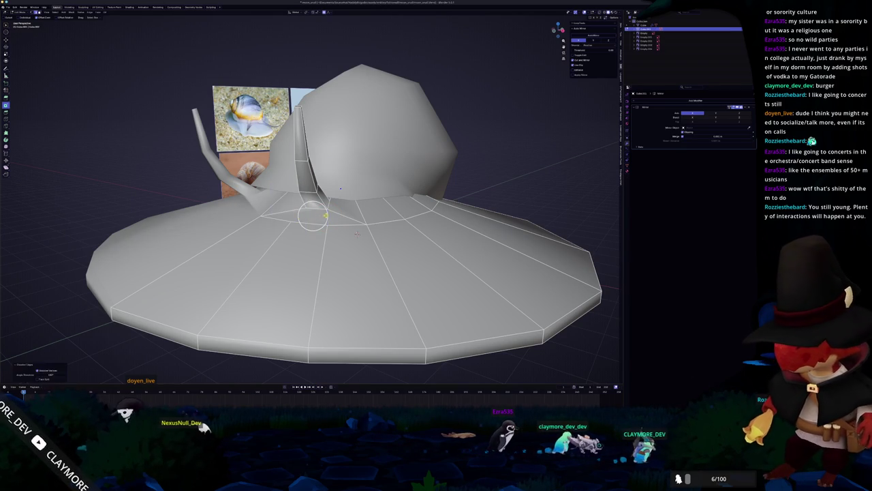
{"action": "scroll", "coordinate": [357, 234], "scroll_direction": "up", "scroll_amount": 2}
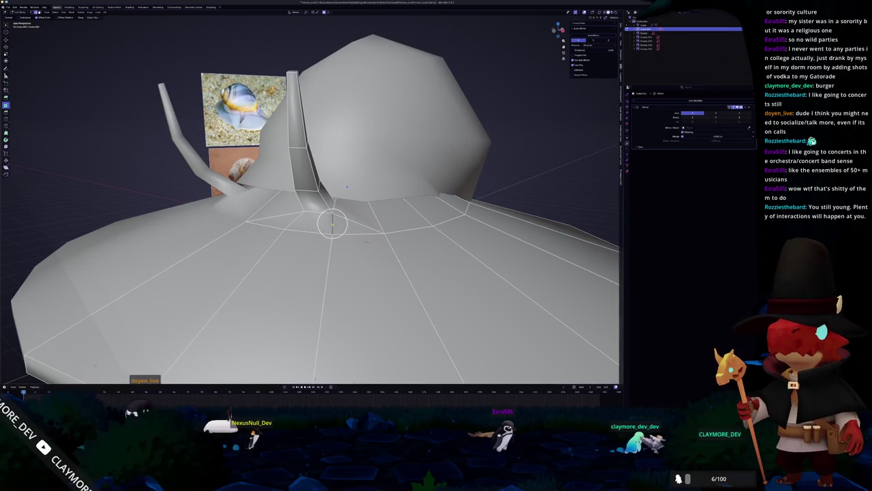
{"action": "key", "text": "alt+z"}
{"action": "middle_click_drag", "start_coordinate": [367, 241], "coordinate": [362, 248]}
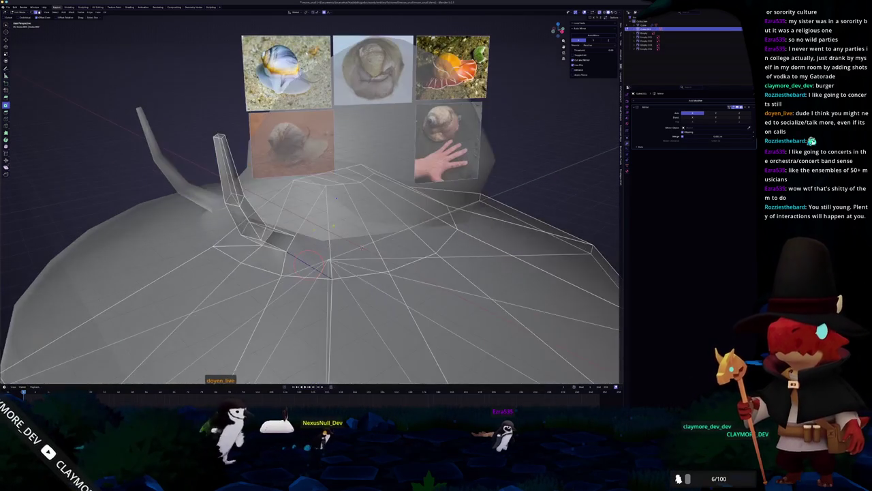
{"action": "left_click", "coordinate": [326, 244]}
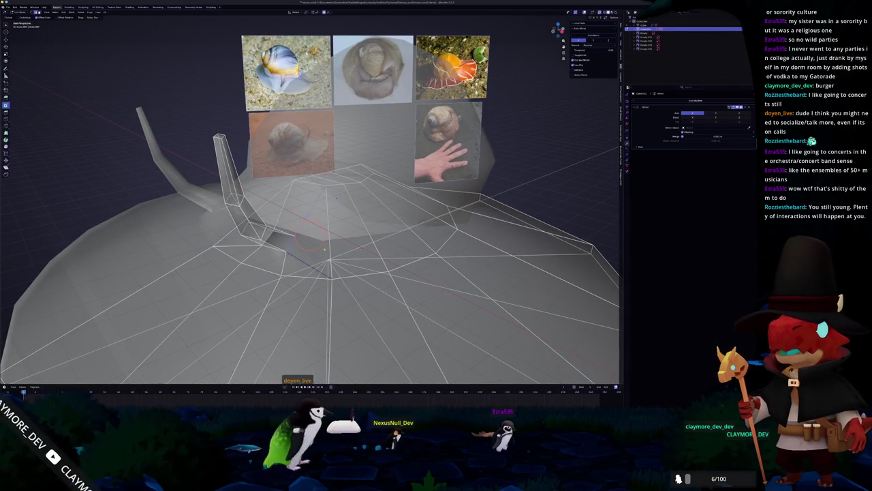
{"action": "middle_click_drag", "start_coordinate": [327, 248], "coordinate": [265, 174]}
{"action": "key", "text": "c"}
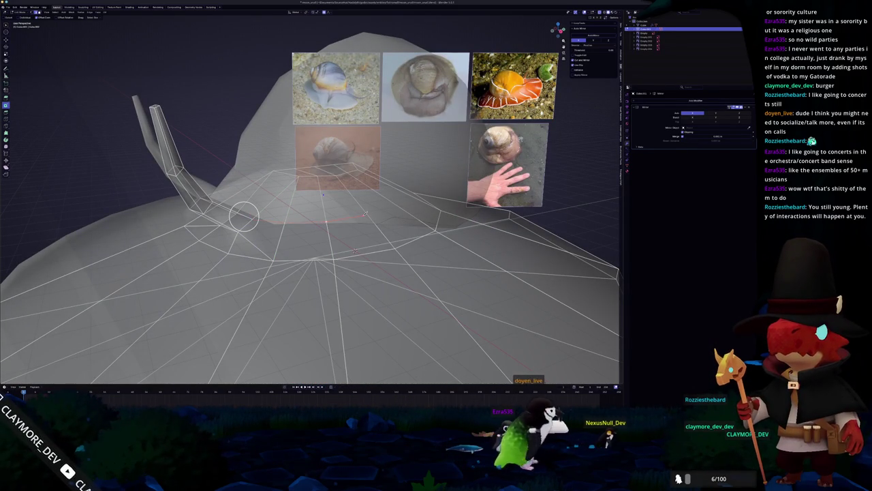
Dissolve the selected stray edges at the centre of the foot
{"action": "mouse_move", "coordinate": [243, 216]}
{"action": "middle_mouse_down"}
{"action": "mouse_move", "coordinate": [166, 195]}
{"action": "mouse_move", "coordinate": [165, 184]}
{"action": "middle_mouse_up"}
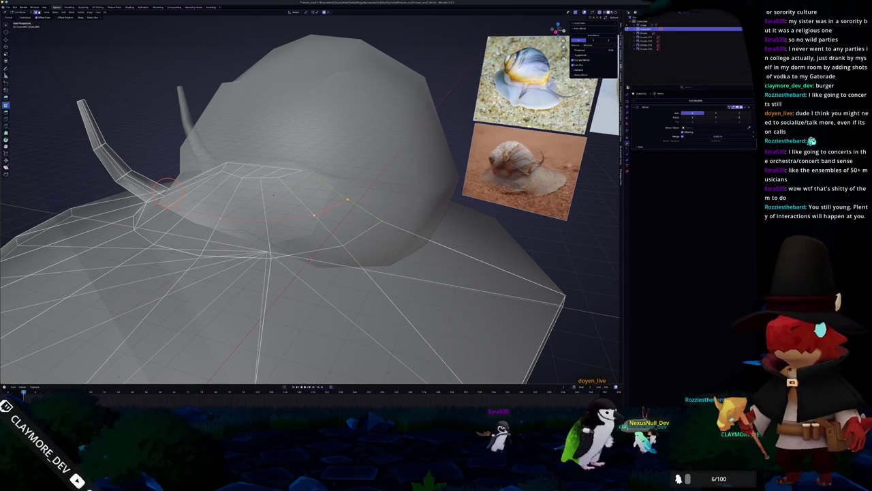
{"action": "middle_click_drag", "start_coordinate": [166, 190], "coordinate": [338, 198]}
{"action": "scroll", "coordinate": [336, 192], "scroll_direction": "down", "scroll_amount": 4}
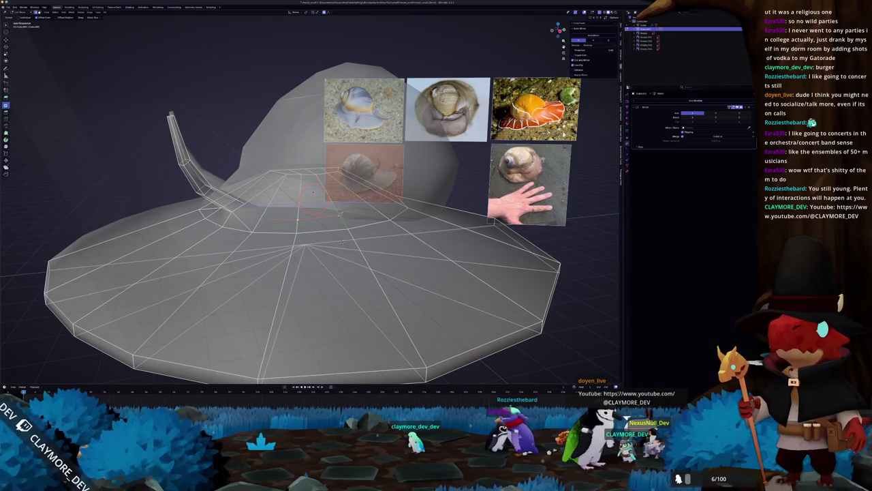
{"action": "middle_click_drag", "start_coordinate": [341, 213], "coordinate": [319, 215]}
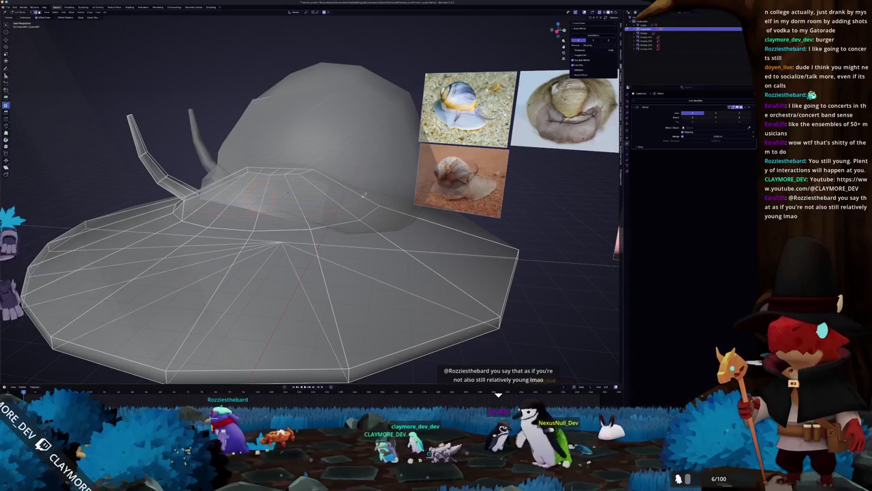
{"action": "middle_click_drag", "start_coordinate": [318, 245], "coordinate": [331, 209]}
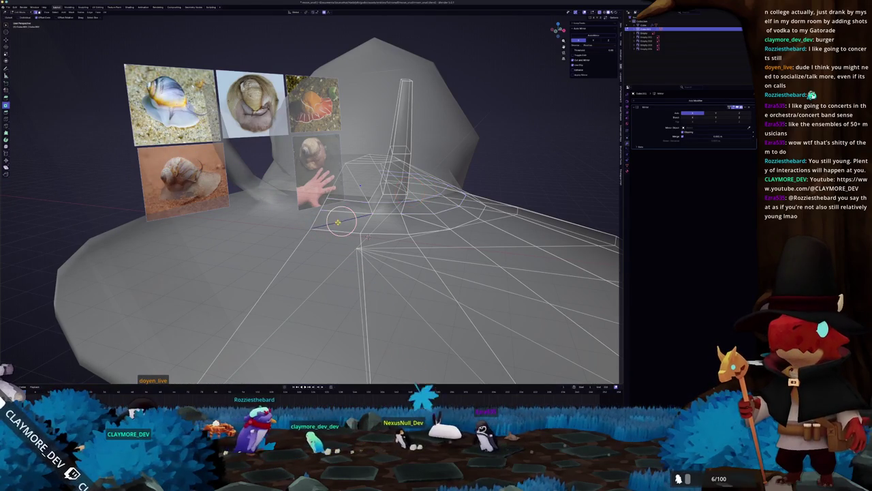
{"action": "middle_click_drag", "start_coordinate": [336, 221], "coordinate": [351, 223]}
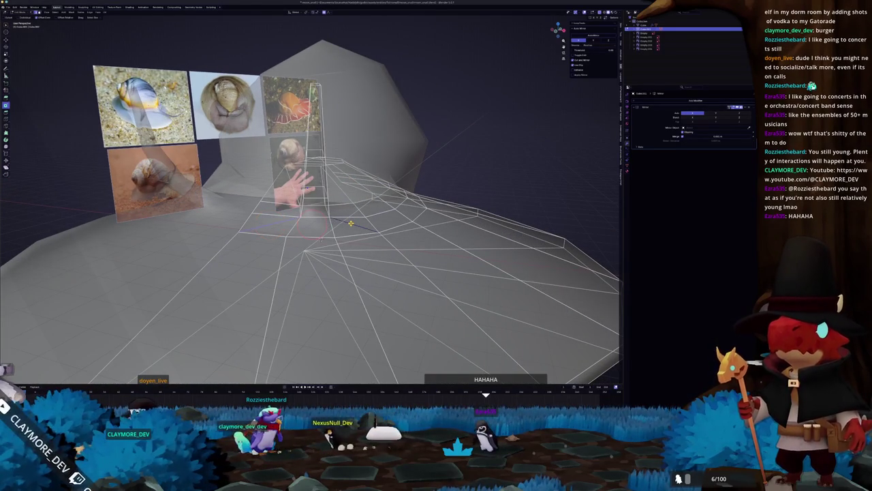
{"action": "left_click", "coordinate": [352, 224]}
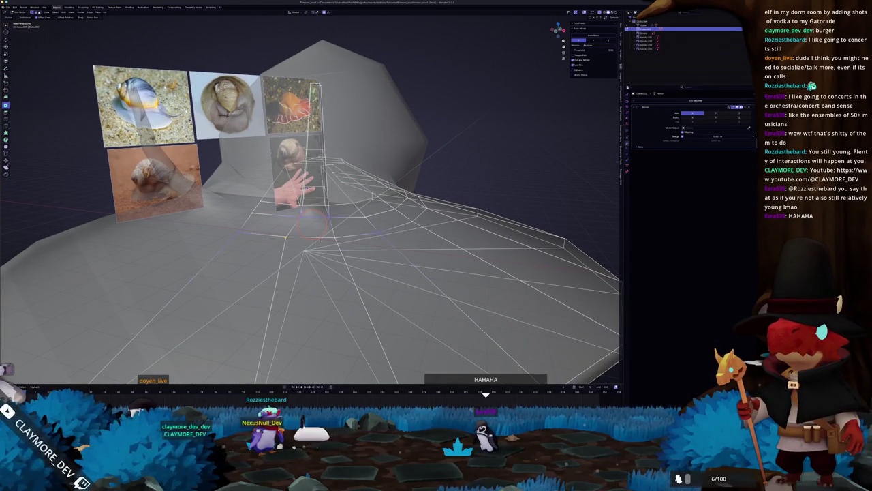
Select the arc of edges around the centre and call up the delete options
{"action": "left_click", "coordinate": [363, 208]}
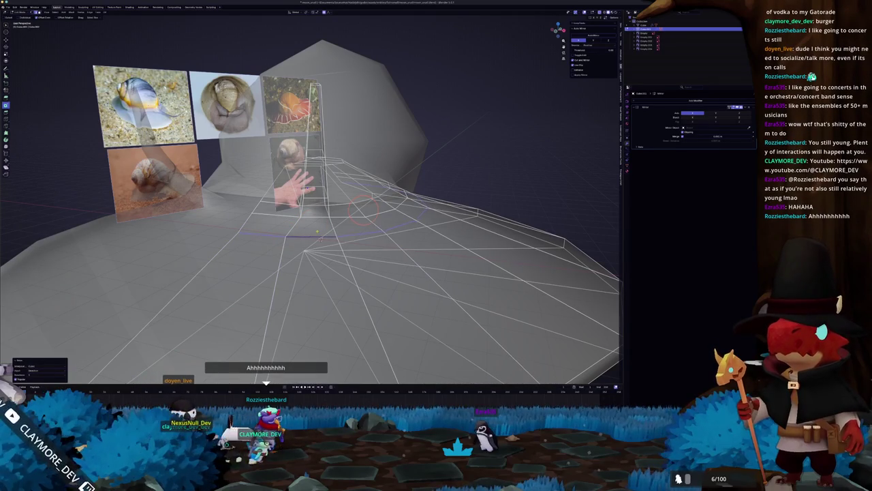
{"action": "mouse_move", "coordinate": [363, 208]}
{"action": "middle_mouse_down"}
{"action": "mouse_move", "coordinate": [279, 218]}
{"action": "mouse_move", "coordinate": [306, 294]}
{"action": "middle_mouse_up"}
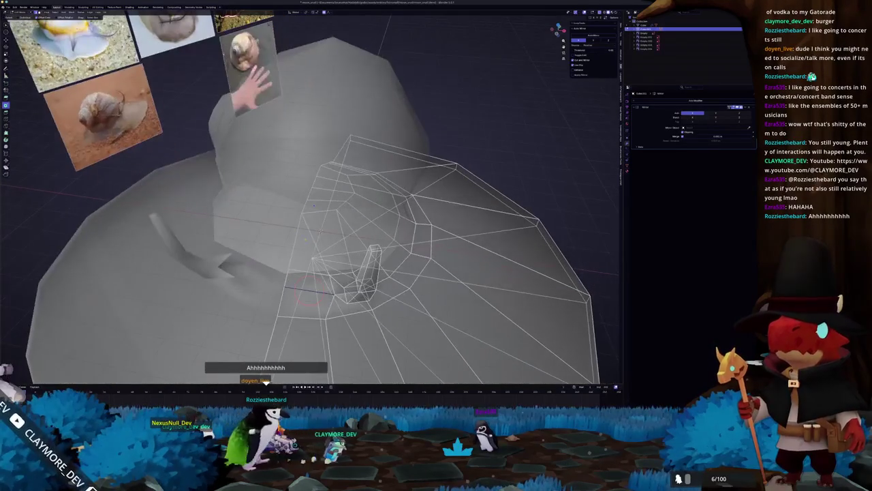
{"action": "mouse_move", "coordinate": [314, 252]}
{"action": "middle_mouse_down"}
{"action": "mouse_move", "coordinate": [334, 198]}
{"action": "mouse_move", "coordinate": [319, 216]}
{"action": "mouse_move", "coordinate": [314, 191]}
{"action": "middle_mouse_up"}
{"action": "scroll", "coordinate": [300, 199], "scroll_direction": "up", "scroll_amount": 4}
{"action": "scroll", "coordinate": [319, 217], "scroll_direction": "down", "scroll_amount": 4}
{"action": "scroll", "coordinate": [320, 205], "scroll_direction": "up", "scroll_amount": 3}
{"action": "scroll", "coordinate": [314, 191], "scroll_direction": "down", "scroll_amount": 4}
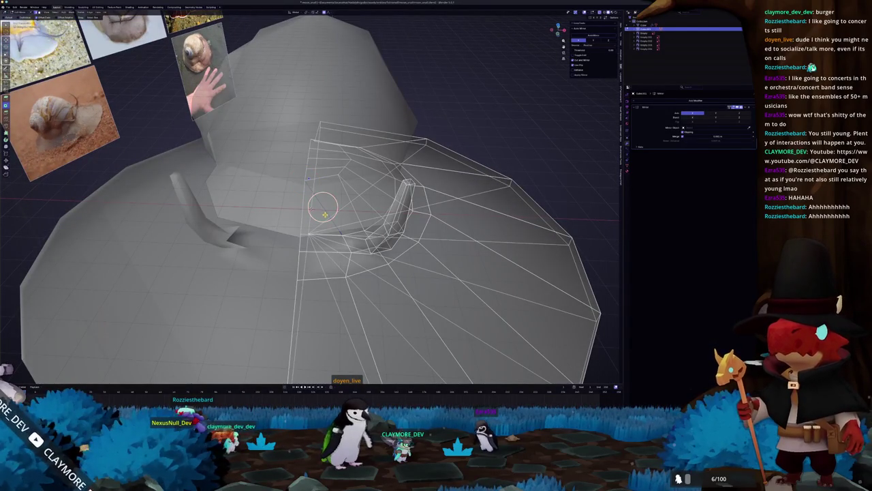
{"action": "scroll", "coordinate": [320, 211], "scroll_direction": "up", "scroll_amount": 3}
{"action": "middle_click_drag", "start_coordinate": [320, 211], "coordinate": [313, 204]}
{"action": "scroll", "coordinate": [313, 204], "scroll_direction": "down", "scroll_amount": 3}
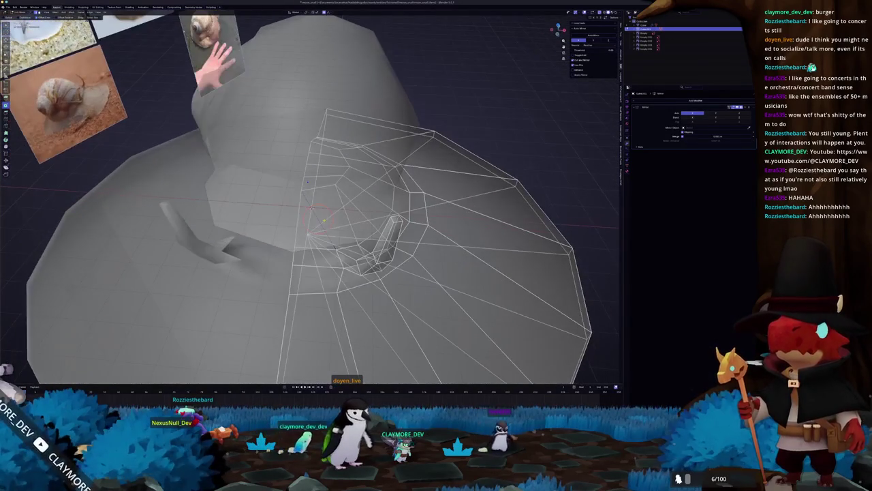
{"action": "key", "text": "x"}
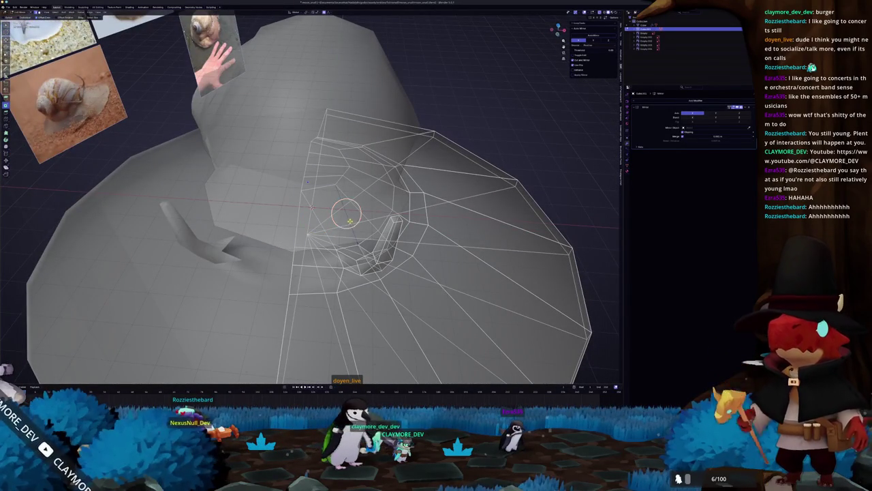
{"action": "scroll", "coordinate": [351, 220], "scroll_direction": "down", "scroll_amount": 3}
Return to Object Mode and view the whole snail
{"action": "key", "text": "Tab"}
{"action": "scroll", "coordinate": [334, 218], "scroll_direction": "down", "scroll_amount": 4}
{"action": "middle_click_drag", "start_coordinate": [334, 218], "coordinate": [320, 219]}
{"action": "scroll", "coordinate": [317, 219], "scroll_direction": "down", "scroll_amount": 2}
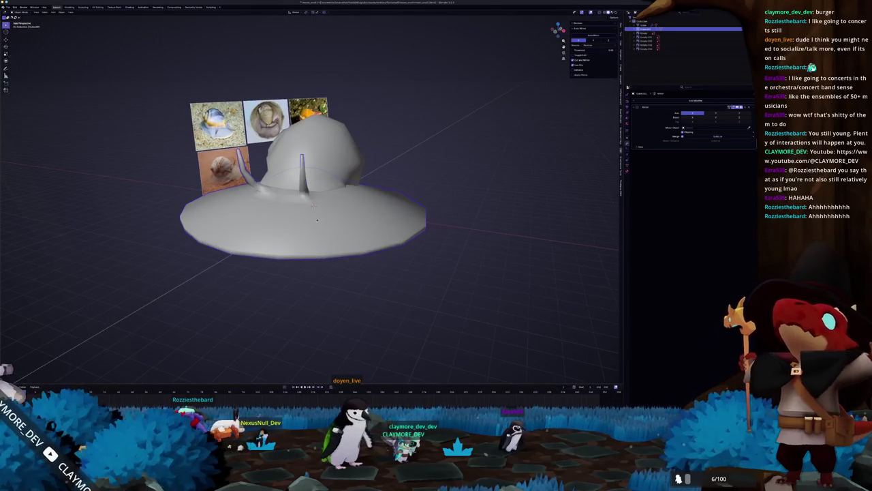
Apply all transforms to the shell and scale the snail down
{"action": "left_click", "coordinate": [312, 204]}
{"action": "key", "text": "ctrl+a"}
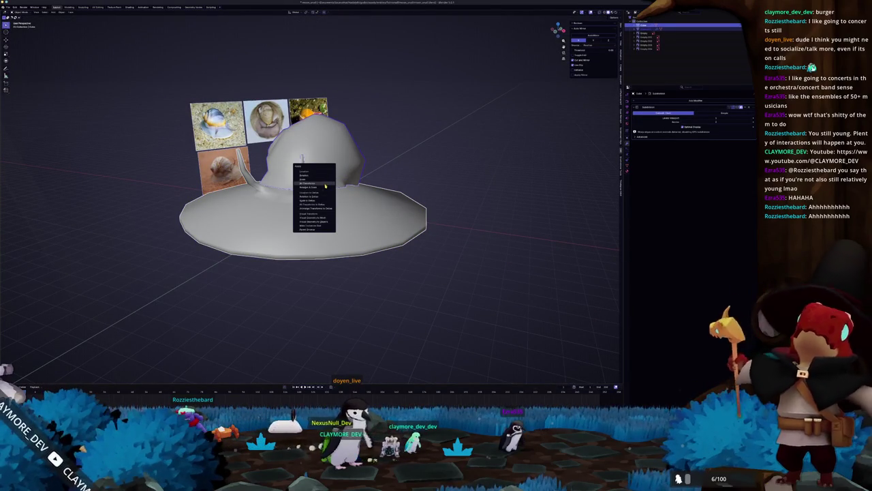
{"action": "left_click", "coordinate": [313, 205]}
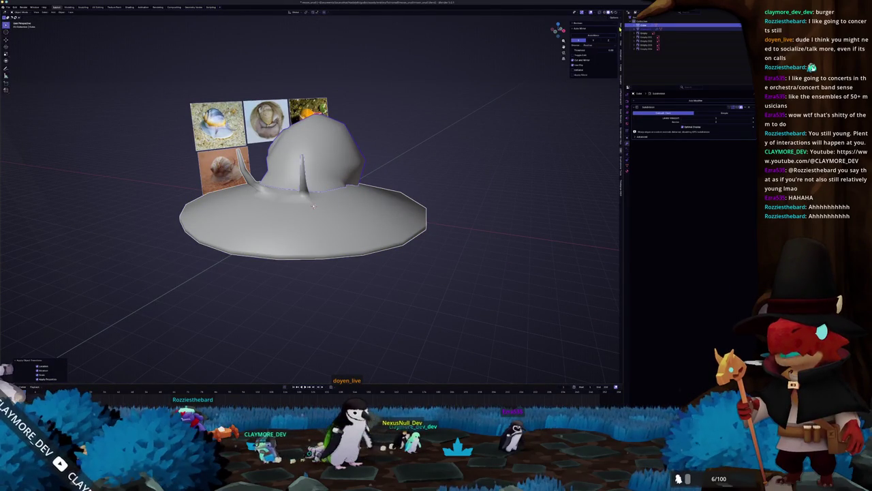
{"action": "middle_click_drag", "start_coordinate": [488, 129], "coordinate": [470, 146]}
{"action": "key", "text": "s"}
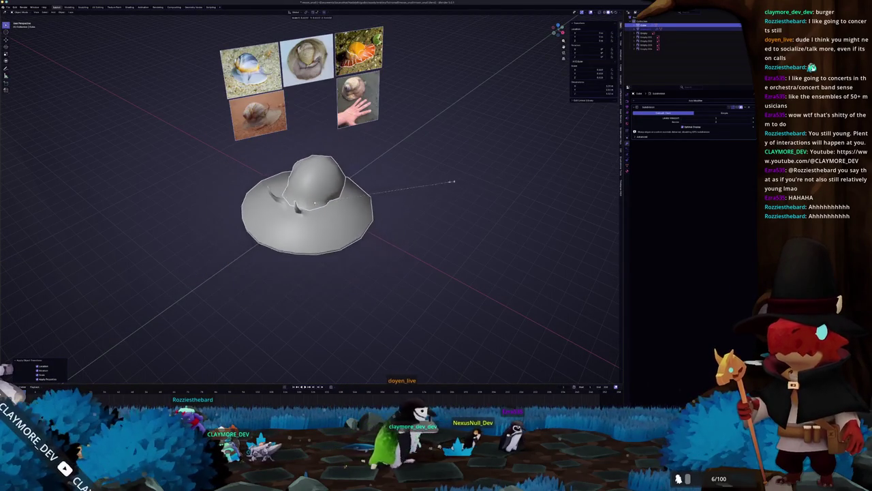
{"action": "left_click", "coordinate": [366, 199]}
{"action": "scroll", "coordinate": [380, 201], "scroll_direction": "up", "scroll_amount": 3}
{"action": "scroll", "coordinate": [380, 199], "scroll_direction": "down", "scroll_amount": 3}
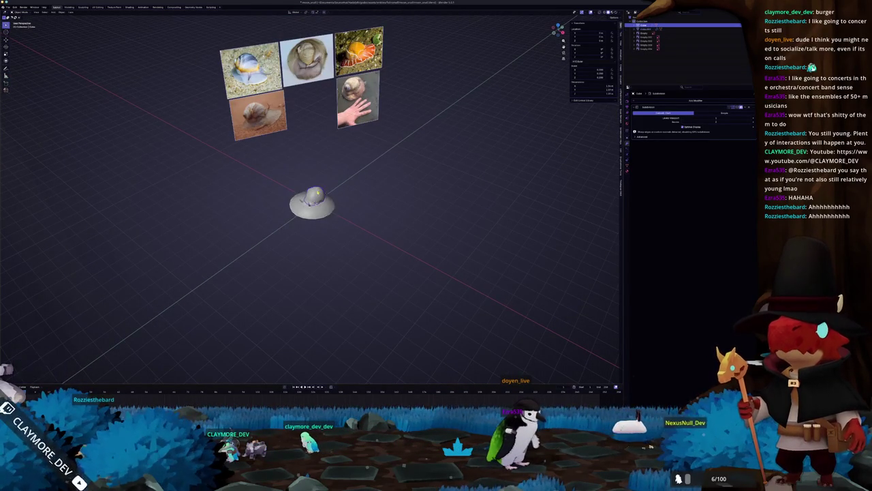
{"action": "scroll", "coordinate": [399, 185], "scroll_direction": "up", "scroll_amount": 4}
{"action": "middle_click_drag", "start_coordinate": [400, 184], "coordinate": [416, 205]}
Select the mirrored foot and edit its mesh from the top orthographic view
{"action": "left_click", "coordinate": [347, 217]}
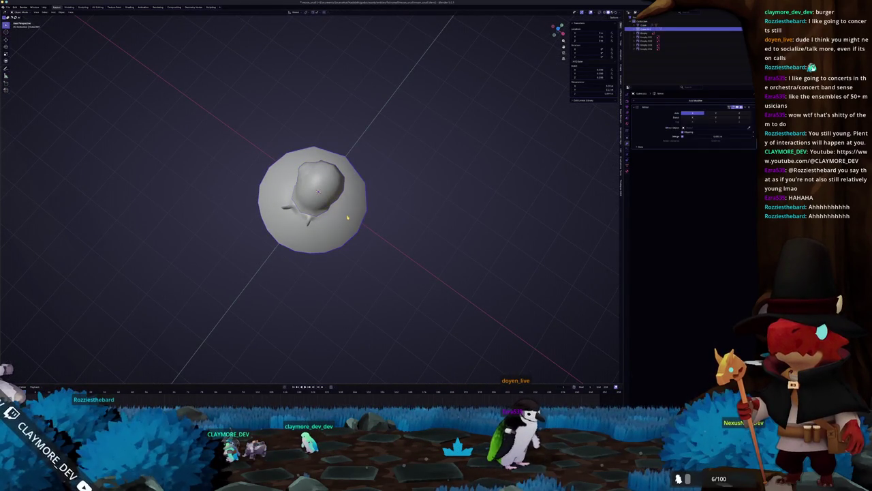
{"action": "key", "text": "KP_7"}
{"action": "key", "text": "Tab"}
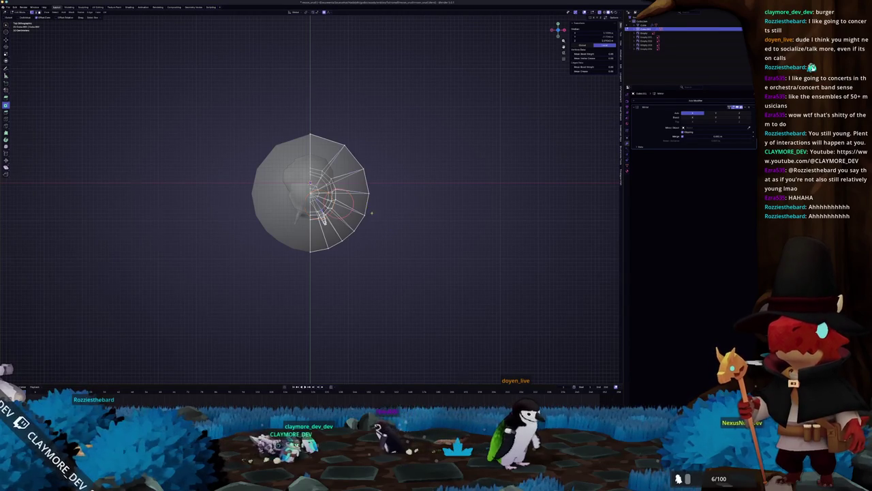
{"action": "middle_click_drag", "start_coordinate": [371, 213], "coordinate": [382, 249]}
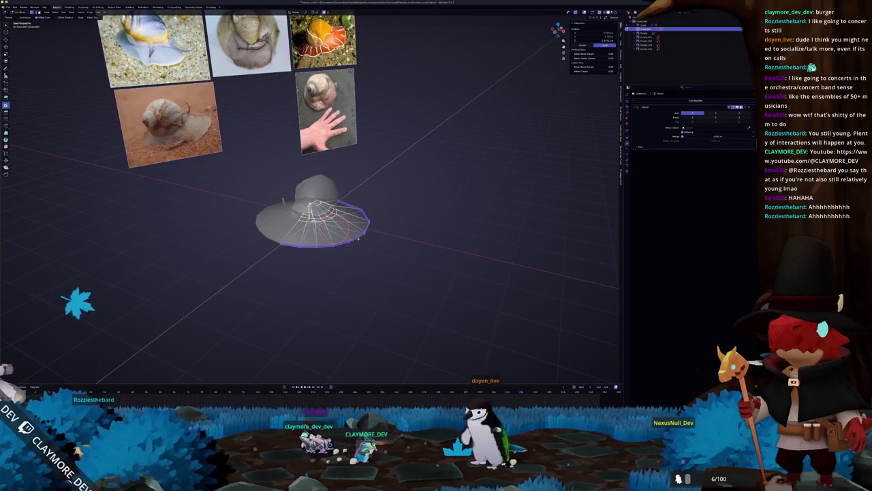
{"action": "key", "text": "KP_7"}
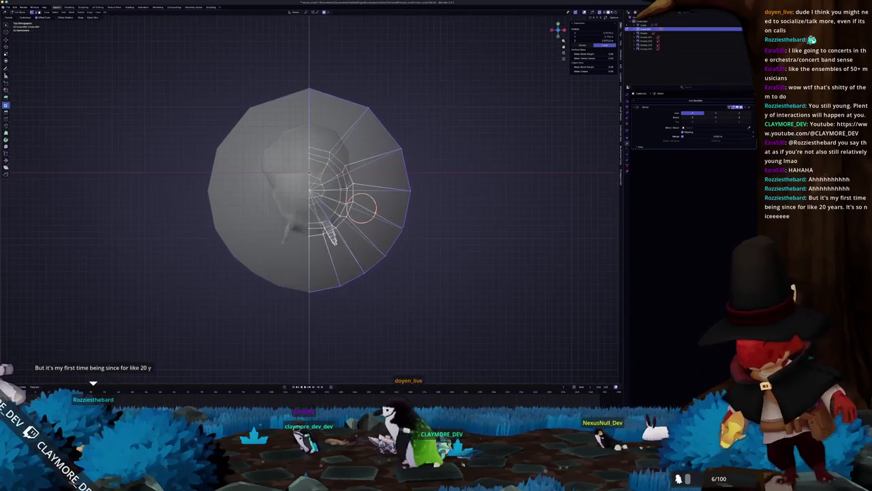
{"action": "scroll", "coordinate": [364, 208], "scroll_direction": "up", "scroll_amount": 2}
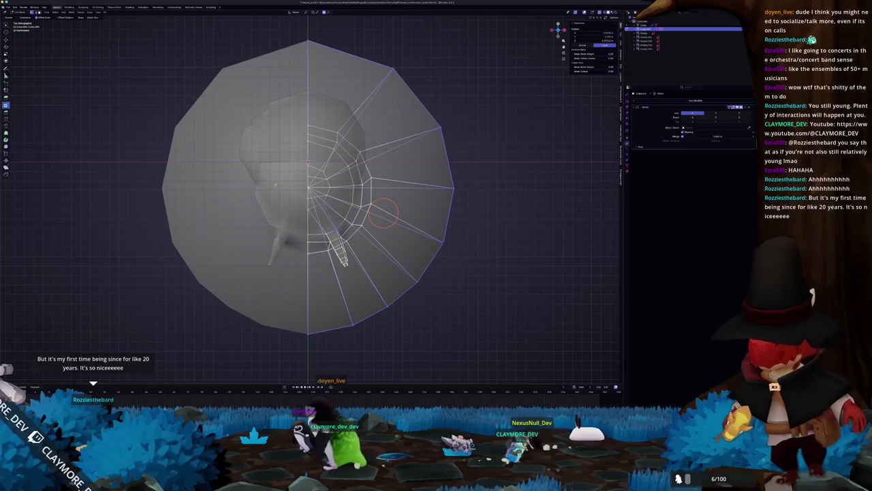
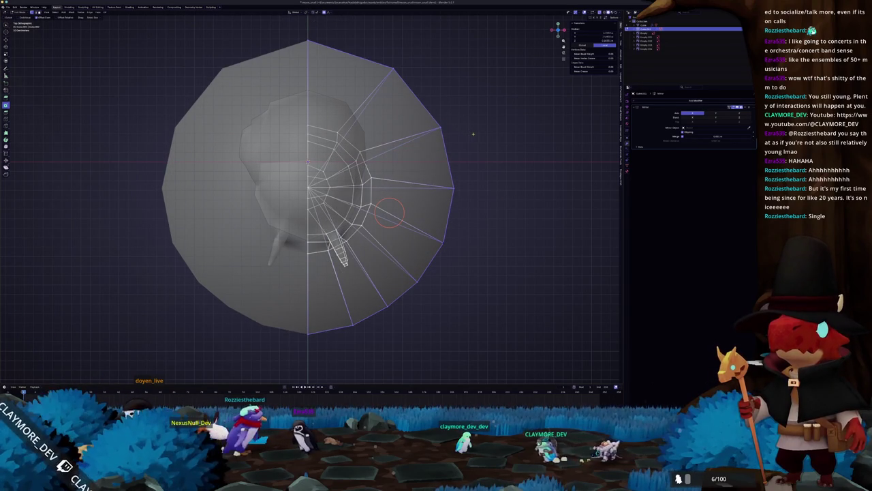
Scale the brim's vertices down around the centre into a narrower flared rim around the dome
{"action": "key", "text": "Tab"}
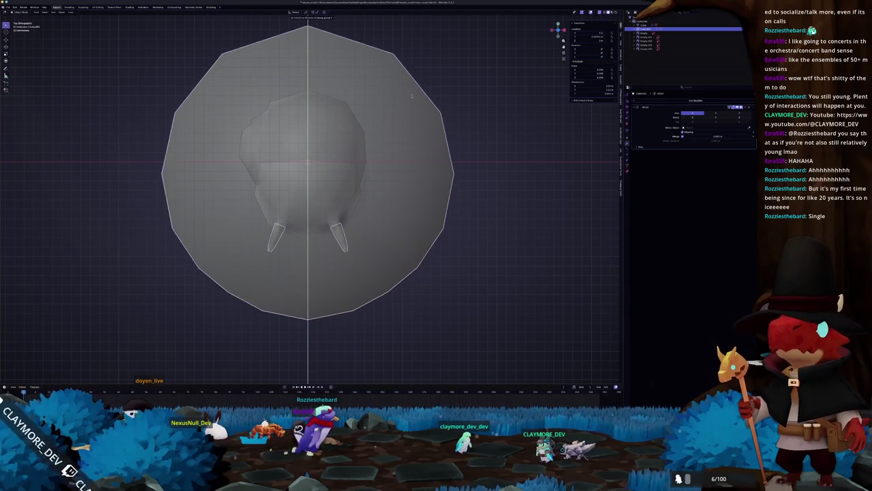
{"action": "key", "text": "Escape"}
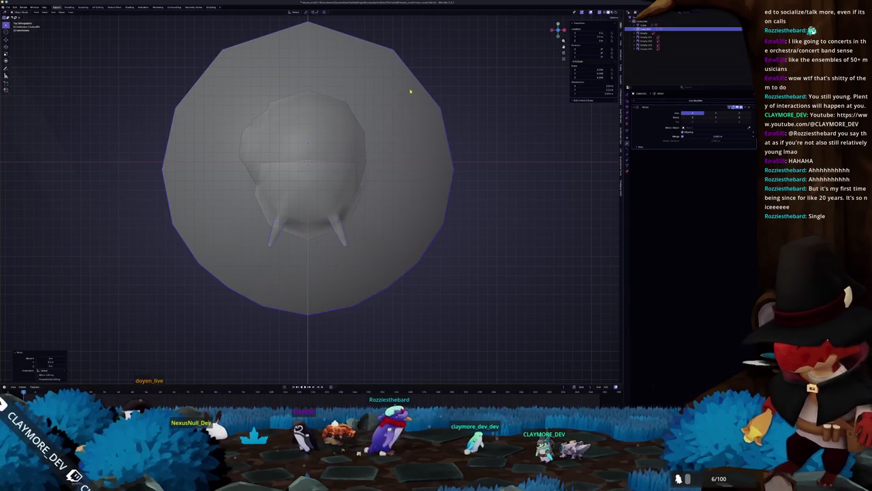
{"action": "key", "text": "g"}
{"action": "key", "text": "y"}
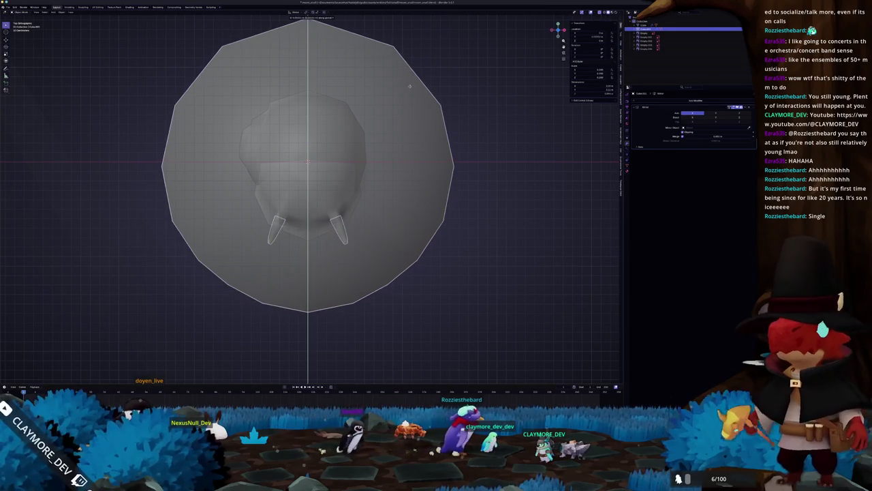
{"action": "key", "text": "Escape"}
{"action": "key", "text": "Tab"}
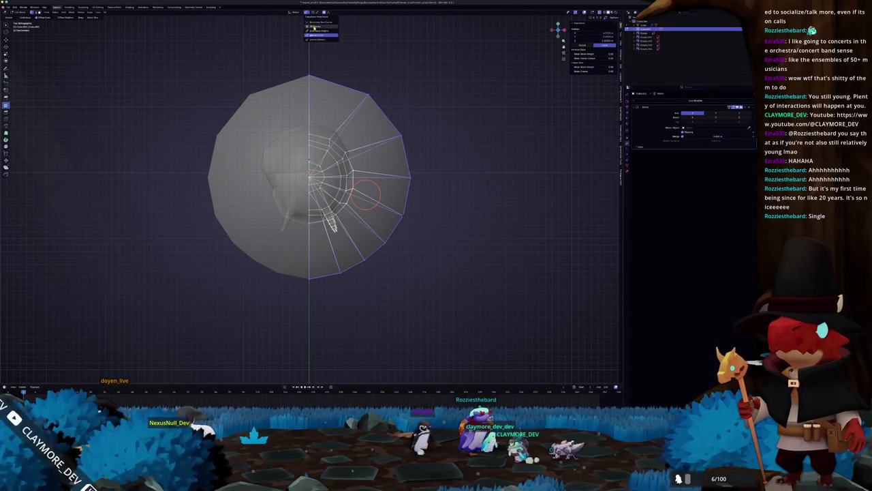
{"action": "key", "text": "s"}
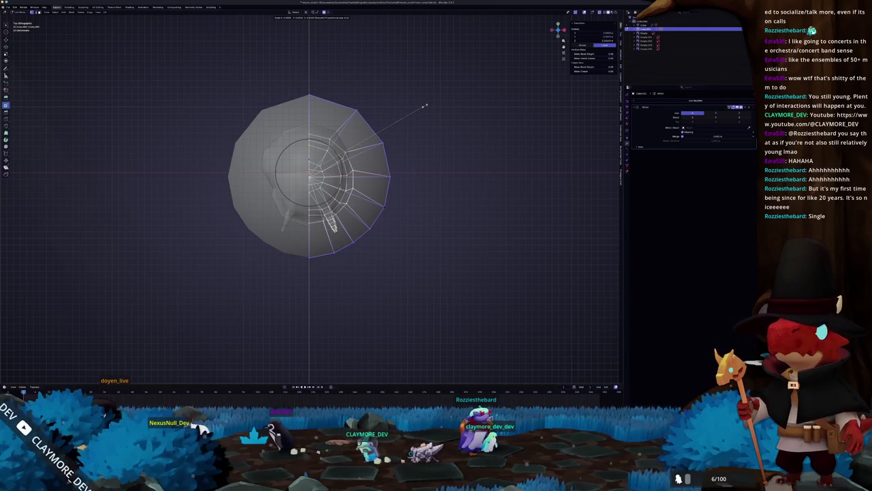
{"action": "left_click", "coordinate": [443, 103]}
{"action": "middle_click_drag", "start_coordinate": [443, 104], "coordinate": [436, 177]}
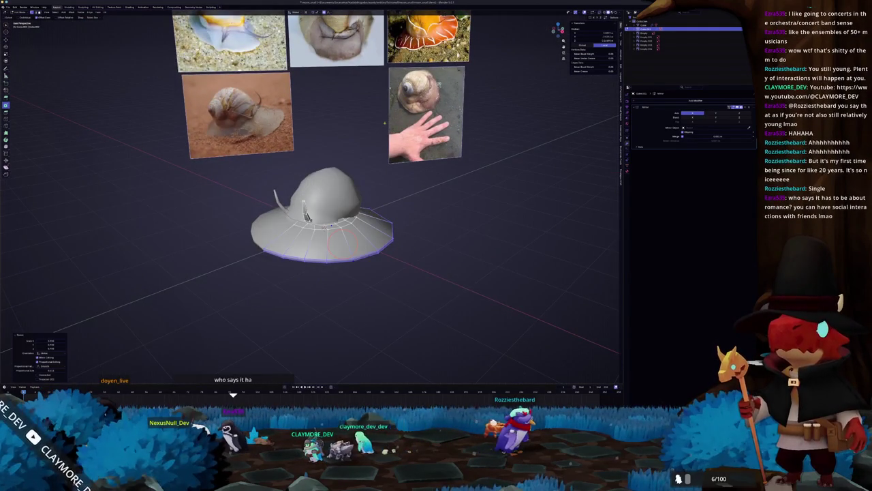
Select the brim in Object Mode and apply its transforms with Ctrl+A
{"action": "scroll", "coordinate": [386, 121], "scroll_direction": "up", "scroll_amount": 2}
{"action": "key", "text": "Tab"}
{"action": "left_click", "coordinate": [390, 184]}
{"action": "mouse_move", "coordinate": [390, 184]}
{"action": "middle_mouse_down"}
{"action": "mouse_move", "coordinate": [349, 193]}
{"action": "mouse_move", "coordinate": [379, 197]}
{"action": "middle_mouse_up"}
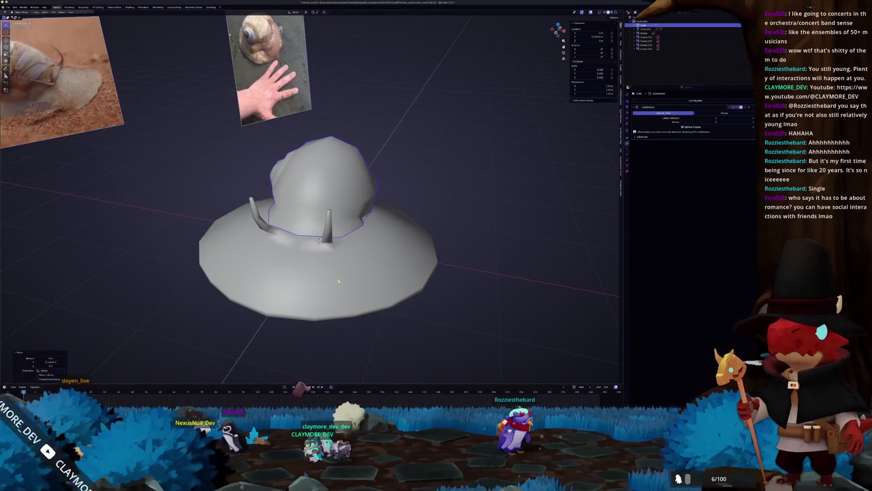
{"action": "left_click", "coordinate": [336, 285]}
{"action": "middle_click_drag", "start_coordinate": [337, 284], "coordinate": [345, 281]}
{"action": "key", "text": "ctrl+a"}
{"action": "left_click", "coordinate": [345, 281]}
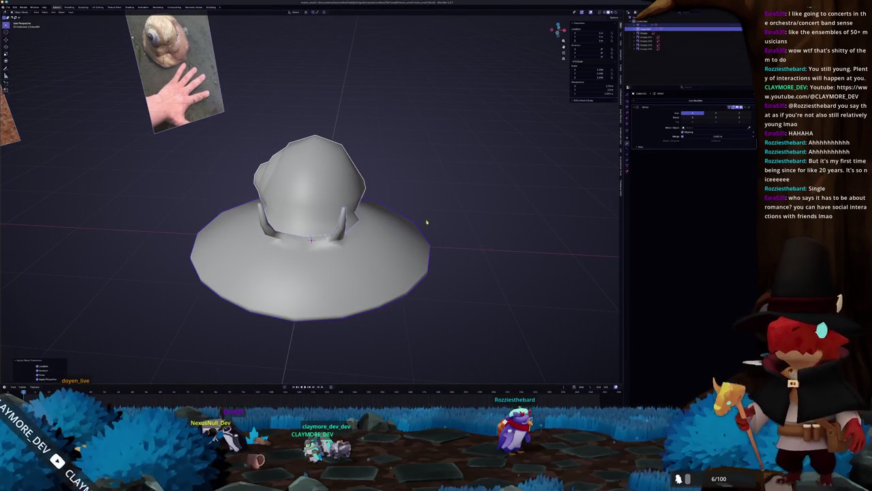
Convert the hat to a plain mesh and give the object a new name
{"action": "right_click", "coordinate": [429, 213]}
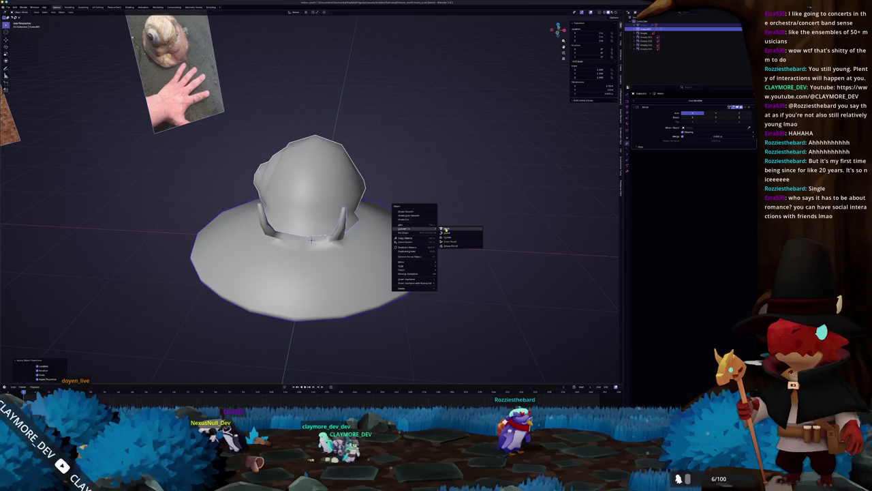
{"action": "left_click", "coordinate": [446, 230]}
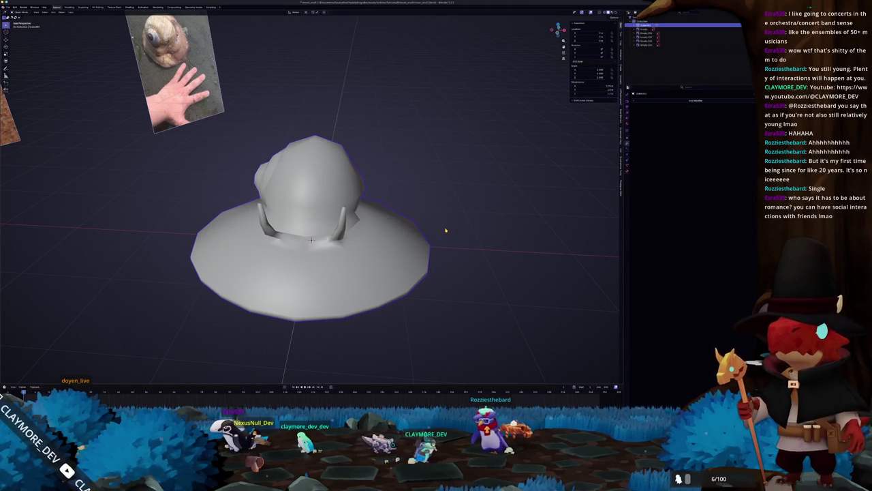
{"action": "key", "text": "F2"}
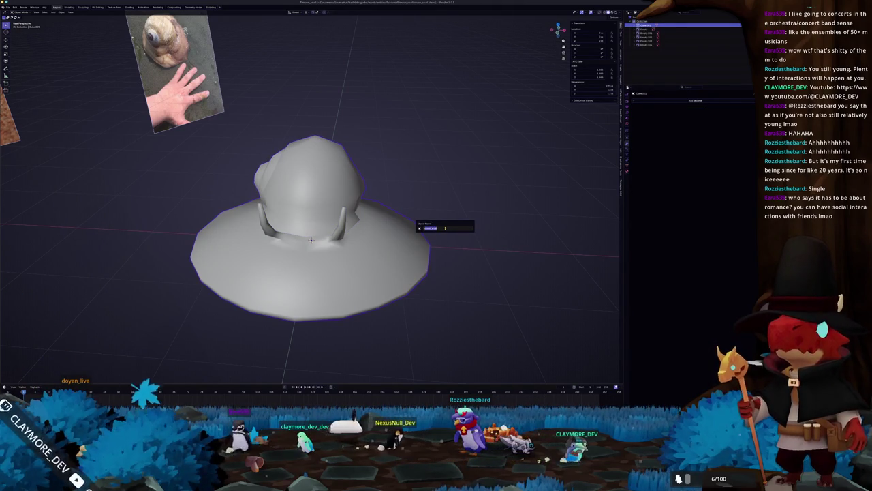
{"action": "key", "text": "Return"}
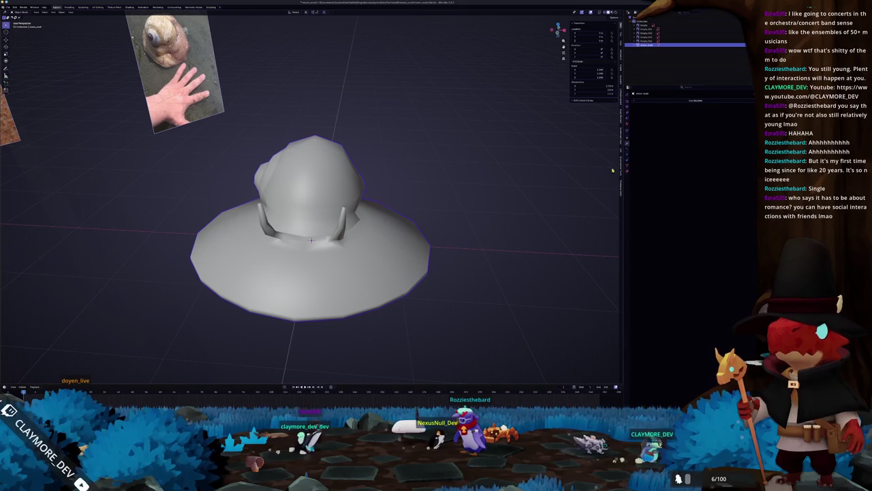
Select the whole hat mesh in Edit Mode and switch to the UV Editing workspace
{"action": "left_click", "coordinate": [627, 165]}
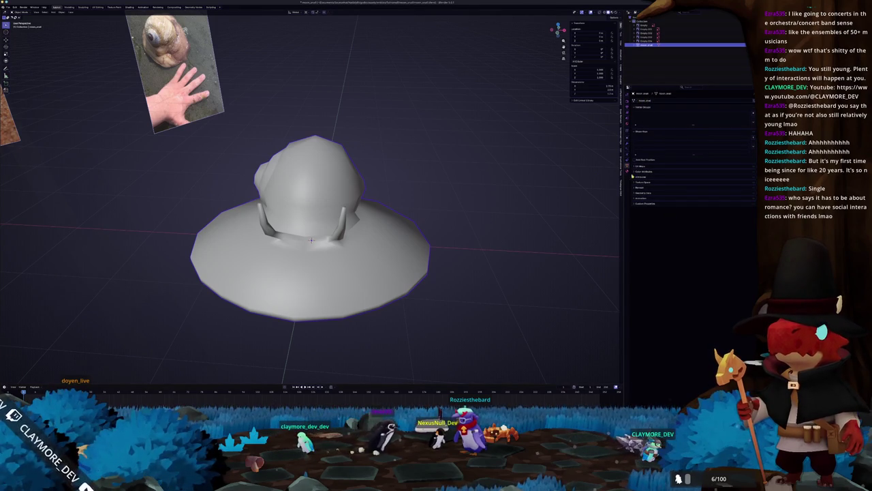
{"action": "left_click", "coordinate": [628, 171]}
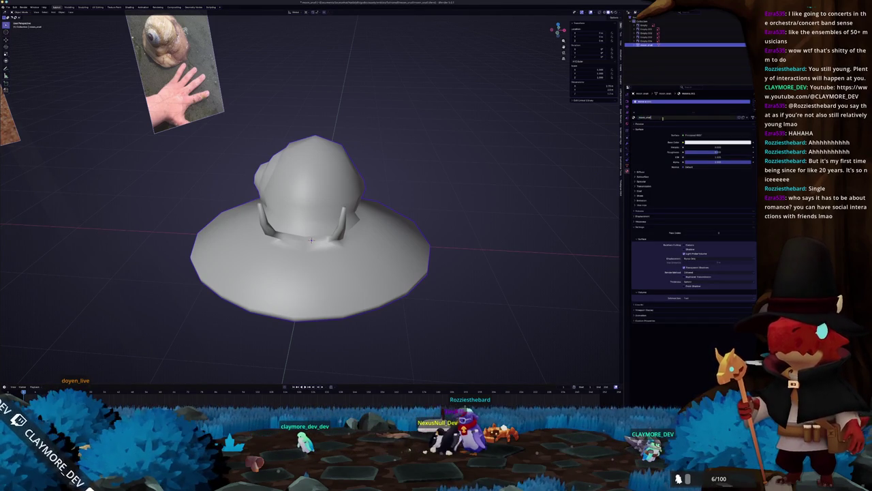
{"action": "key", "text": "Tab"}
{"action": "key", "text": "a"}
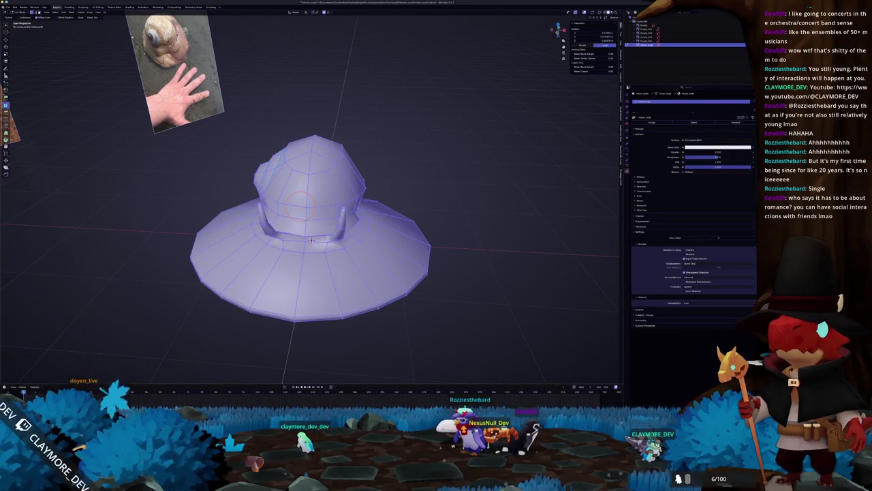
{"action": "key", "text": "alt+a"}
{"action": "key", "text": "a"}
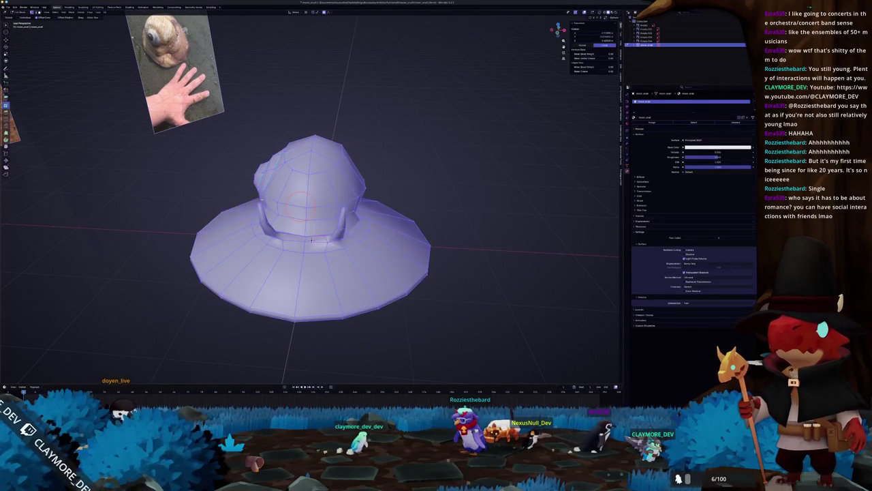
{"action": "mouse_move", "coordinate": [311, 240]}
{"action": "middle_mouse_down", "text": "shift"}
{"action": "mouse_move", "coordinate": [361, 212]}
{"action": "mouse_move", "coordinate": [352, 217]}
{"action": "middle_mouse_up", "text": "shift"}
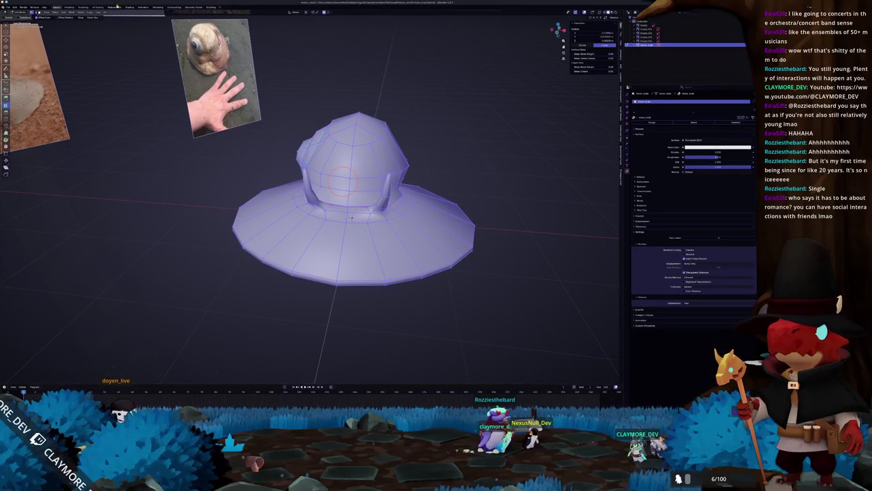
{"action": "key", "text": "ctrl+Page_Down"}
{"action": "key", "text": "ctrl+Page_Down"}
{"action": "key", "text": "ctrl+Page_Down"}
{"action": "scroll", "coordinate": [467, 212], "scroll_direction": "up", "scroll_amount": 4}
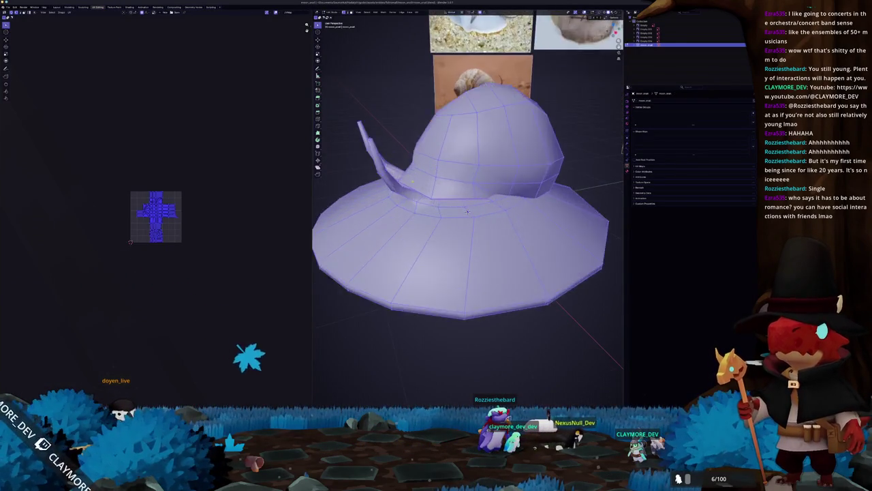
Mark the first seam along the brim's chosen edges from a raised side view
{"action": "key", "text": "alt+a"}
{"action": "mouse_move", "coordinate": [467, 212]}
{"action": "middle_mouse_down"}
{"action": "mouse_move", "coordinate": [436, 204]}
{"action": "mouse_move", "coordinate": [470, 231]}
{"action": "mouse_move", "coordinate": [467, 212]}
{"action": "mouse_move", "coordinate": [414, 202]}
{"action": "mouse_move", "coordinate": [415, 170]}
{"action": "middle_mouse_up"}
{"action": "scroll", "coordinate": [429, 204], "scroll_direction": "down", "scroll_amount": 2}
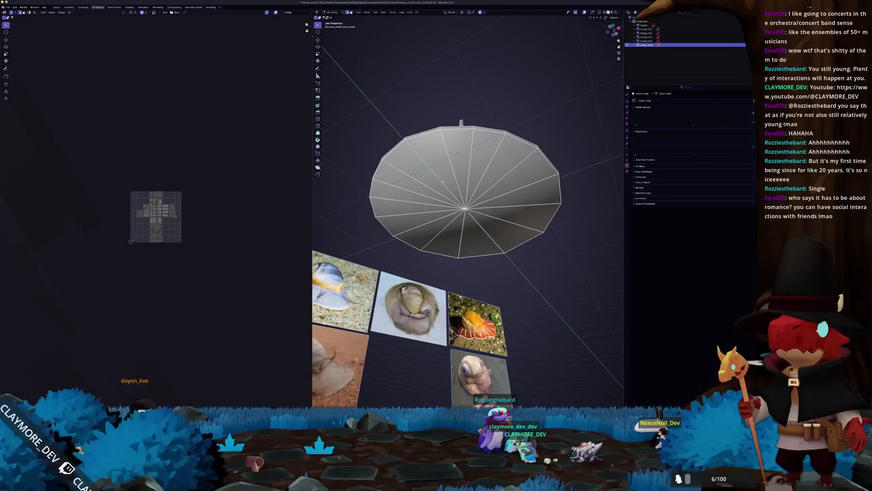
{"action": "mouse_move", "coordinate": [466, 211]}
{"action": "middle_mouse_down"}
{"action": "mouse_move", "coordinate": [450, 225]}
{"action": "mouse_move", "coordinate": [463, 232]}
{"action": "mouse_move", "coordinate": [474, 198]}
{"action": "mouse_move", "coordinate": [470, 225]}
{"action": "mouse_move", "coordinate": [429, 241]}
{"action": "mouse_move", "coordinate": [460, 230]}
{"action": "middle_mouse_up"}
{"action": "right_click", "coordinate": [504, 225]}
{"action": "left_click", "coordinate": [517, 300]}
{"action": "scroll", "coordinate": [468, 211], "scroll_direction": "up", "scroll_amount": 3}
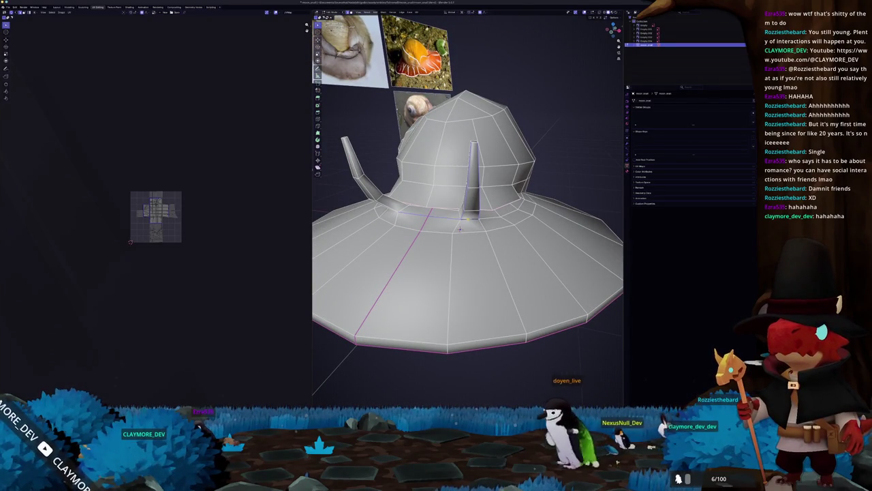
Check the mesh in X-ray and mark a second seam cutting across the brim
{"action": "mouse_move", "coordinate": [460, 229]}
{"action": "middle_mouse_down"}
{"action": "mouse_move", "coordinate": [402, 245]}
{"action": "mouse_move", "coordinate": [380, 260]}
{"action": "mouse_move", "coordinate": [390, 265]}
{"action": "middle_mouse_up"}
{"action": "key", "text": "alt+z"}
{"action": "key", "text": "alt+z"}
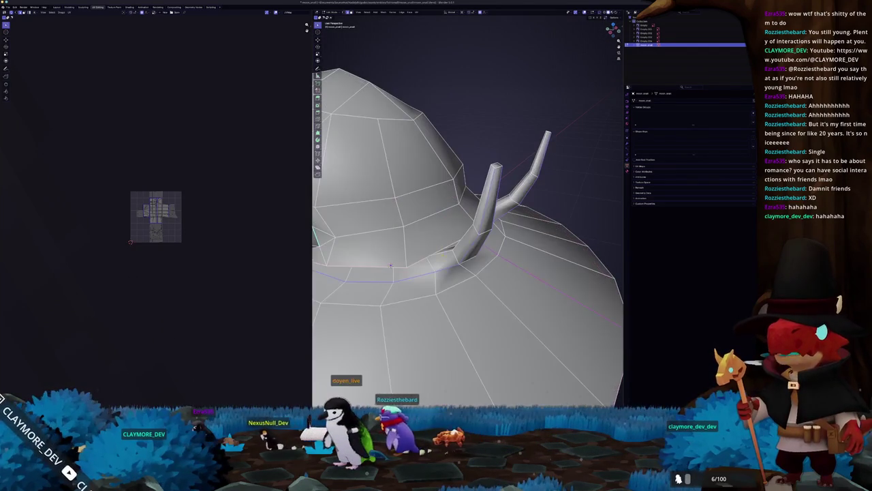
{"action": "key", "text": "alt+z"}
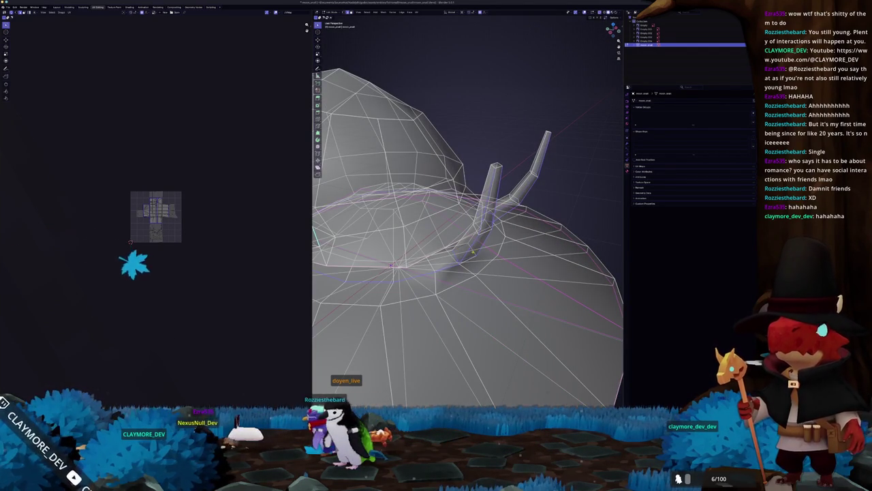
{"action": "key", "text": "alt+z"}
{"action": "mouse_move", "coordinate": [472, 252]}
{"action": "middle_mouse_down"}
{"action": "mouse_move", "coordinate": [454, 216]}
{"action": "mouse_move", "coordinate": [445, 248]}
{"action": "middle_mouse_up"}
{"action": "right_click", "coordinate": [452, 236]}
{"action": "left_click", "coordinate": [453, 236]}
{"action": "key", "text": "alt+z"}
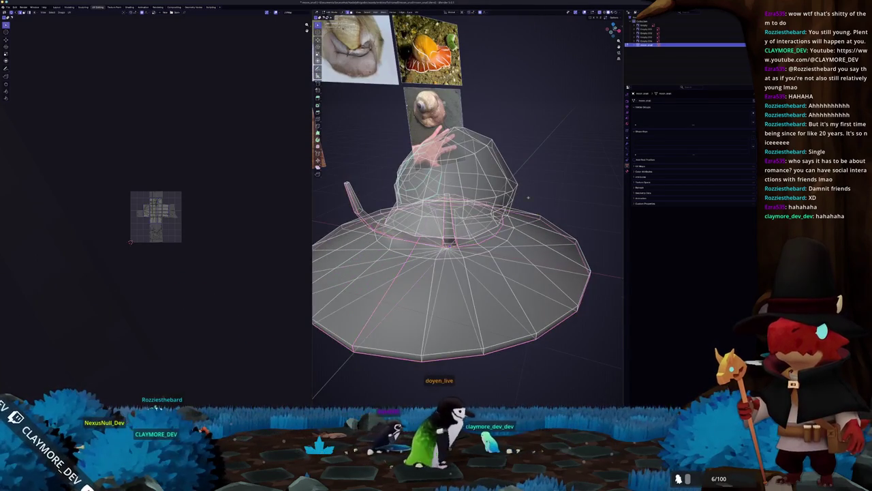
Orbit around the hat to a raised view of the brim top to review existing seams
{"action": "key", "text": "alt+z"}
{"action": "scroll", "coordinate": [545, 195], "scroll_direction": "down", "scroll_amount": 3}
{"action": "middle_click_drag", "start_coordinate": [545, 195], "coordinate": [531, 205]}
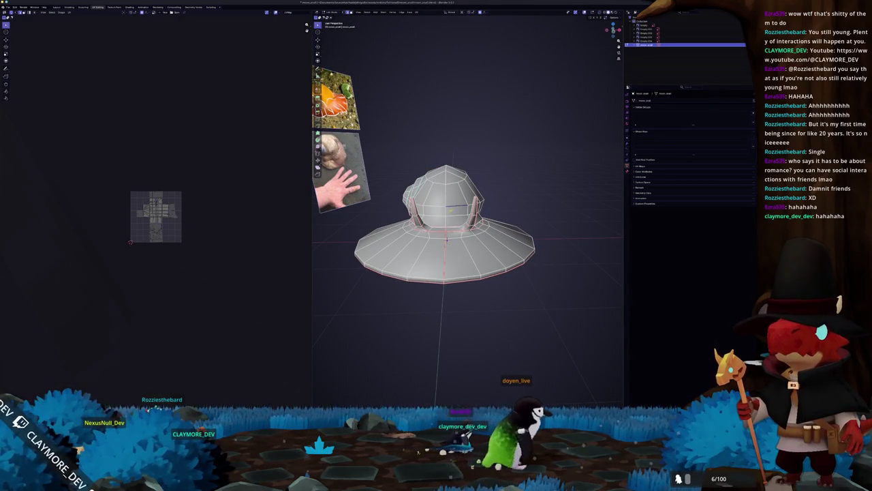
{"action": "mouse_move", "coordinate": [436, 218]}
{"action": "middle_mouse_down"}
{"action": "mouse_move", "coordinate": [413, 183]}
{"action": "mouse_move", "coordinate": [353, 208]}
{"action": "mouse_move", "coordinate": [353, 199]}
{"action": "mouse_move", "coordinate": [397, 179]}
{"action": "middle_mouse_up"}
{"action": "mouse_move", "coordinate": [463, 252]}
{"action": "middle_mouse_down"}
{"action": "mouse_move", "coordinate": [439, 247]}
{"action": "mouse_move", "coordinate": [463, 238]}
{"action": "mouse_move", "coordinate": [436, 224]}
{"action": "middle_mouse_up"}
{"action": "right_click", "coordinate": [470, 246]}
{"action": "left_click", "coordinate": [470, 246]}
Mark a seam along the snail shell's spiral edges with Ctrl+E
{"action": "scroll", "coordinate": [491, 245], "scroll_direction": "up", "scroll_amount": 3}
{"action": "mouse_move", "coordinate": [477, 246]}
{"action": "middle_mouse_down"}
{"action": "mouse_move", "coordinate": [443, 238]}
{"action": "mouse_move", "coordinate": [464, 238]}
{"action": "mouse_move", "coordinate": [464, 218]}
{"action": "mouse_move", "coordinate": [471, 273]}
{"action": "mouse_move", "coordinate": [486, 270]}
{"action": "mouse_move", "coordinate": [481, 264]}
{"action": "middle_mouse_up"}
{"action": "key", "text": "ctrl+e"}
{"action": "left_click", "coordinate": [465, 188]}
{"action": "mouse_move", "coordinate": [465, 188]}
{"action": "middle_mouse_down"}
{"action": "mouse_move", "coordinate": [498, 290]}
{"action": "mouse_move", "coordinate": [481, 276]}
{"action": "mouse_move", "coordinate": [475, 244]}
{"action": "middle_mouse_up"}
{"action": "right_click", "coordinate": [481, 276]}
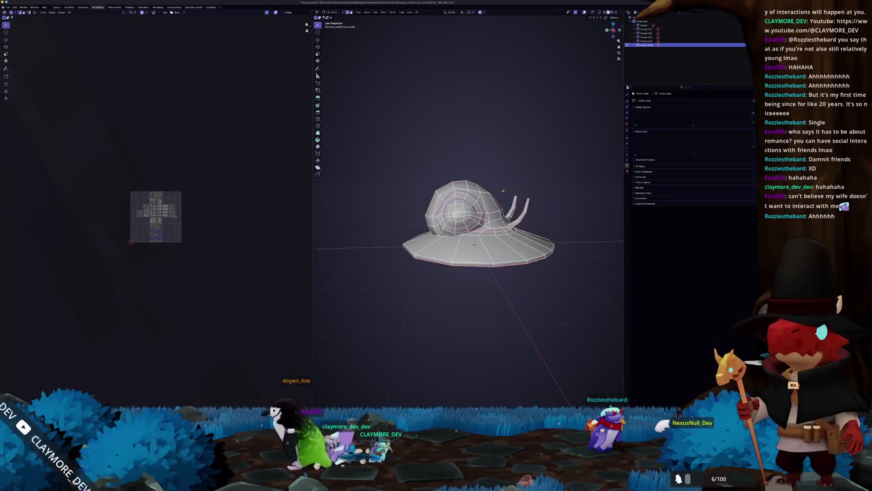
Select the whole hat and unwrap it along its seams, checking the result in X-ray
{"action": "key", "text": "a"}
{"action": "key", "text": "u"}
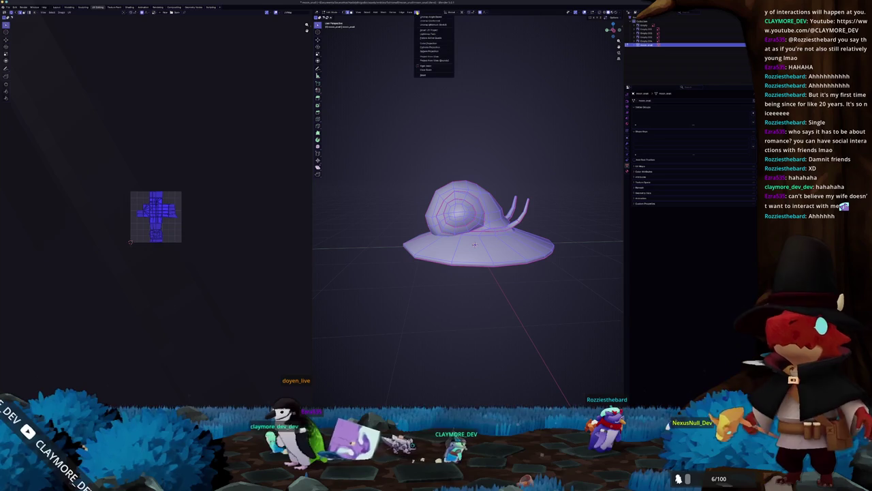
{"action": "left_click", "coordinate": [422, 20]}
{"action": "scroll", "coordinate": [197, 143], "scroll_direction": "up", "scroll_amount": 6}
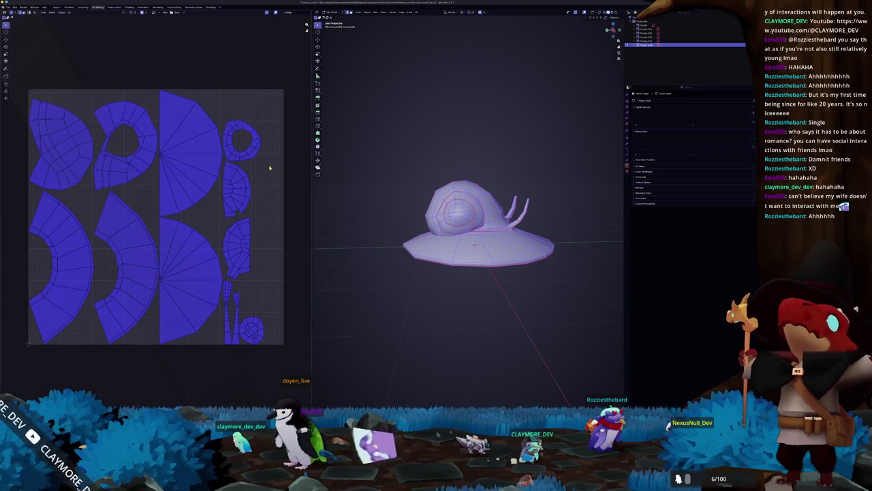
{"action": "scroll", "coordinate": [400, 155], "scroll_direction": "up", "scroll_amount": 2}
{"action": "middle_click_drag", "start_coordinate": [399, 156], "coordinate": [363, 157]}
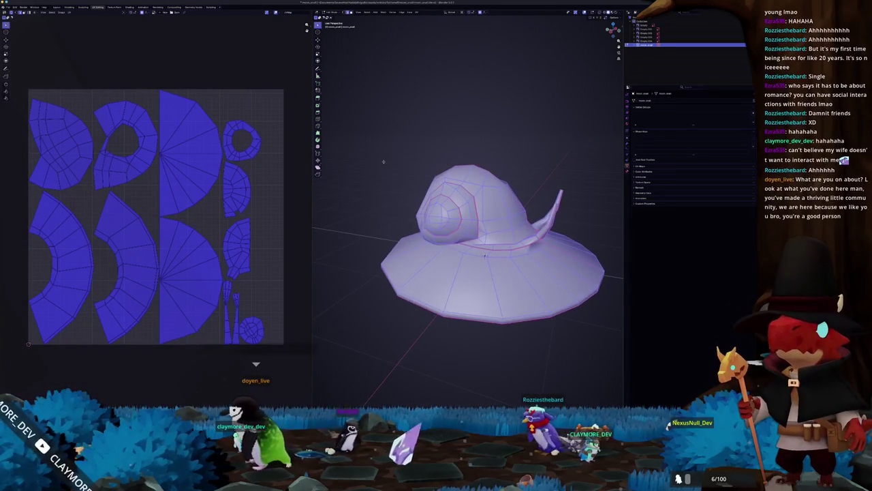
{"action": "key", "text": "alt+z"}
{"action": "mouse_move", "coordinate": [382, 161]}
{"action": "middle_mouse_down"}
{"action": "mouse_move", "coordinate": [392, 194]}
{"action": "mouse_move", "coordinate": [397, 181]}
{"action": "middle_mouse_up"}
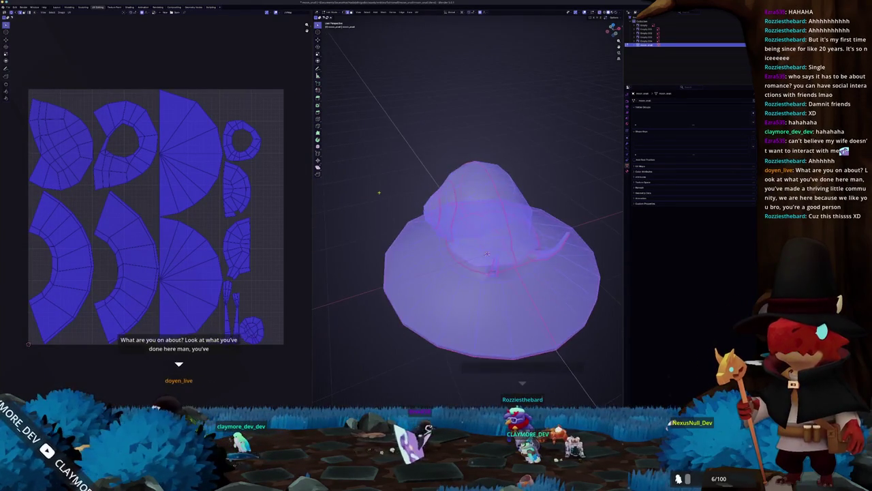
{"action": "key", "text": "alt+a"}
{"action": "key", "text": "a"}
{"action": "key", "text": "alt+z"}
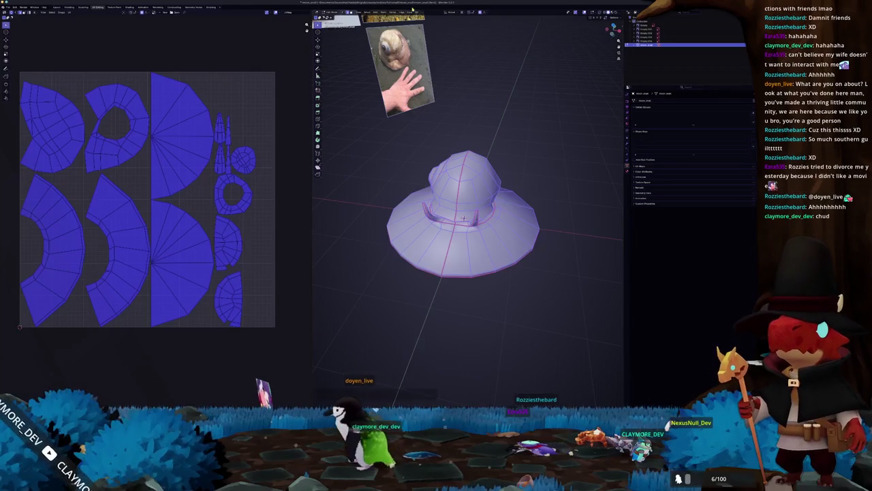
{"action": "mouse_move", "coordinate": [409, 114]}
{"action": "middle_mouse_down"}
{"action": "mouse_move", "coordinate": [413, 102]}
{"action": "mouse_move", "coordinate": [409, 109]}
{"action": "middle_mouse_up"}
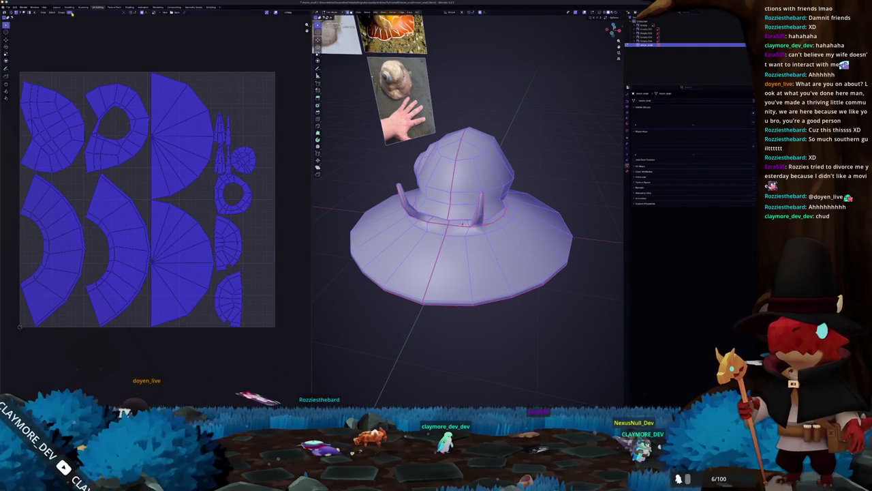
Run a UV operation on the islands and re-unwrap the whole hat
{"action": "left_click", "coordinate": [70, 12]}
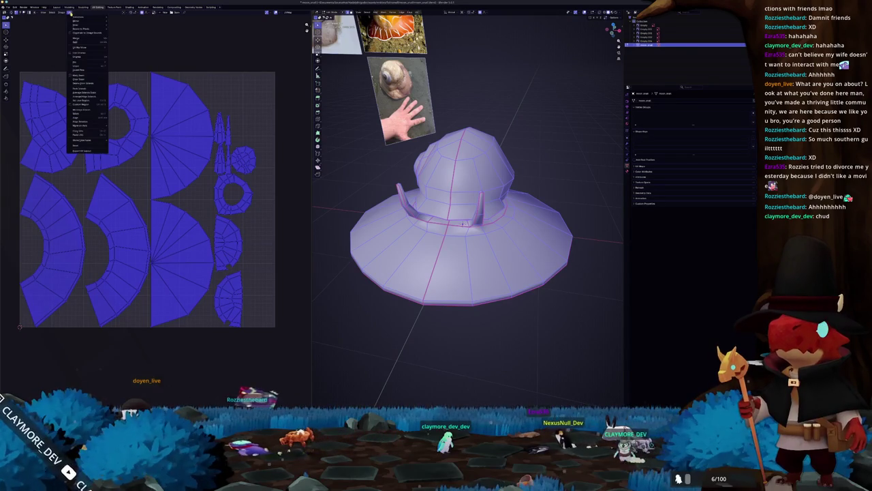
{"action": "left_click", "coordinate": [94, 32]}
{"action": "left_click", "coordinate": [416, 13]}
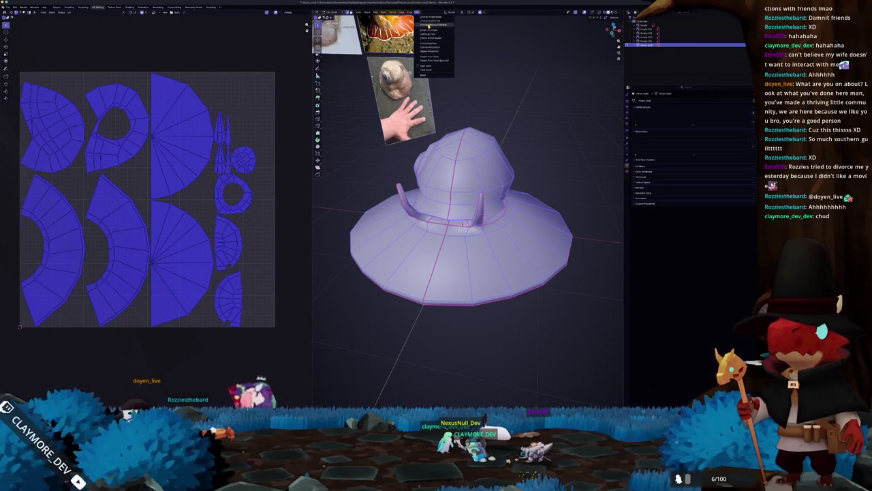
{"action": "left_click", "coordinate": [428, 25]}
Pack the UV islands to fill the square from the sidebar, then return to Object Mode
{"action": "key", "text": "n"}
{"action": "left_click", "coordinate": [306, 59]}
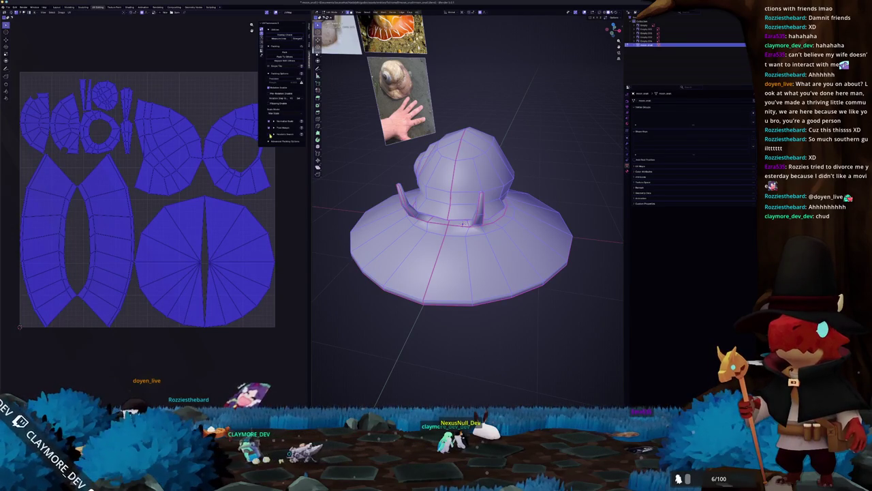
{"action": "left_click", "coordinate": [284, 53]}
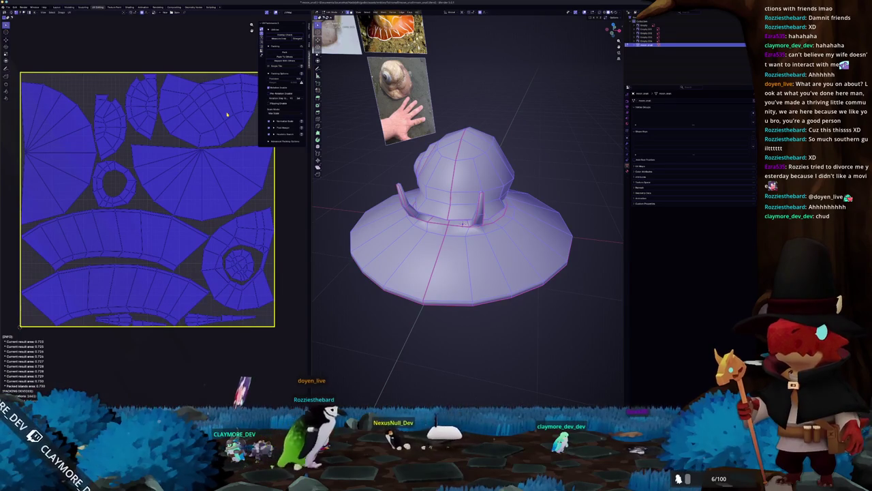
{"action": "key", "text": "Tab"}
{"action": "scroll", "coordinate": [422, 191], "scroll_direction": "down", "scroll_amount": 2}
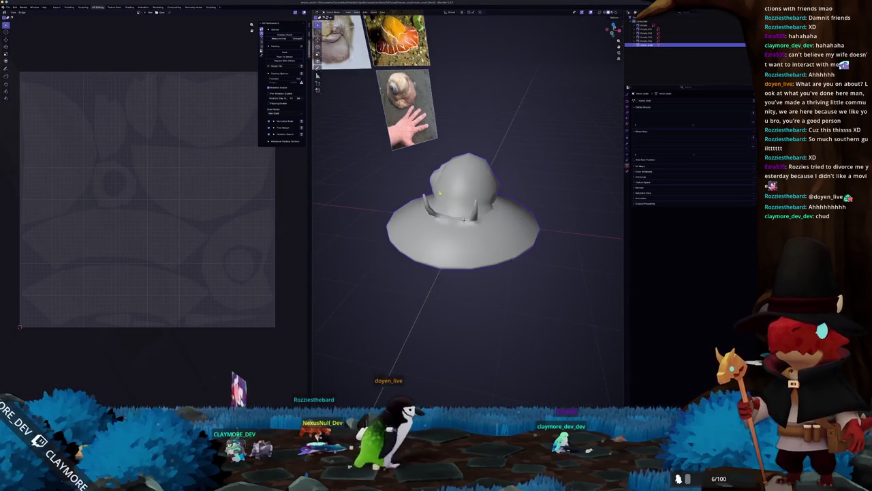
Add a new colour attribute to the hat in Object Data properties
{"action": "scroll", "coordinate": [422, 192], "scroll_direction": "down", "scroll_amount": 1}
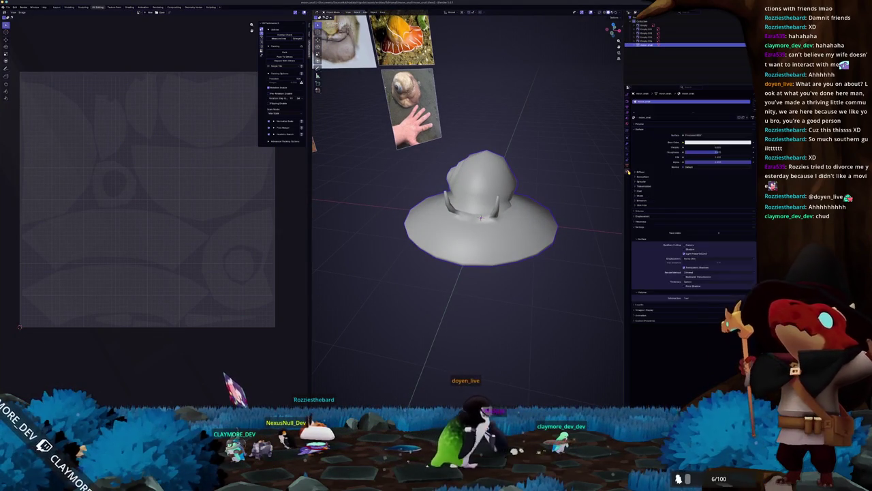
{"action": "left_click", "coordinate": [642, 171]}
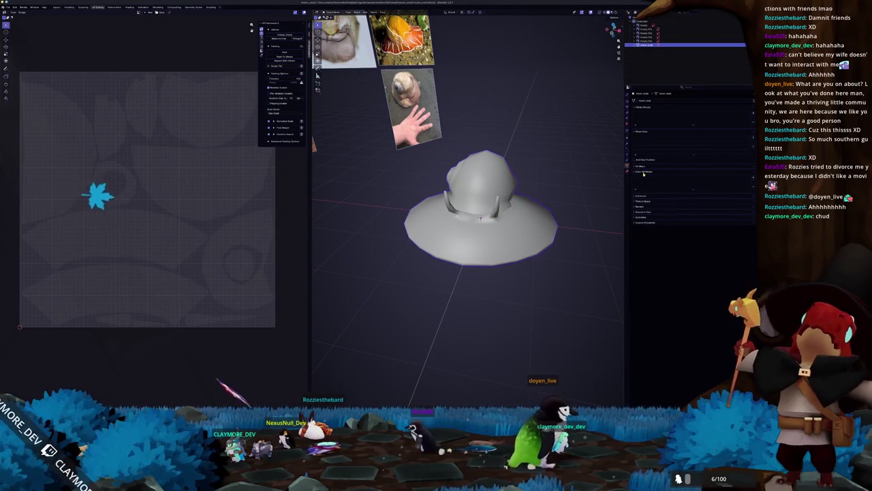
{"action": "left_click", "coordinate": [752, 178]}
{"action": "left_click", "coordinate": [738, 201]}
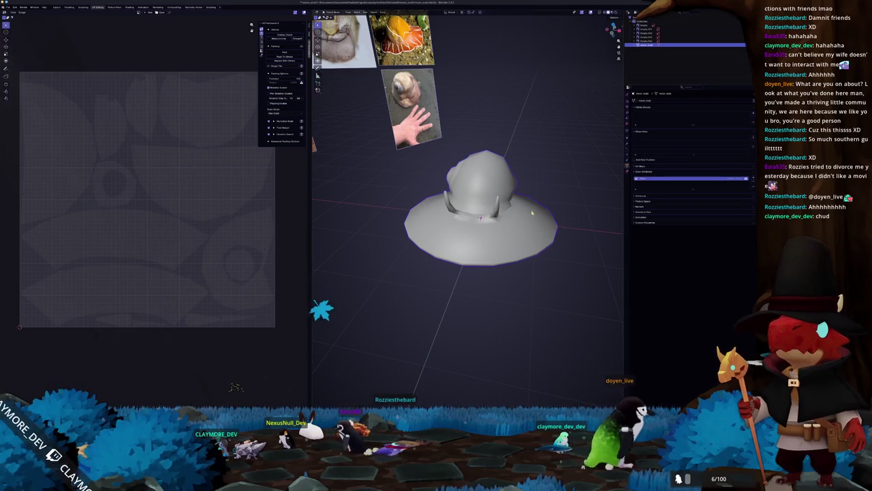
{"action": "right_click", "coordinate": [488, 204]}
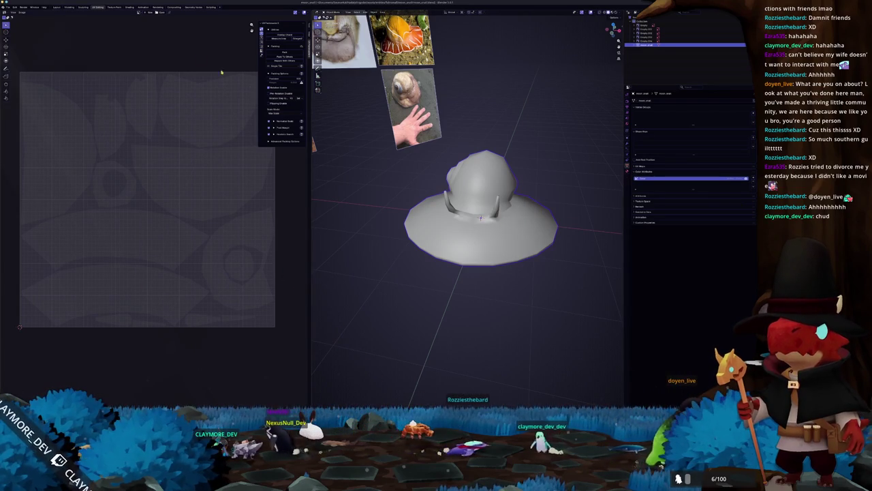
Switch to the Shading workspace and search for a node starting with 'c'
{"action": "left_click", "coordinate": [129, 7]}
{"action": "key", "text": "shift+a"}
{"action": "type", "text": "c"}
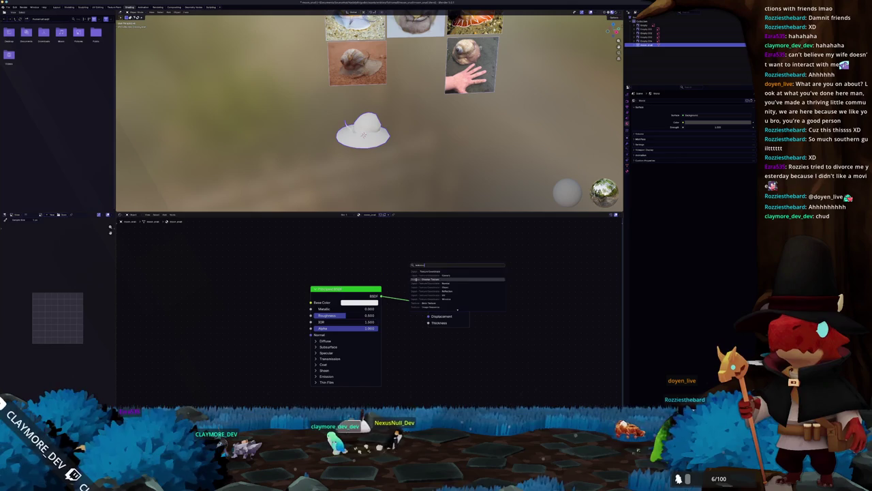
Add a Texture Coordinate node and link its Generated output to the Material Output
{"action": "key", "text": "Return"}
{"action": "left_click", "coordinate": [245, 273]}
{"action": "left_click_drag", "start_coordinate": [265, 248], "coordinate": [428, 303]}
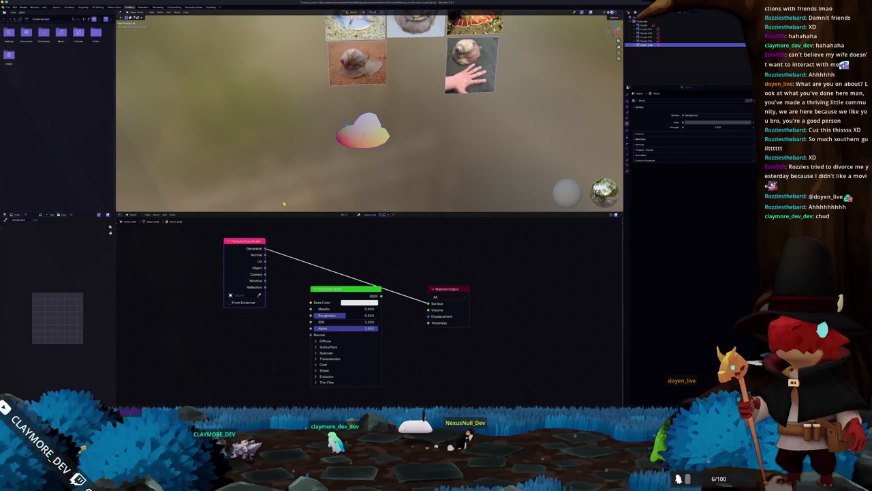
Apply the hat's transform and place a Color Attribute node above the output
{"action": "key", "text": "ctrl+a"}
{"action": "left_click", "coordinate": [327, 156]}
{"action": "middle_click_drag", "start_coordinate": [328, 157], "coordinate": [293, 137]}
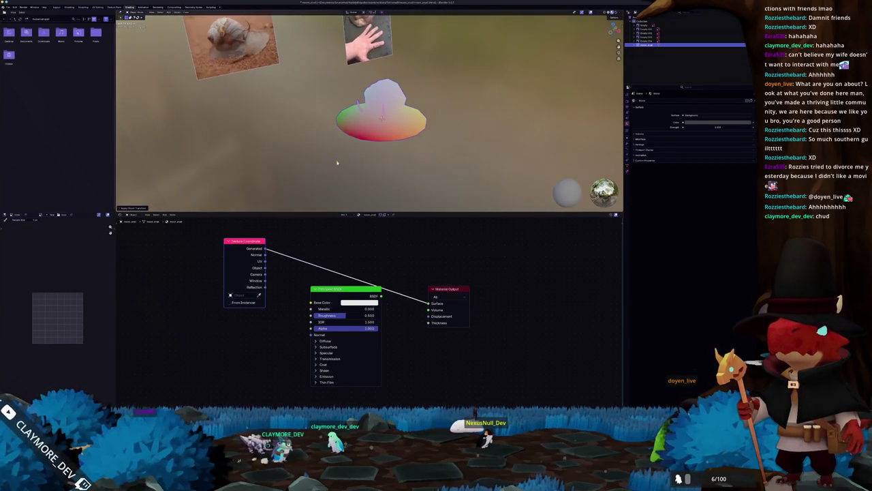
{"action": "key", "text": "shift+a"}
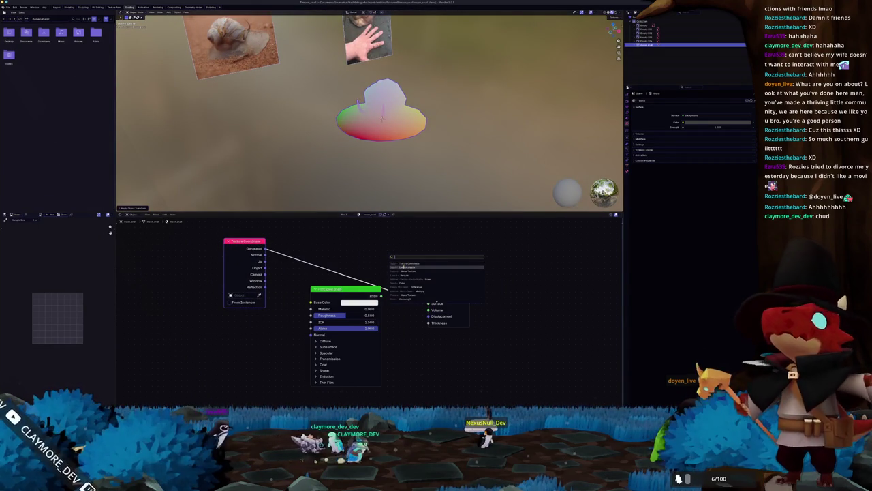
{"action": "left_click", "coordinate": [409, 257]}
{"action": "left_click", "coordinate": [424, 239]}
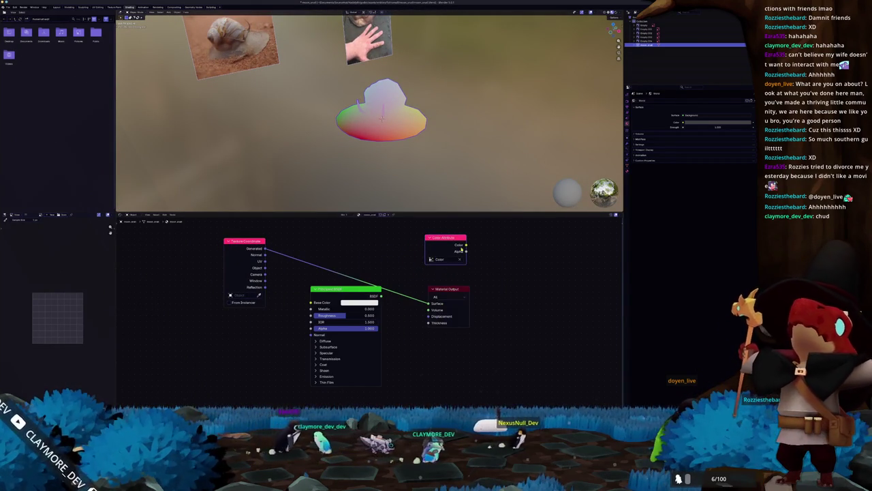
Look through the Render, Output and View Layer properties
{"action": "left_click", "coordinate": [628, 100]}
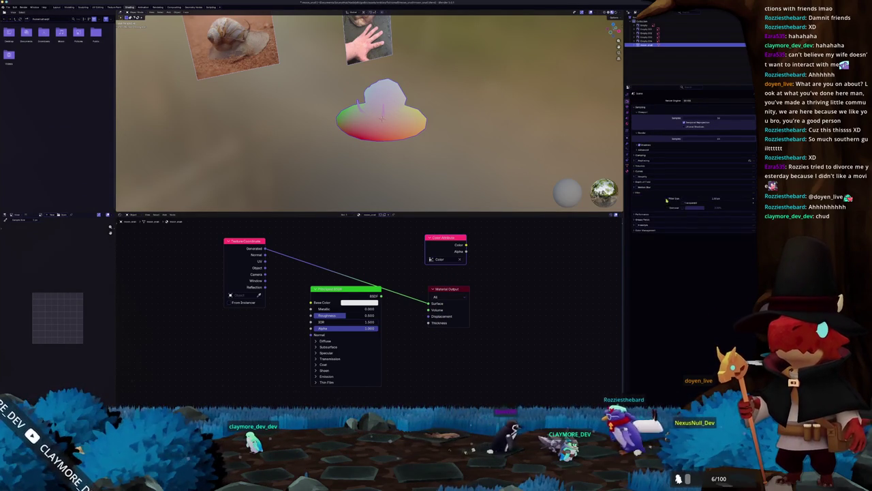
{"action": "scroll", "coordinate": [558, 178], "scroll_direction": "up", "scroll_amount": 1}
{"action": "scroll", "coordinate": [558, 178], "scroll_direction": "up", "scroll_amount": 2}
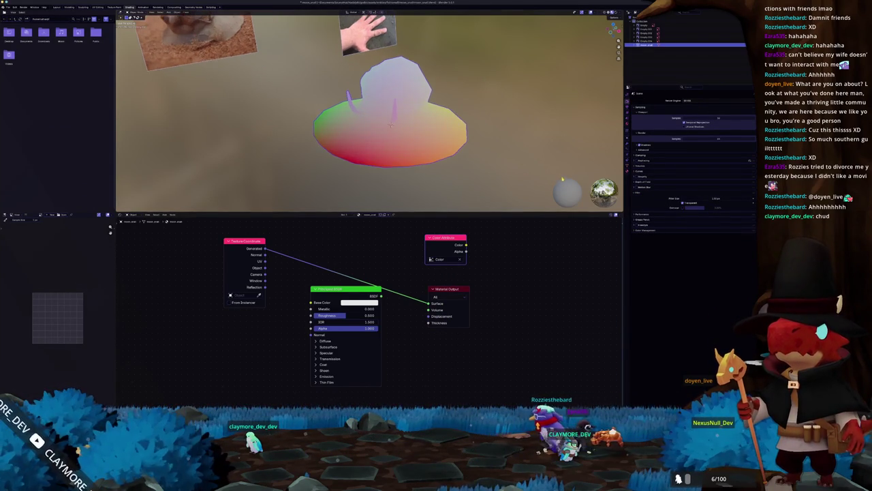
{"action": "scroll", "coordinate": [559, 179], "scroll_direction": "up", "scroll_amount": 2}
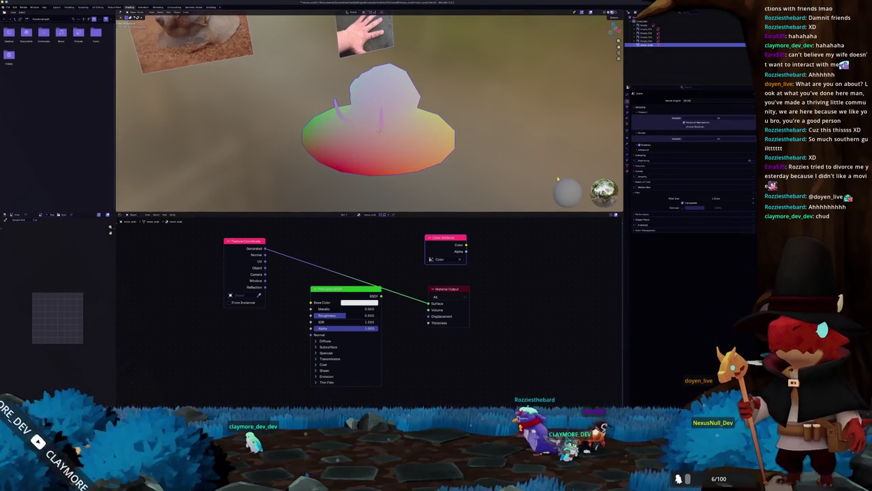
{"action": "left_click", "coordinate": [627, 109]}
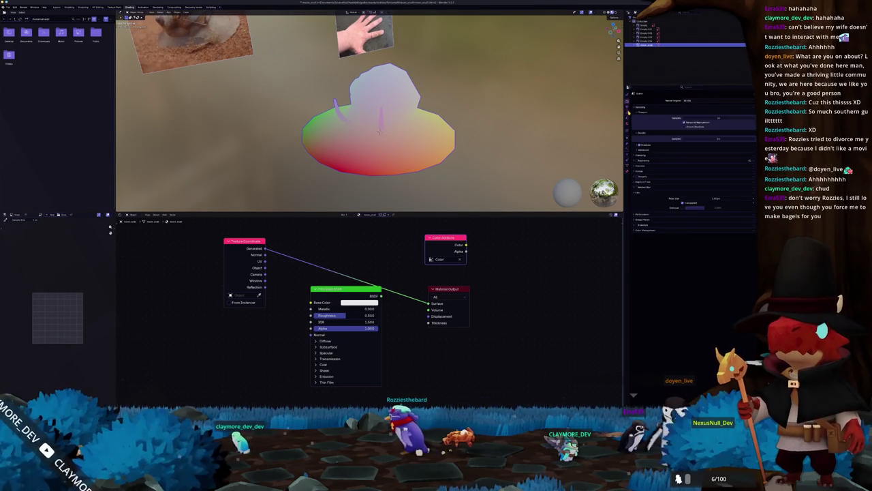
{"action": "left_click", "coordinate": [626, 114]}
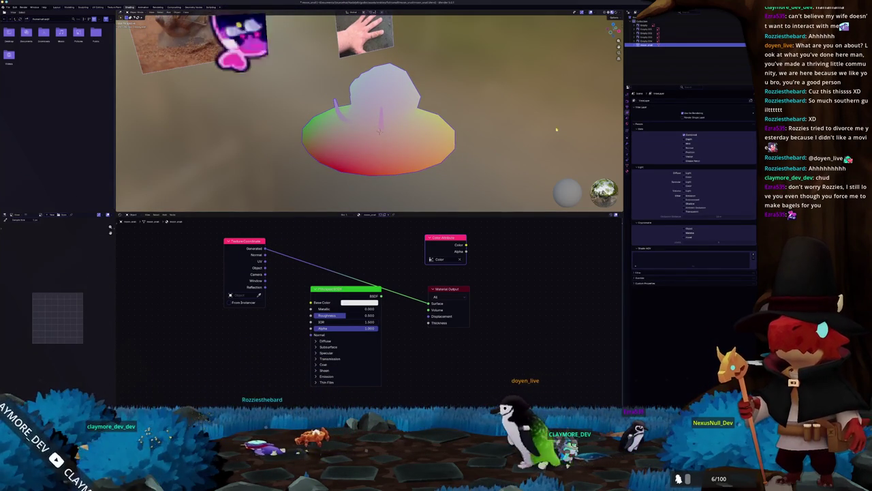
Set the Bake target to Active Color Attribute in Render properties
{"action": "left_click", "coordinate": [627, 101]}
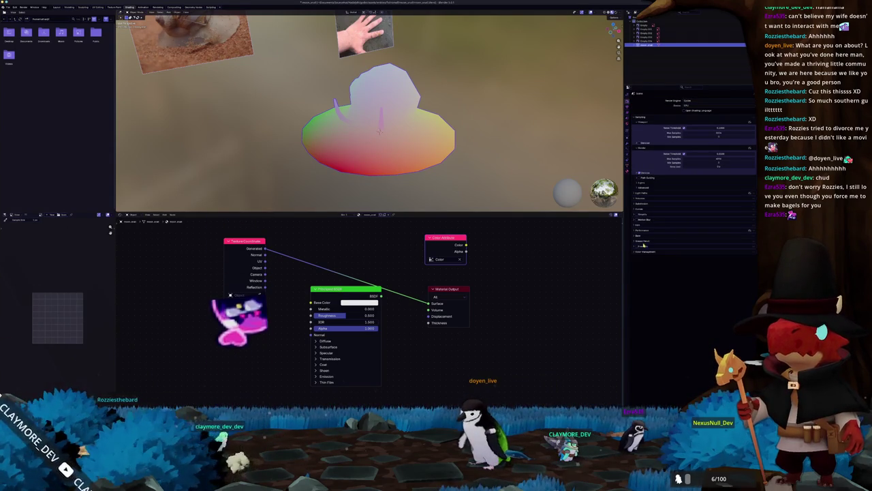
{"action": "left_click", "coordinate": [644, 235]}
{"action": "left_click", "coordinate": [695, 308]}
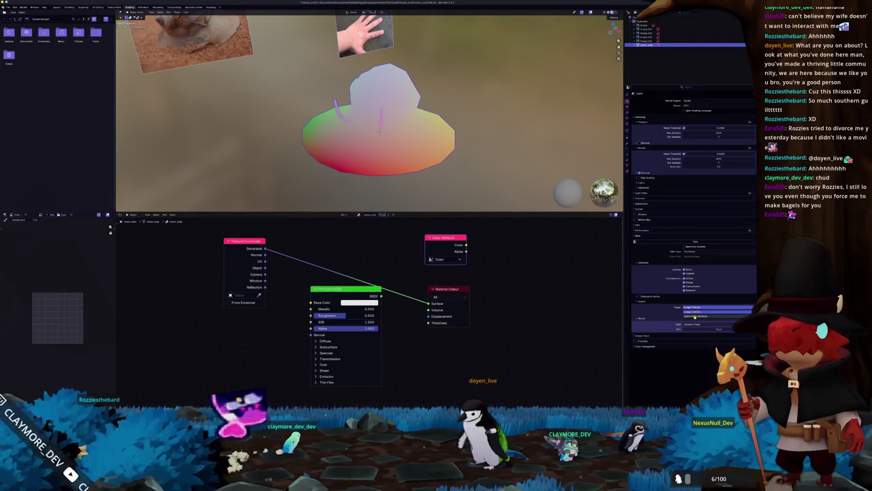
{"action": "left_click", "coordinate": [695, 315]}
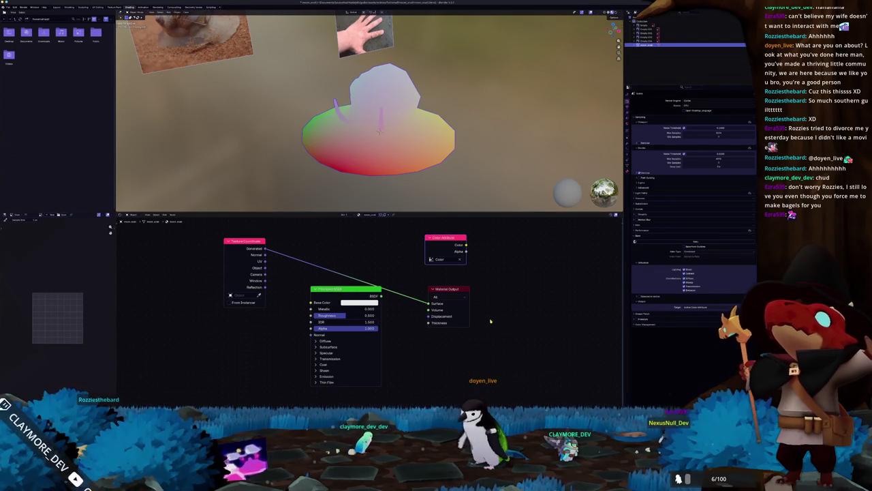
Feed the Color Attribute's colour into the material's Surface input, then open File > Export
{"action": "left_click", "coordinate": [455, 239], "text": "ctrl+shift"}
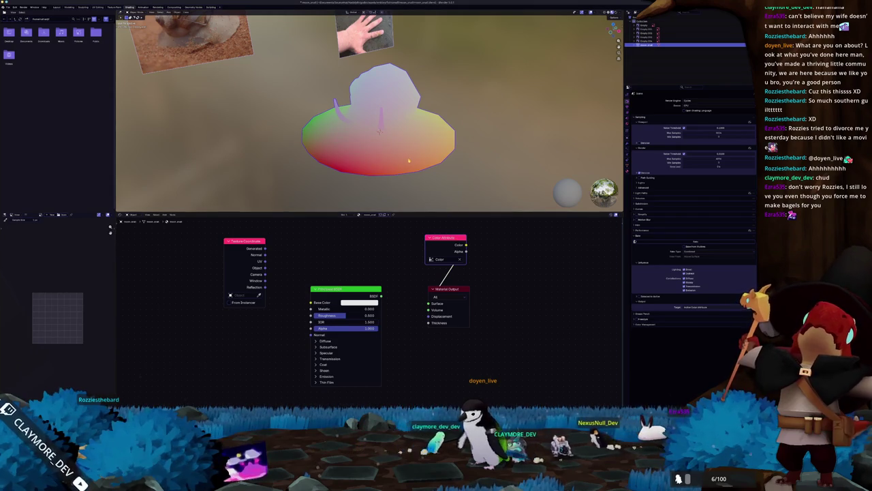
{"action": "right_click", "coordinate": [378, 142]}
{"action": "left_click", "coordinate": [392, 146]}
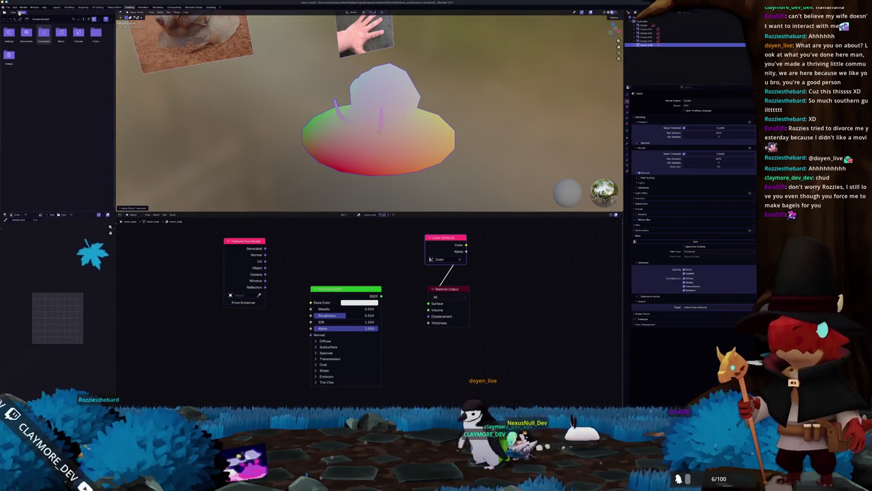
{"action": "left_click", "coordinate": [7, 7]}
{"action": "mouse_move", "coordinate": [20, 71]}
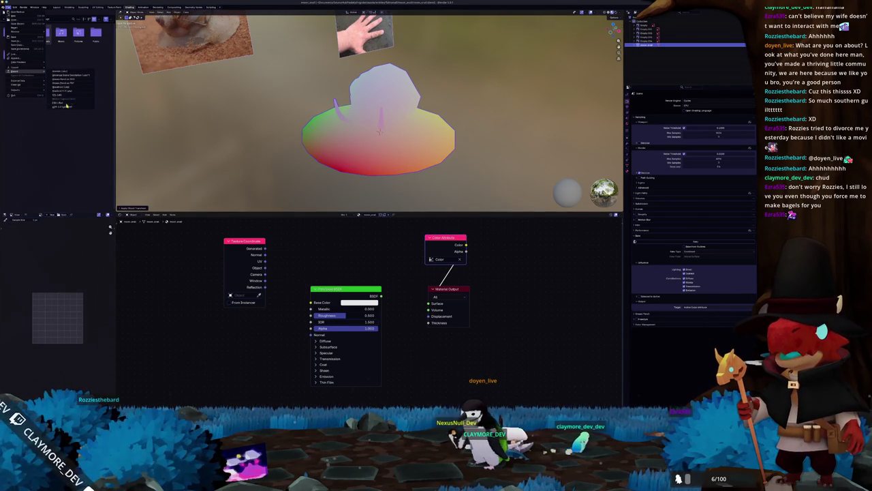
{"action": "left_click", "coordinate": [63, 106]}
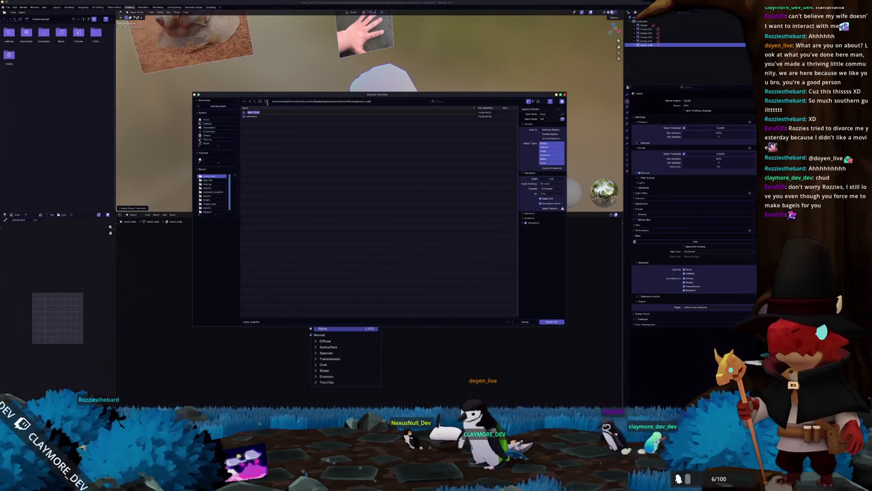
Export the hat as FBX into its project folder, then export it again in a second format
{"action": "double_click", "coordinate": [265, 116]}
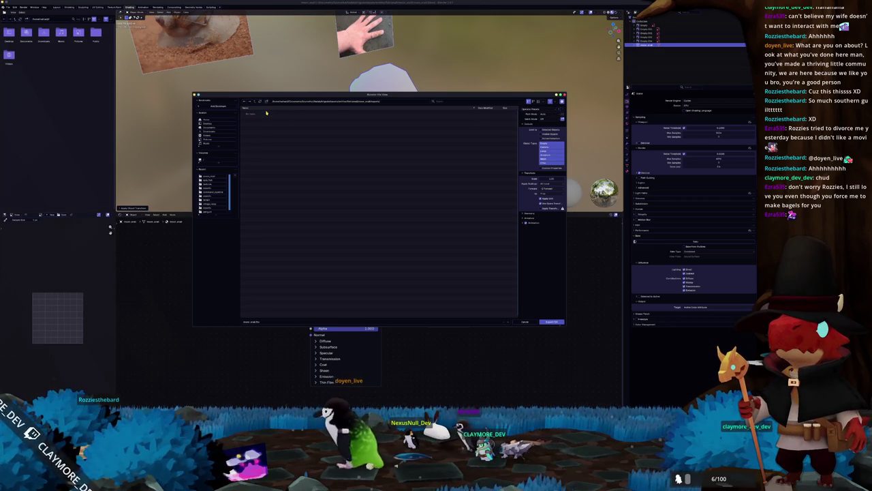
{"action": "left_click", "coordinate": [552, 321]}
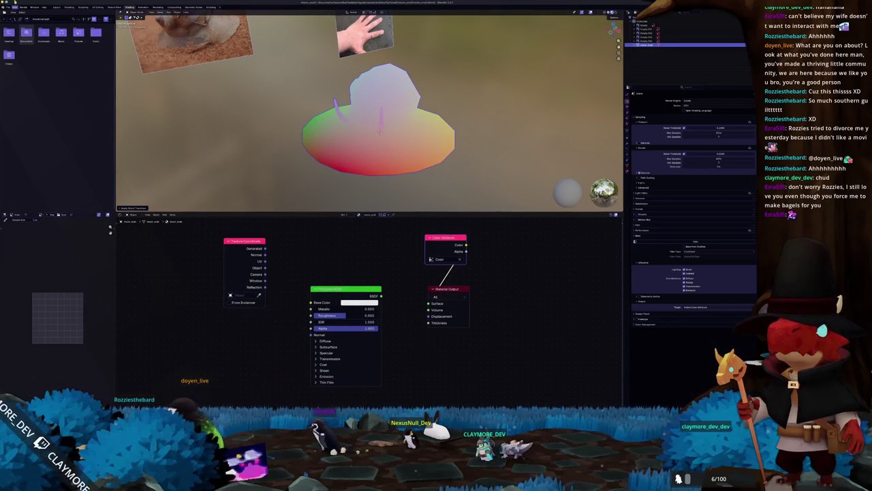
{"action": "left_click", "coordinate": [13, 4]}
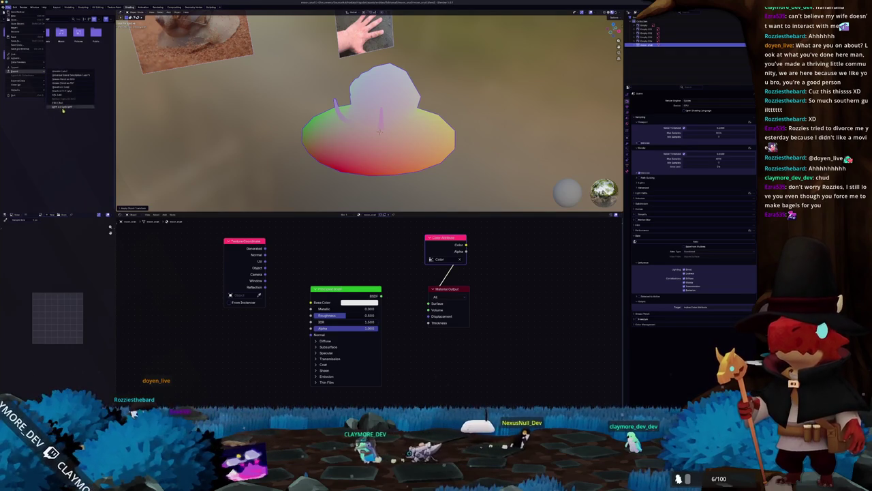
{"action": "left_click", "coordinate": [67, 88]}
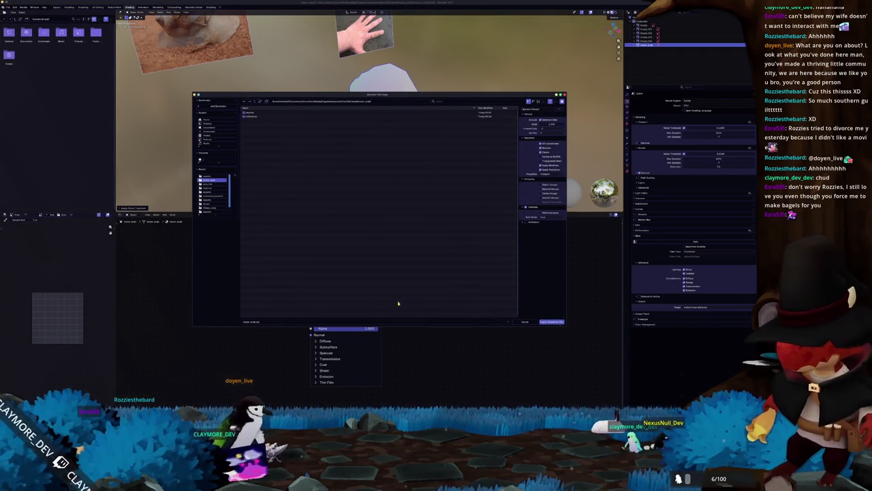
{"action": "left_click", "coordinate": [549, 321]}
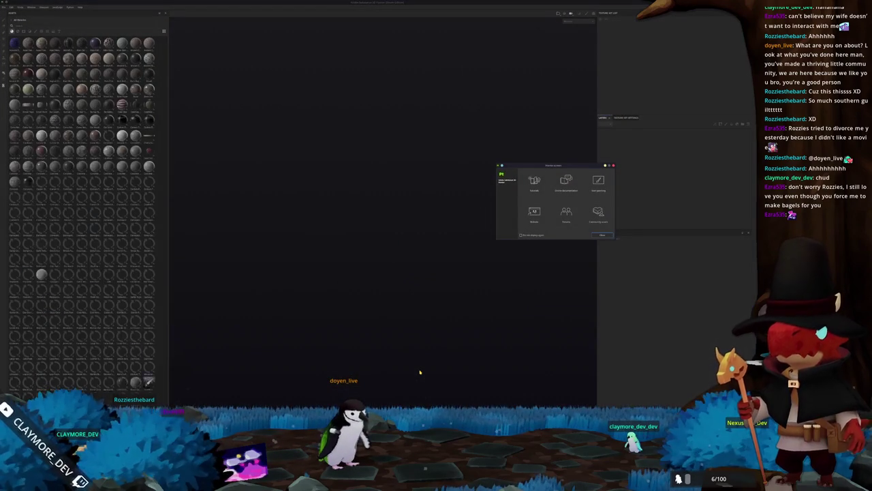
Close the Substance Painter welcome screen and start a new project, browsing for its mesh
{"action": "key", "text": "Escape"}
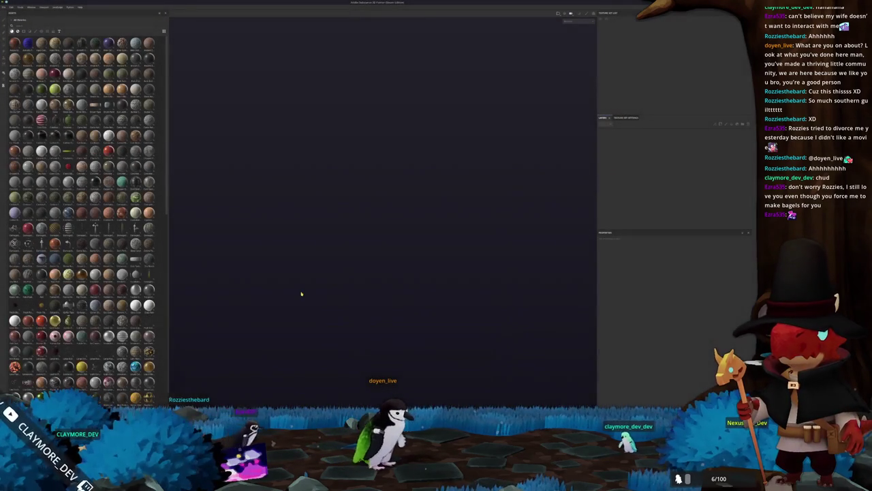
{"action": "scroll", "coordinate": [71, 89], "scroll_direction": "down", "scroll_amount": 3}
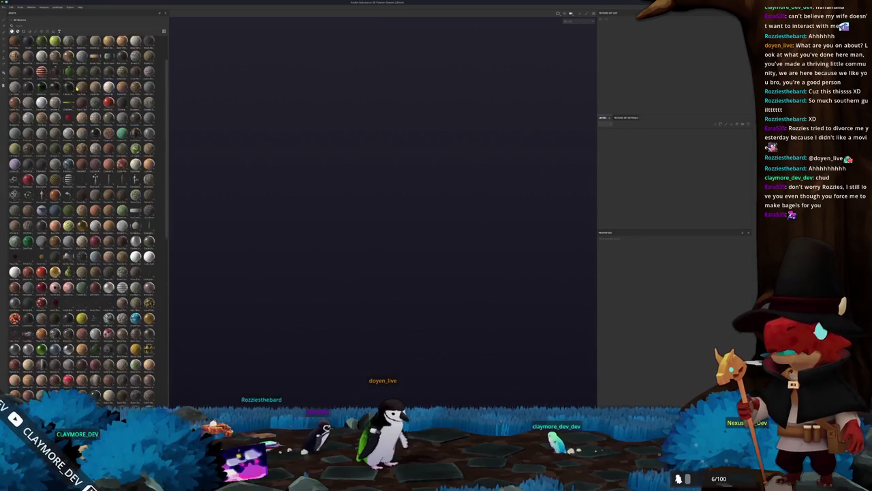
{"action": "scroll", "coordinate": [71, 89], "scroll_direction": "down", "scroll_amount": 2}
{"action": "left_click", "coordinate": [4, 6]}
{"action": "left_click", "coordinate": [9, 14]}
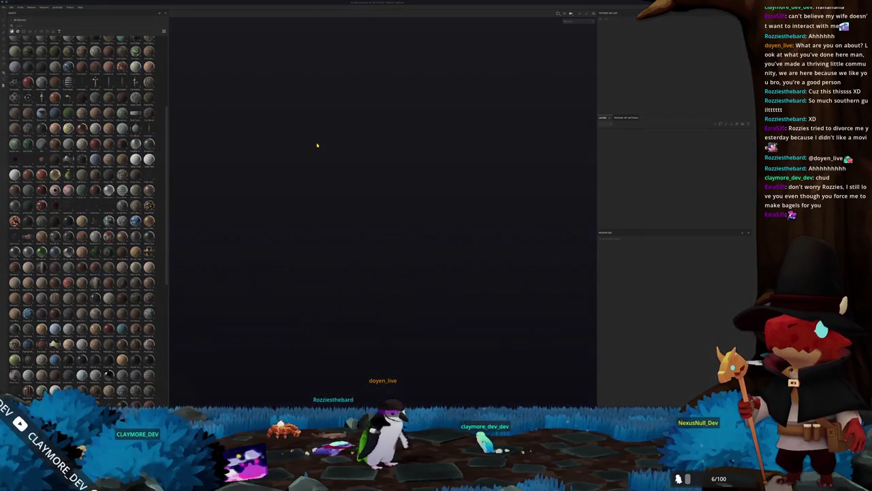
{"action": "left_click", "coordinate": [403, 167]}
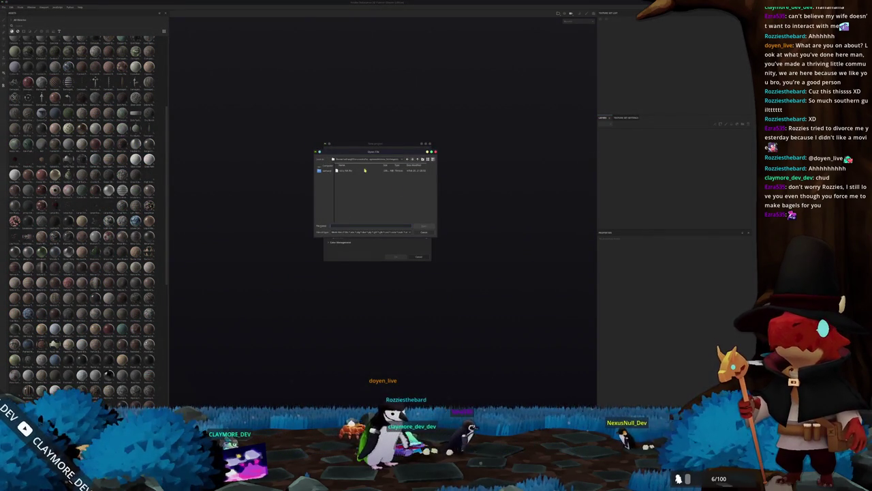
Navigate via a recent folder to the snail hat mesh and create the project with it
{"action": "left_click", "coordinate": [407, 161]}
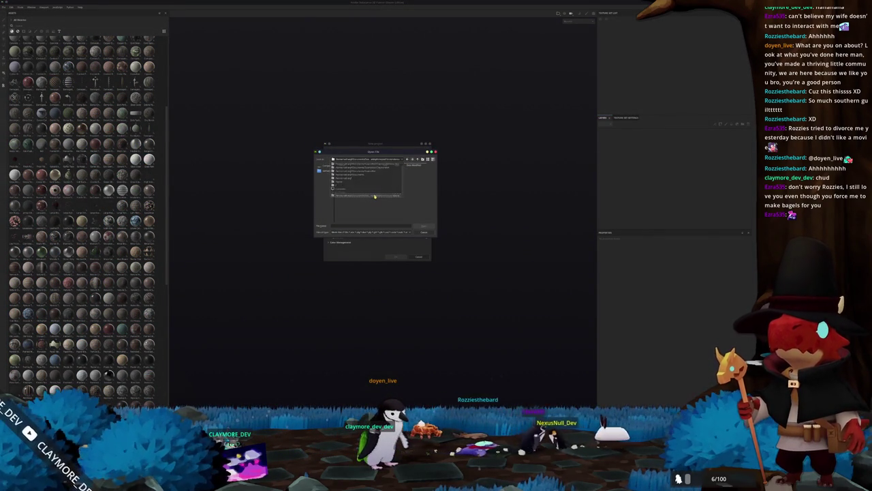
{"action": "left_click", "coordinate": [392, 161]}
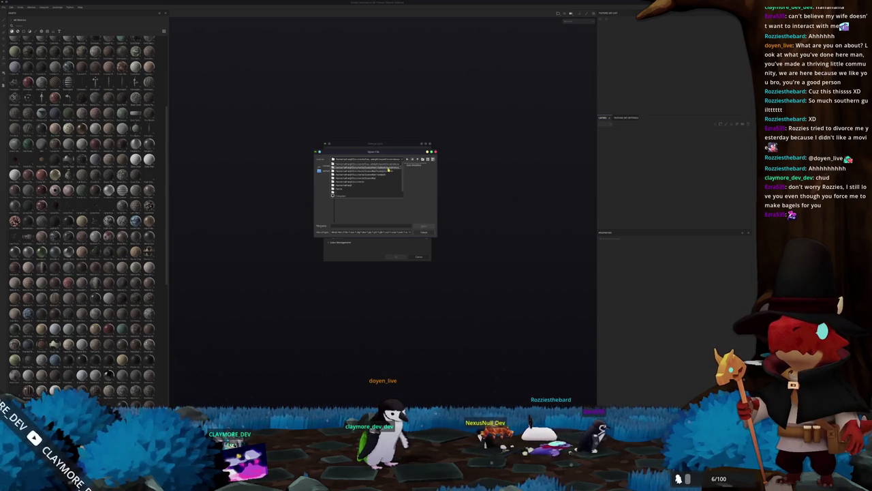
{"action": "left_click", "coordinate": [372, 176]}
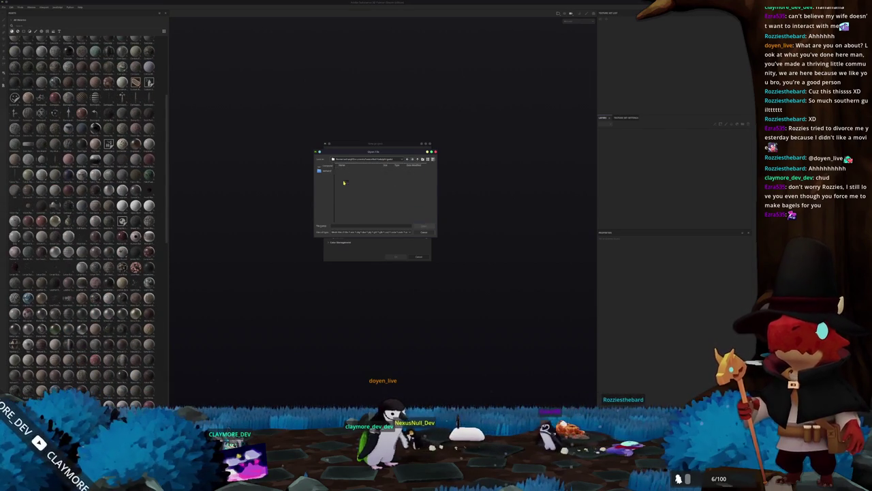
{"action": "double_click", "coordinate": [345, 182]}
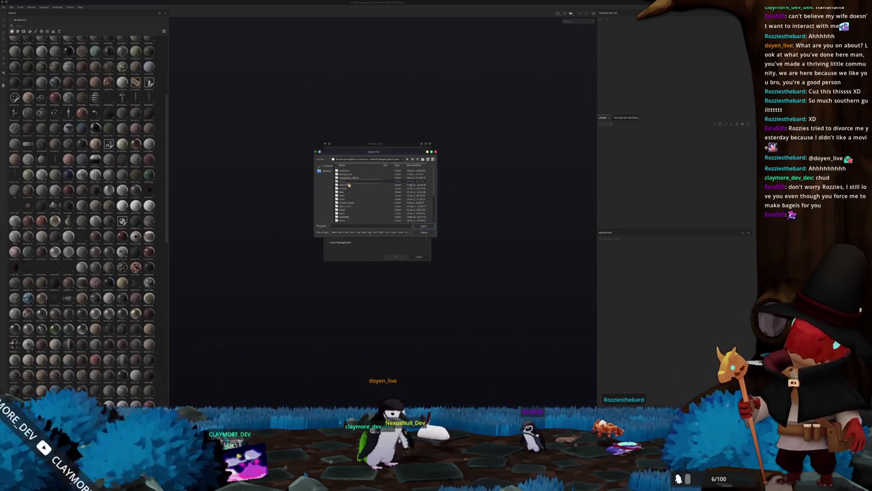
{"action": "double_click", "coordinate": [348, 183]}
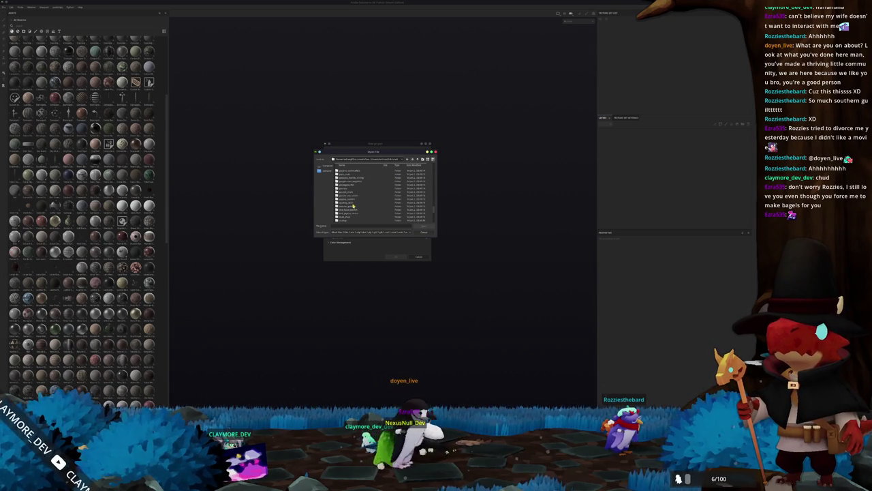
{"action": "double_click", "coordinate": [346, 202]}
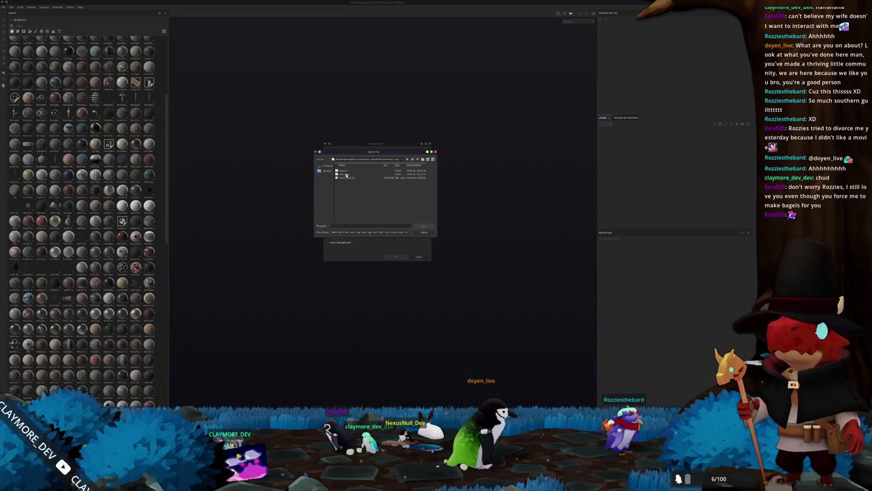
{"action": "double_click", "coordinate": [345, 175]}
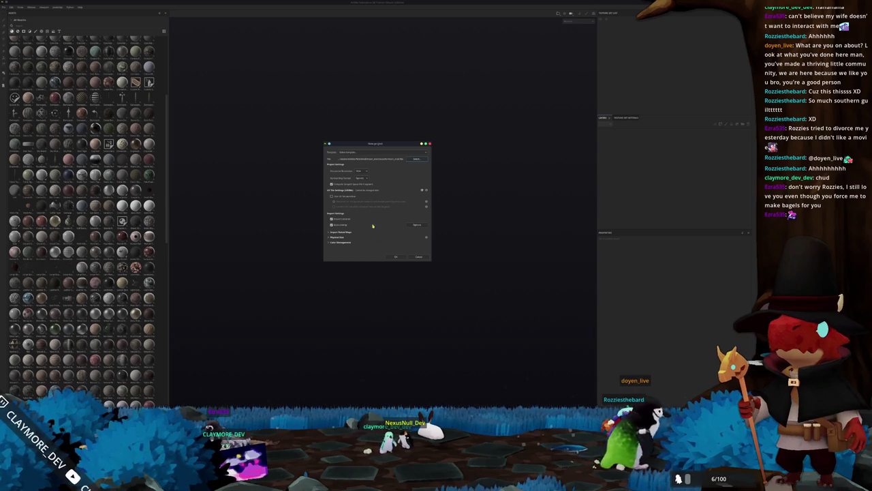
{"action": "left_click", "coordinate": [397, 257]}
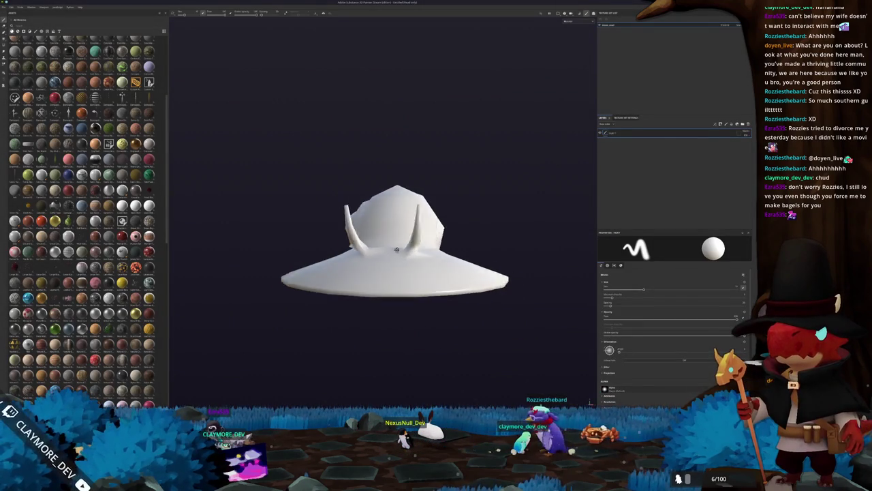
Open images (1).jpeg from the references folder and move the viewer to the top-left
{"action": "left_click_drag", "start_coordinate": [404, 250], "coordinate": [349, 370], "text": "alt"}
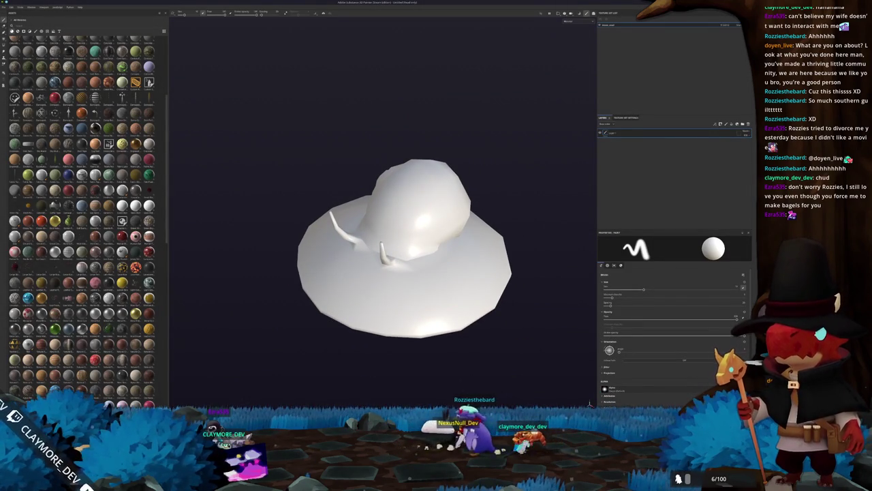
{"action": "key", "text": "ctrl+shift+i"}
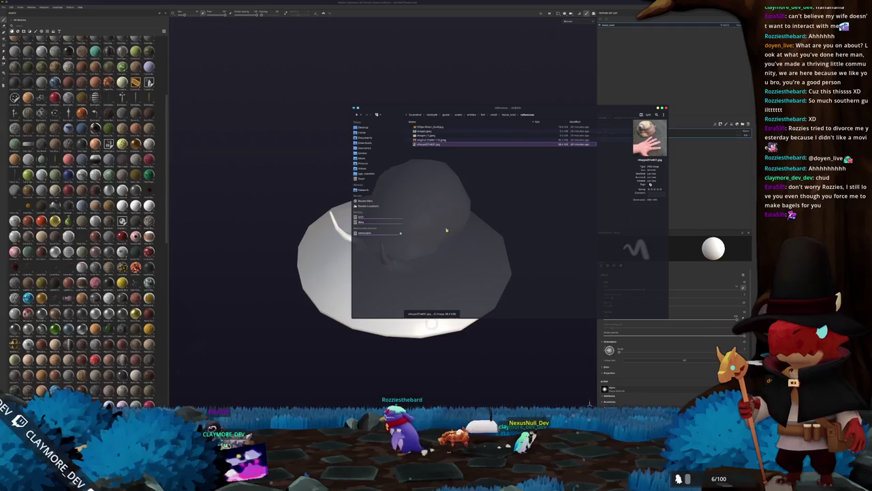
{"action": "left_click", "coordinate": [427, 135]}
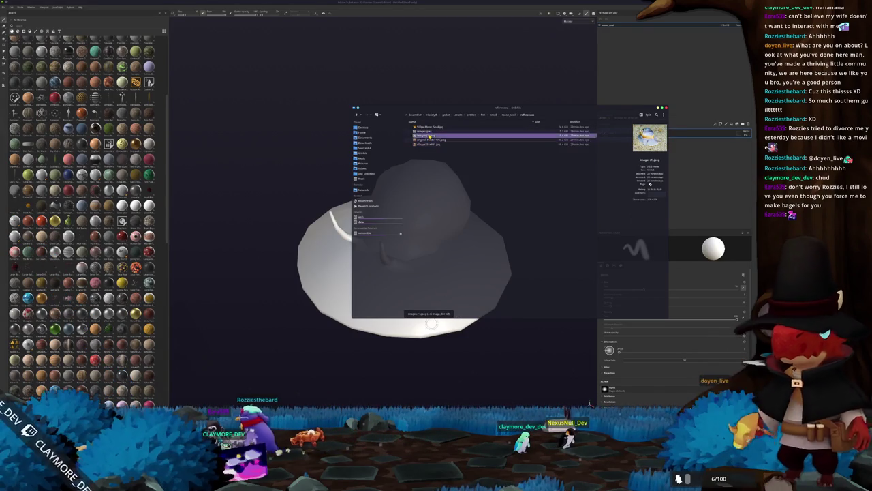
{"action": "double_click", "coordinate": [429, 136]}
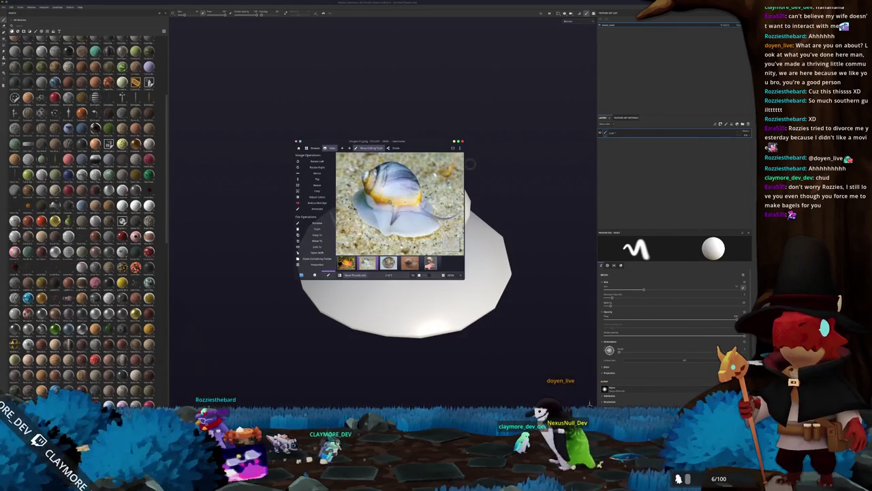
{"action": "left_click_drag", "start_coordinate": [407, 145], "coordinate": [289, 27]}
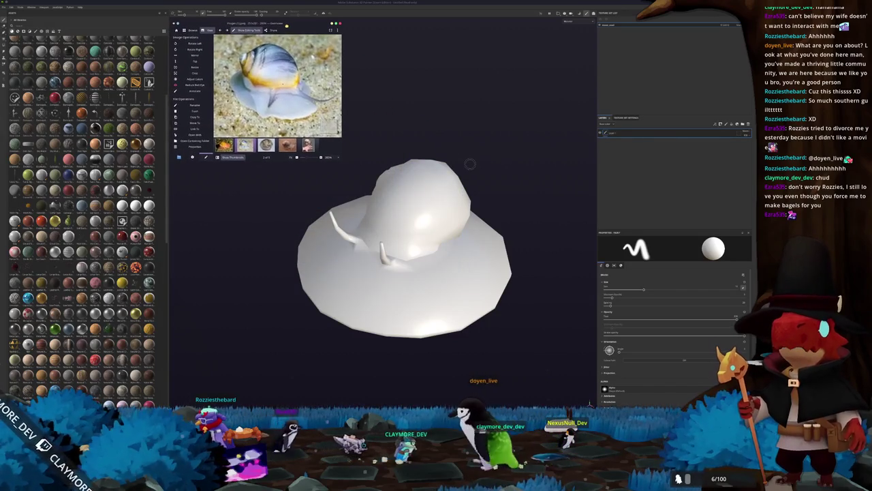
Launch the colour chooser from the application search using 'krita'
{"action": "key", "text": "super"}
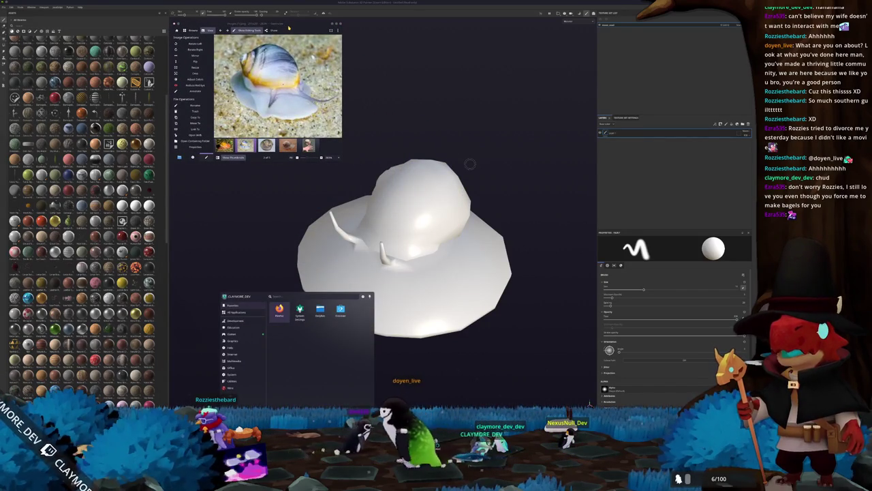
{"action": "type", "text": "krita"}
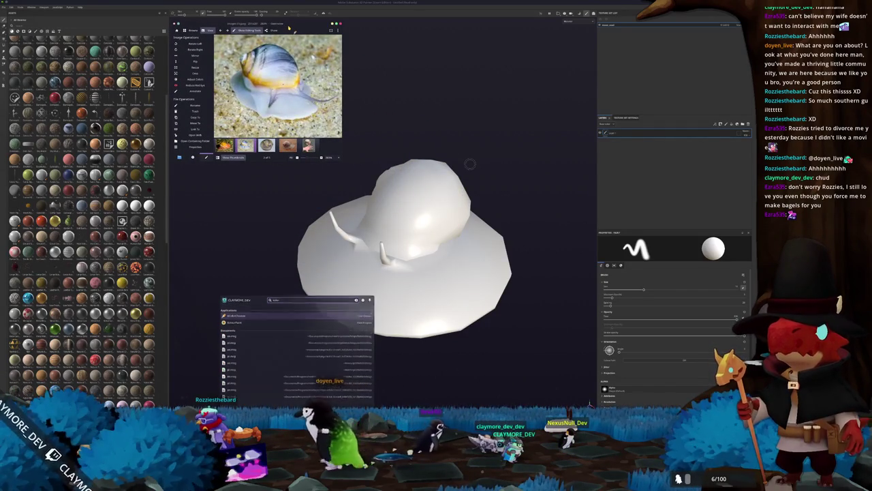
{"action": "key", "text": "Return"}
Move the colour chooser up and sample a light blue-grey from the snail photo
{"action": "left_click_drag", "start_coordinate": [387, 162], "coordinate": [412, 23]}
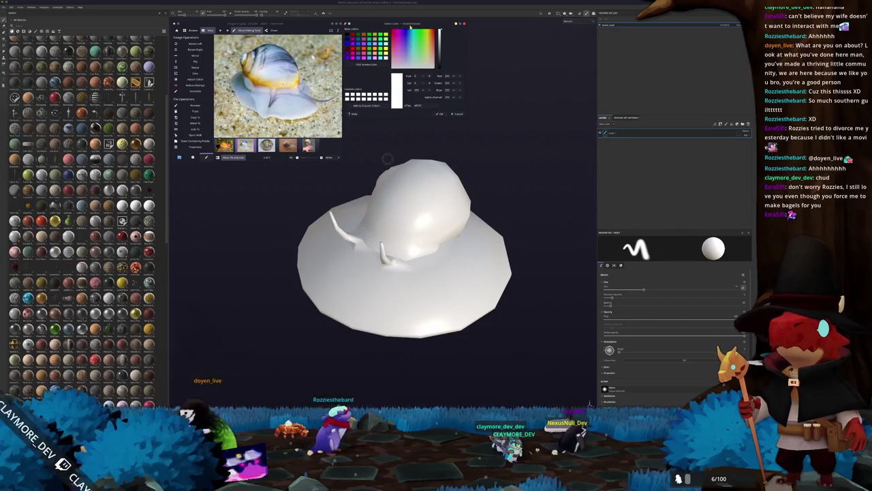
{"action": "left_click", "coordinate": [366, 64]}
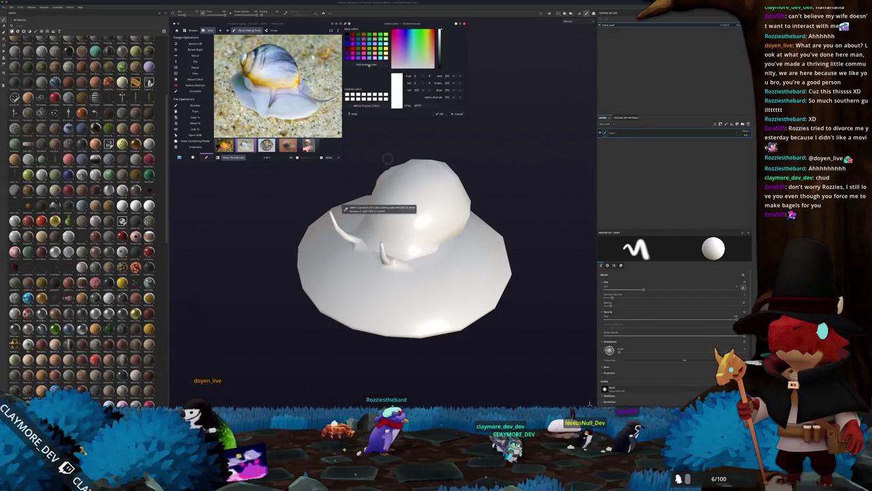
{"action": "left_click", "coordinate": [344, 203]}
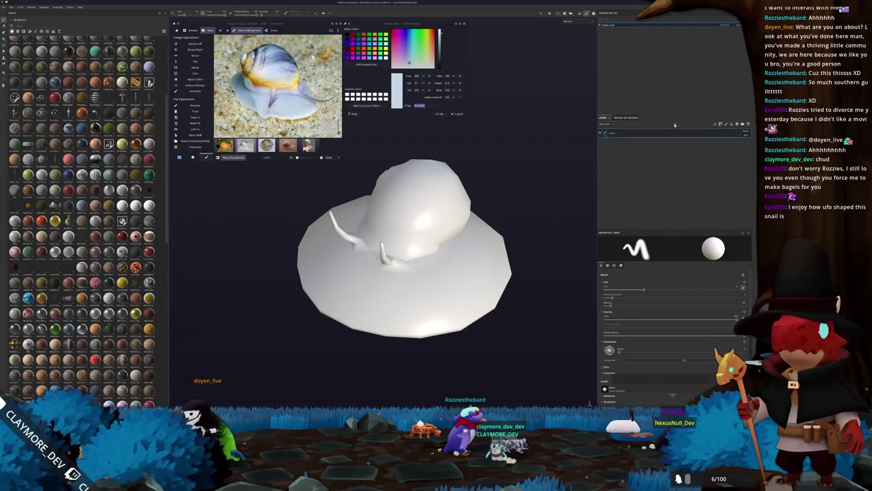
Delete the default Layer 1 and return from the baking settings to painting
{"action": "key", "text": "Delete"}
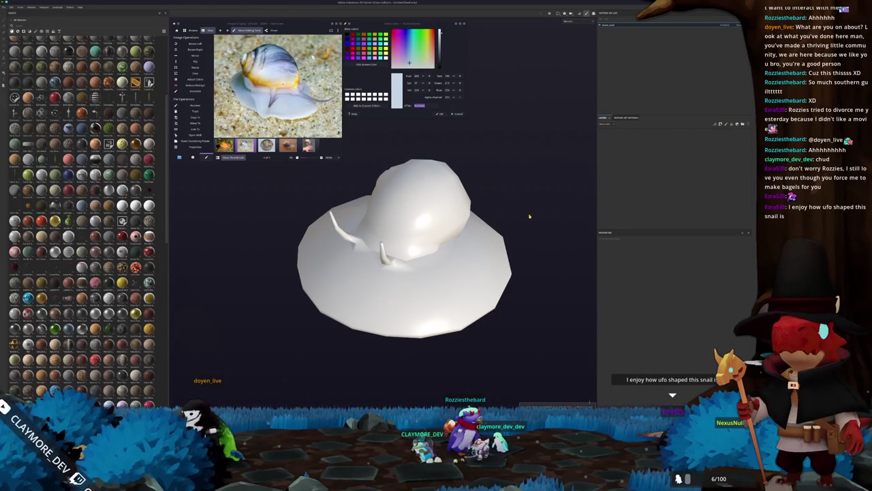
{"action": "key", "text": "ctrl+shift+b"}
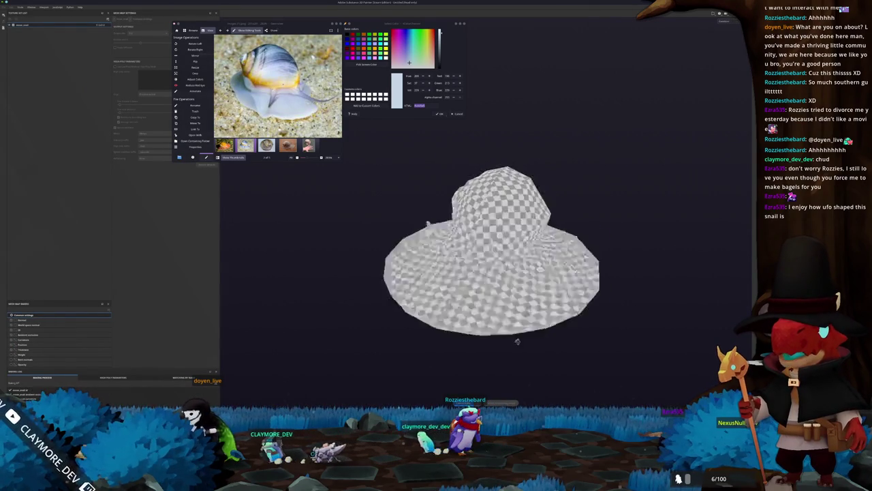
{"action": "left_click", "coordinate": [507, 403]}
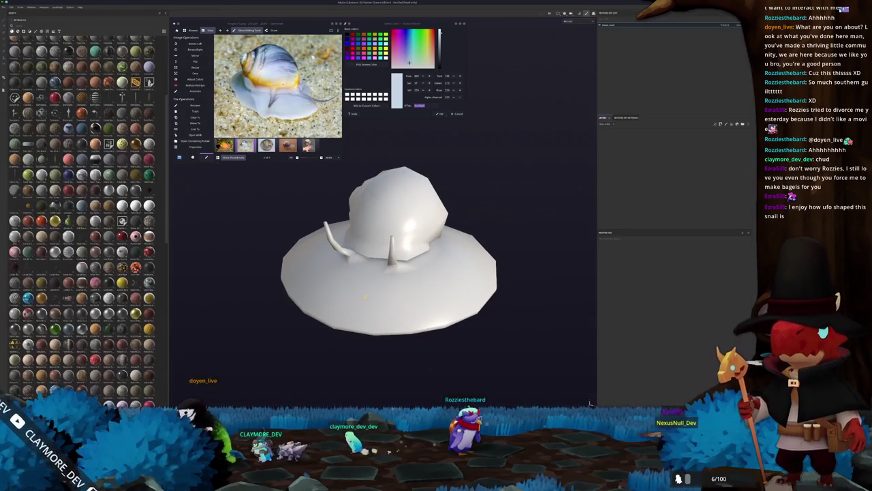
{"action": "scroll", "coordinate": [89, 219], "scroll_direction": "down", "scroll_amount": 10}
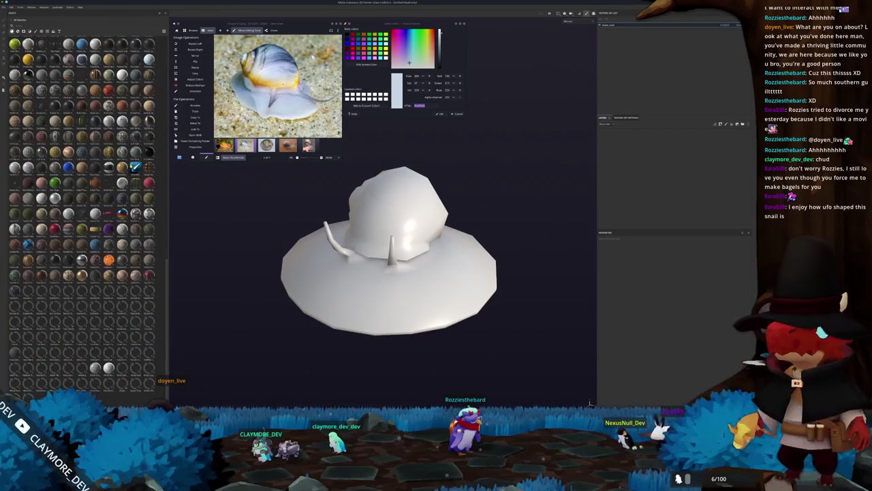
Drop a brown material onto the whole hat, inspect it, then switch back to Blender
{"action": "left_click_drag", "start_coordinate": [648, 182], "coordinate": [646, 181]}
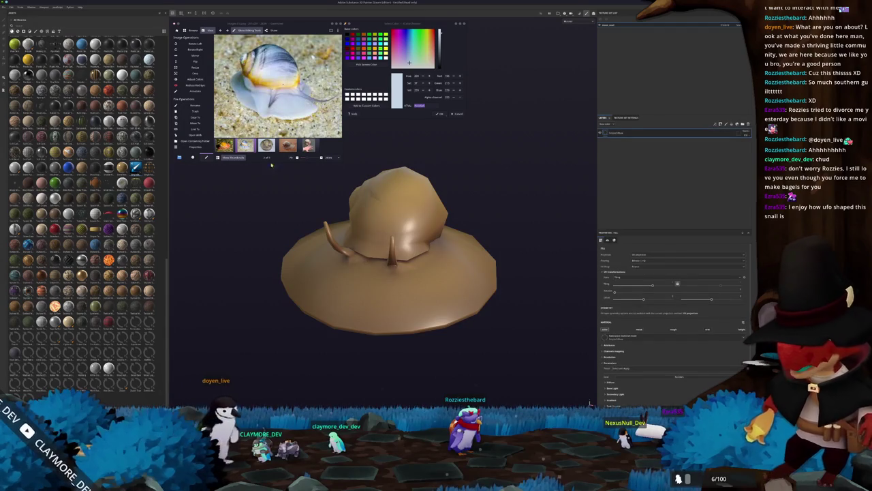
{"action": "mouse_move", "coordinate": [426, 149]}
{"action": "left_mouse_down", "text": "alt"}
{"action": "mouse_move", "coordinate": [455, 215]}
{"action": "mouse_move", "coordinate": [412, 179]}
{"action": "mouse_move", "coordinate": [335, 228]}
{"action": "left_mouse_up", "text": "alt"}
{"action": "scroll", "coordinate": [455, 215], "scroll_direction": "up", "scroll_amount": 5}
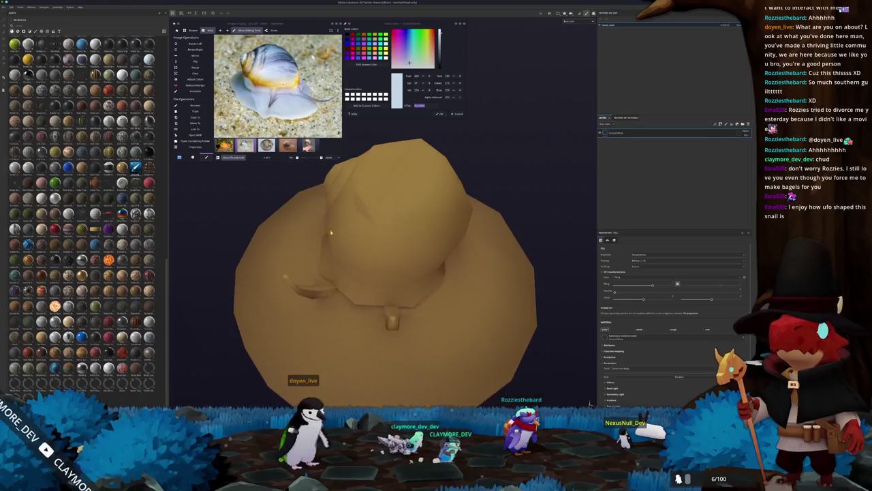
{"action": "key", "text": "alt+Tab"}
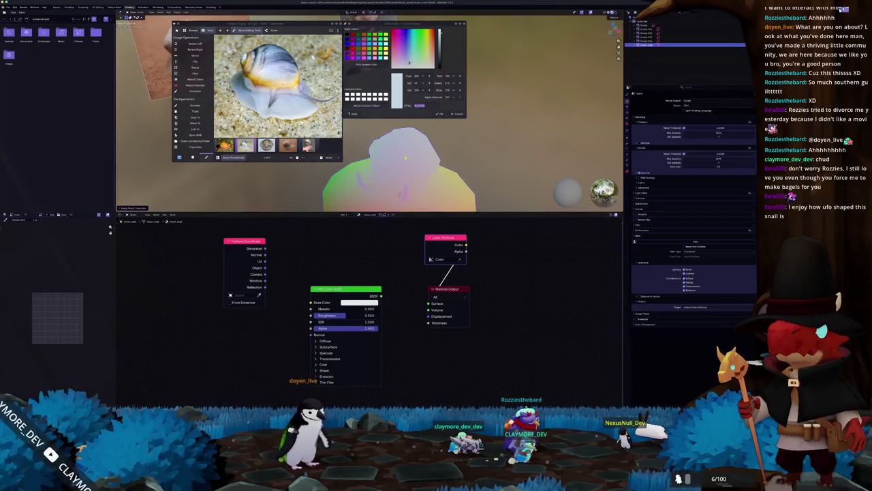
Close Blender's Merge Vertices menu, orbit to a side view, and return to Substance Painter
{"action": "scroll", "coordinate": [409, 171], "scroll_direction": "up", "scroll_amount": 3}
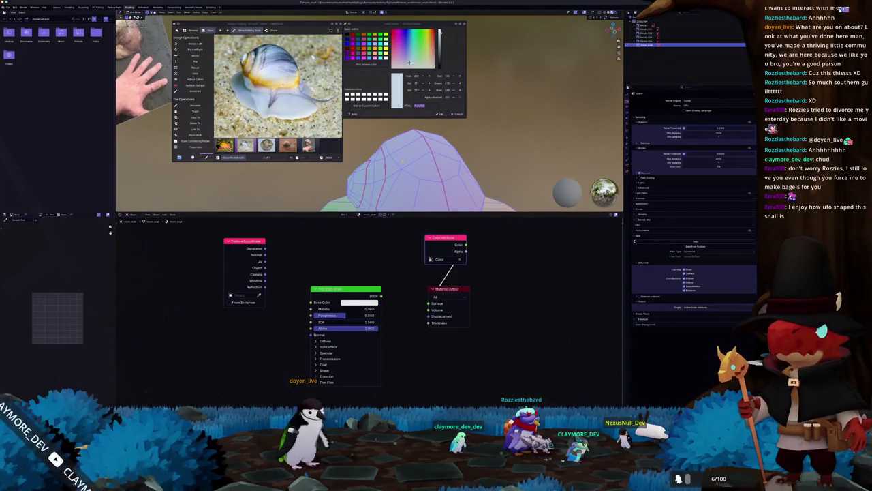
{"action": "middle_click_drag", "start_coordinate": [403, 162], "coordinate": [436, 194]}
{"action": "right_click", "coordinate": [436, 194]}
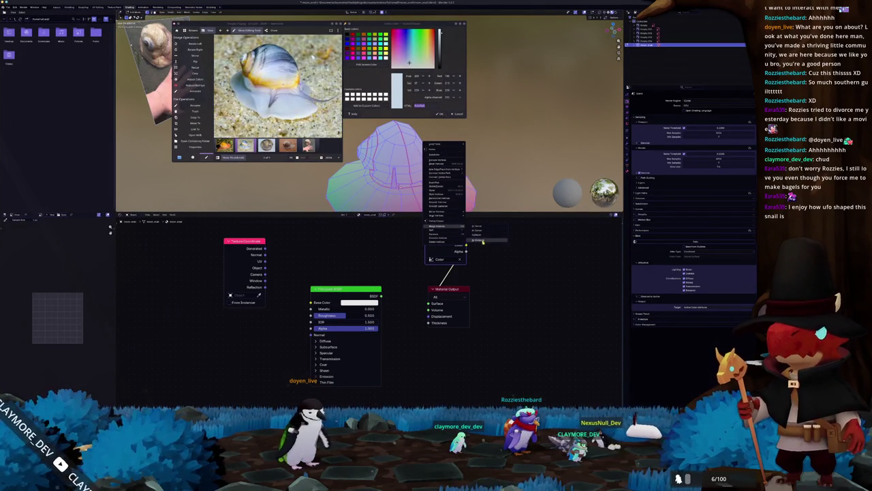
{"action": "left_click", "coordinate": [484, 241]}
{"action": "middle_click_drag", "start_coordinate": [423, 170], "coordinate": [385, 156]}
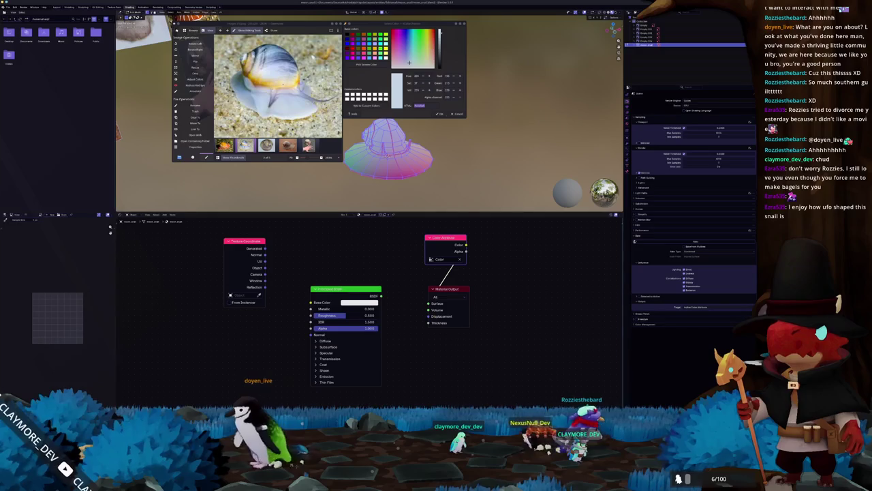
{"action": "key", "text": "alt+Tab"}
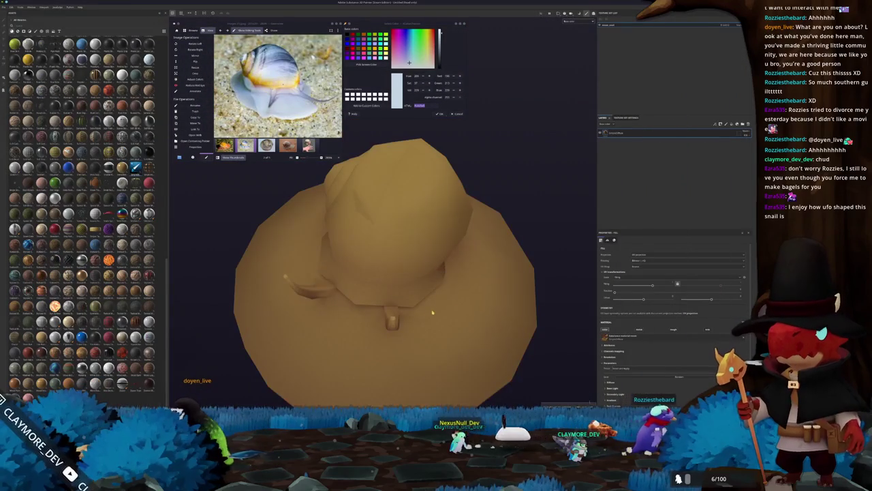
Bake the hat's mesh maps at the chosen output size, then switch back to Blender
{"action": "left_click_drag", "start_coordinate": [432, 312], "coordinate": [283, 189], "text": "alt"}
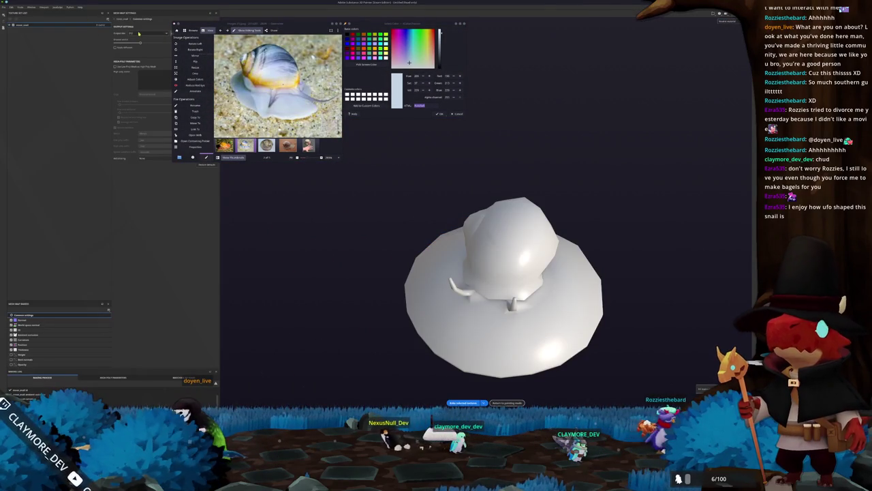
{"action": "left_click", "coordinate": [139, 33]}
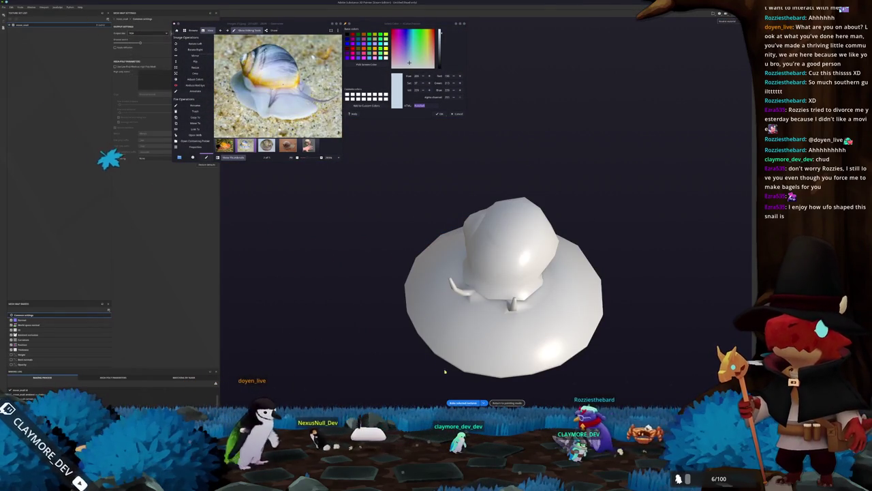
{"action": "left_click", "coordinate": [469, 402]}
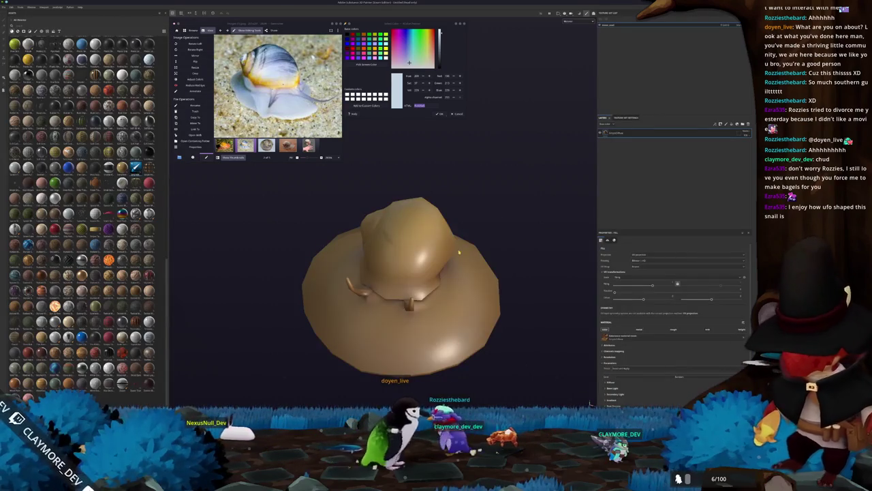
{"action": "left_click_drag", "start_coordinate": [393, 219], "coordinate": [500, 166], "text": "alt"}
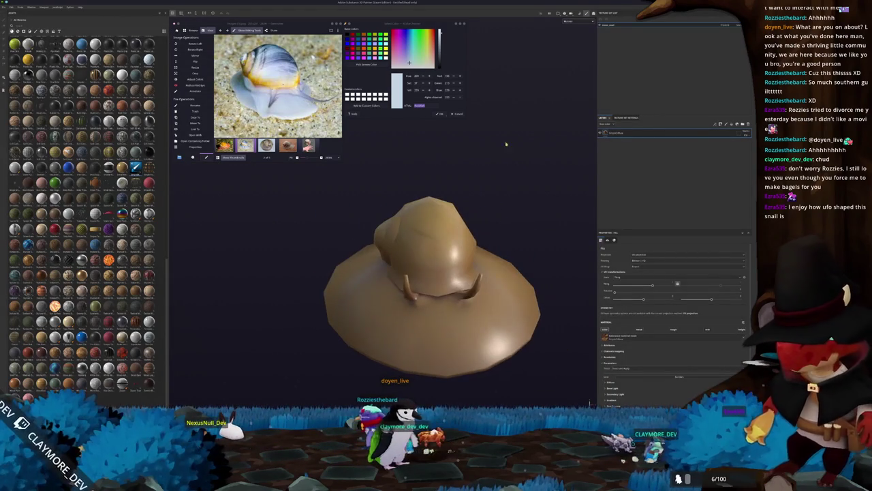
{"action": "key", "text": "alt+Tab"}
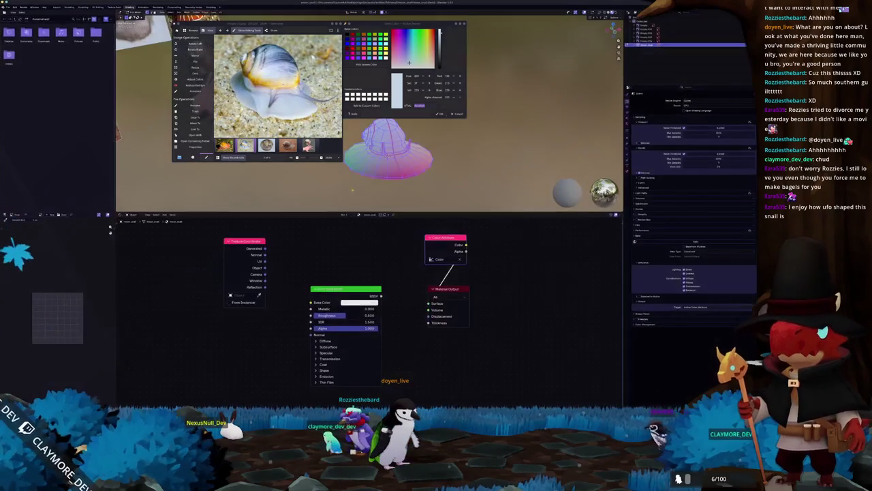
Switch to the UV Editing workspace, frame the UV square, and deselect all islands
{"action": "left_click", "coordinate": [96, 8]}
{"action": "scroll", "coordinate": [144, 186], "scroll_direction": "up", "scroll_amount": 2}
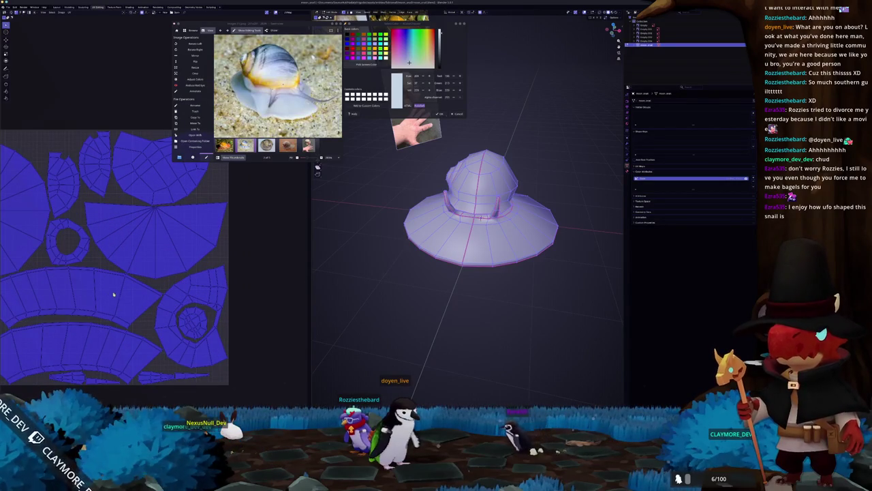
{"action": "scroll", "coordinate": [106, 293], "scroll_direction": "down", "scroll_amount": 2}
{"action": "mouse_move", "coordinate": [109, 300]}
{"action": "middle_mouse_down"}
{"action": "mouse_move", "coordinate": [194, 330]}
{"action": "mouse_move", "coordinate": [166, 302]}
{"action": "middle_mouse_up"}
{"action": "key", "text": "alt+a"}
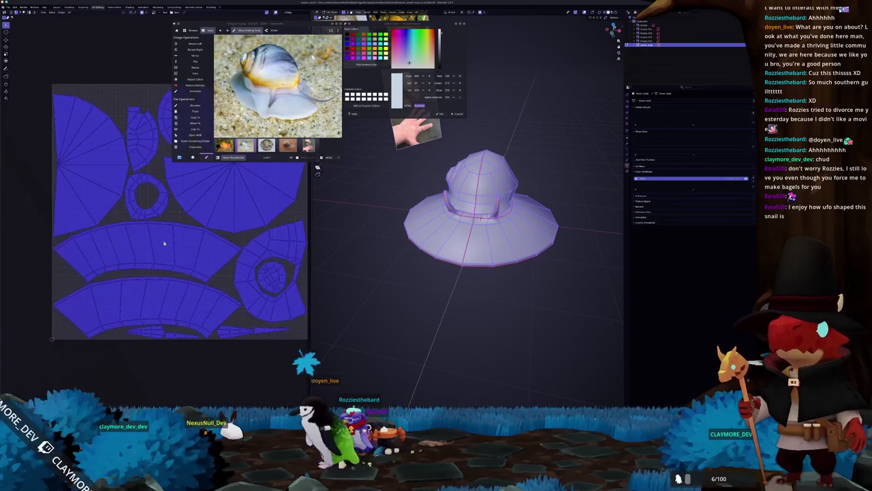
{"action": "scroll", "coordinate": [166, 302], "scroll_direction": "up", "scroll_amount": 2}
{"action": "scroll", "coordinate": [170, 310], "scroll_direction": "up", "scroll_amount": 2}
{"action": "scroll", "coordinate": [173, 317], "scroll_direction": "down", "scroll_amount": 1}
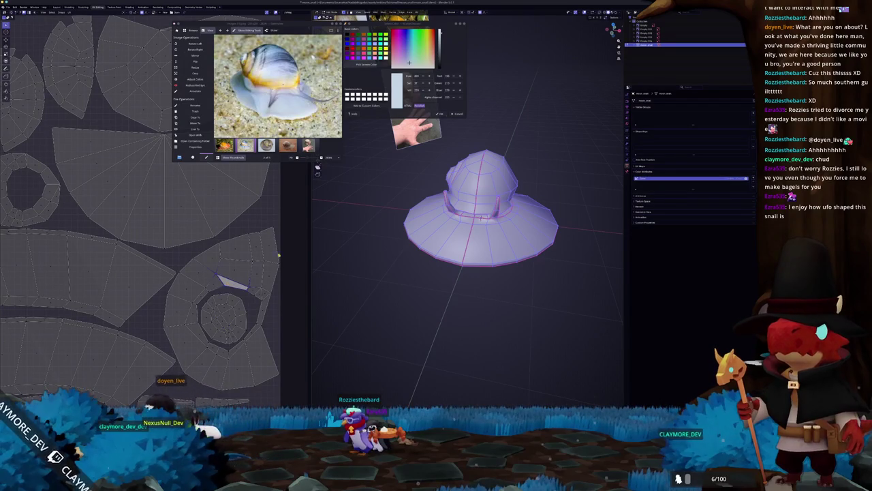
{"action": "key", "text": "alt+a"}
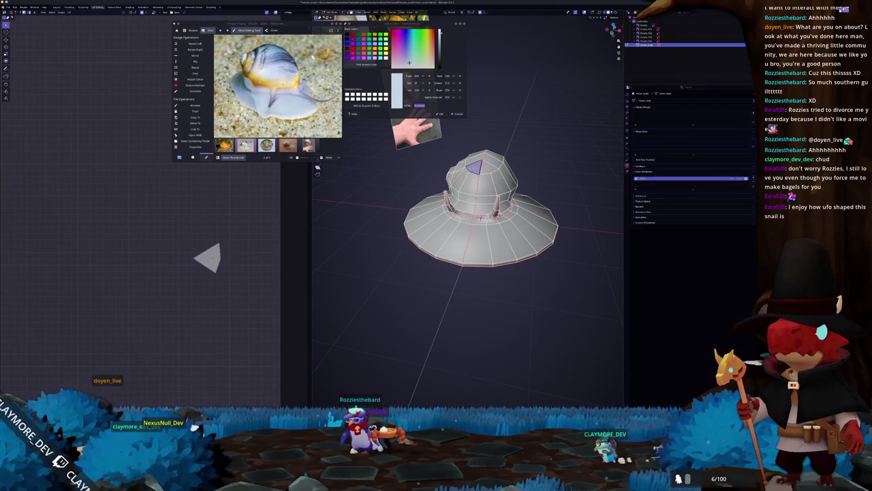
Select the whole hat mesh, move the snail reference window aside, and pack the UV islands
{"action": "key", "text": "ctrl+KP_Add"}
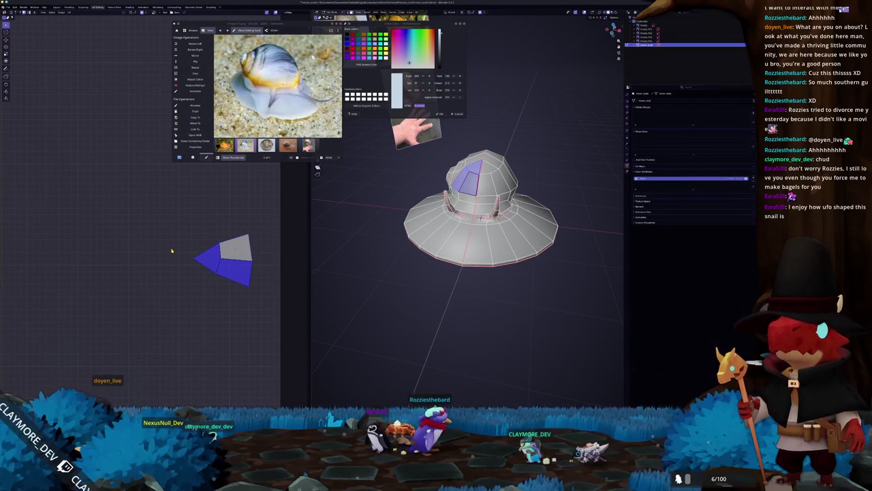
{"action": "middle_click_drag", "start_coordinate": [430, 204], "coordinate": [430, 182]}
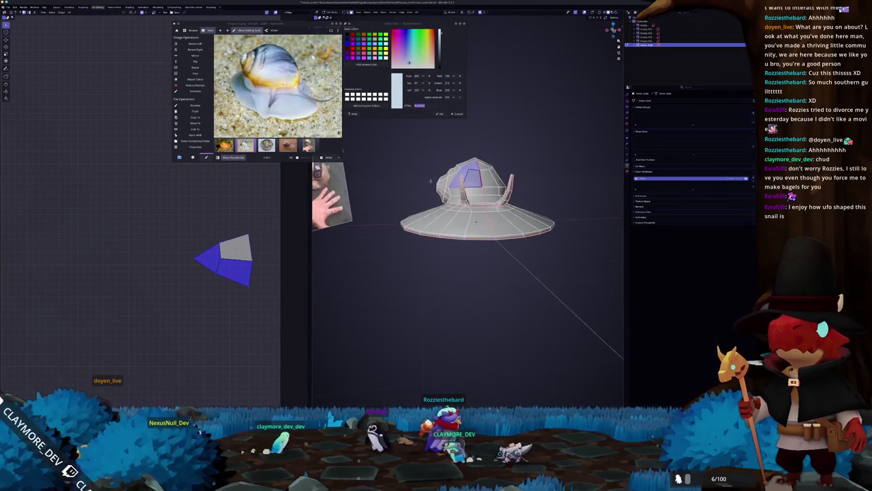
{"action": "key", "text": "a"}
{"action": "scroll", "coordinate": [433, 182], "scroll_direction": "down", "scroll_amount": 1}
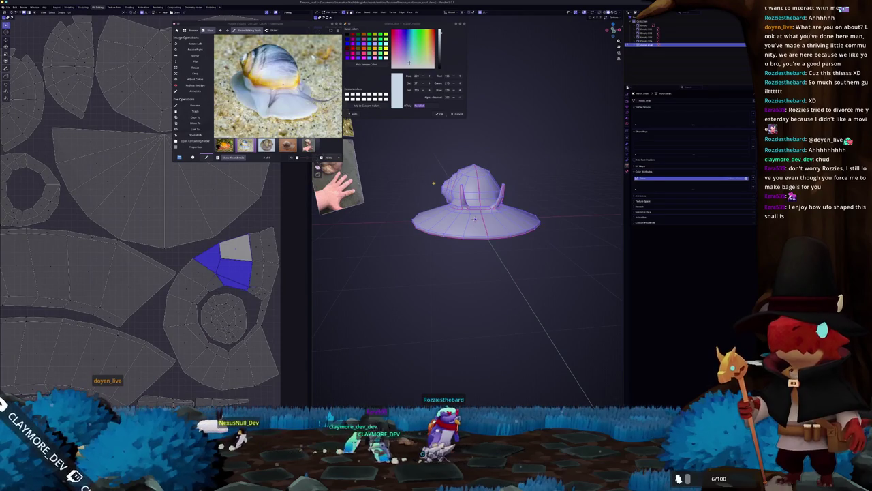
{"action": "key", "text": "alt+a"}
{"action": "scroll", "coordinate": [433, 183], "scroll_direction": "down", "scroll_amount": 3}
{"action": "key", "text": "a"}
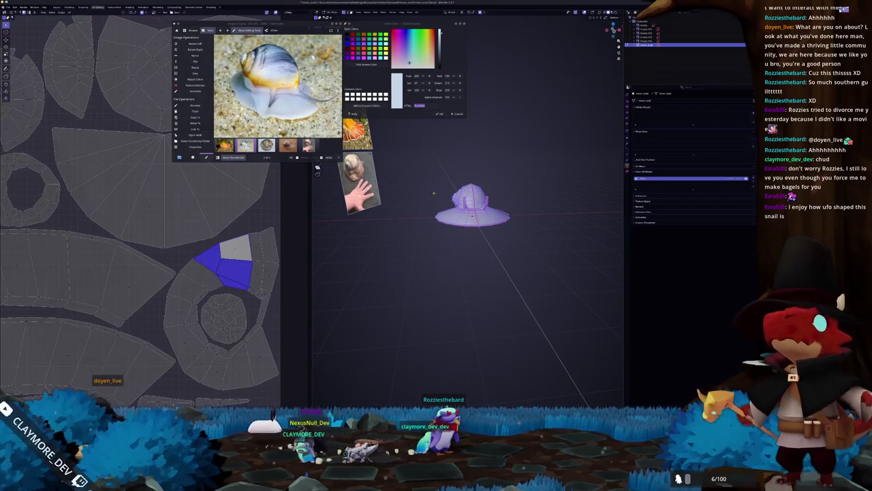
{"action": "left_click_drag", "start_coordinate": [259, 28], "coordinate": [165, 164]}
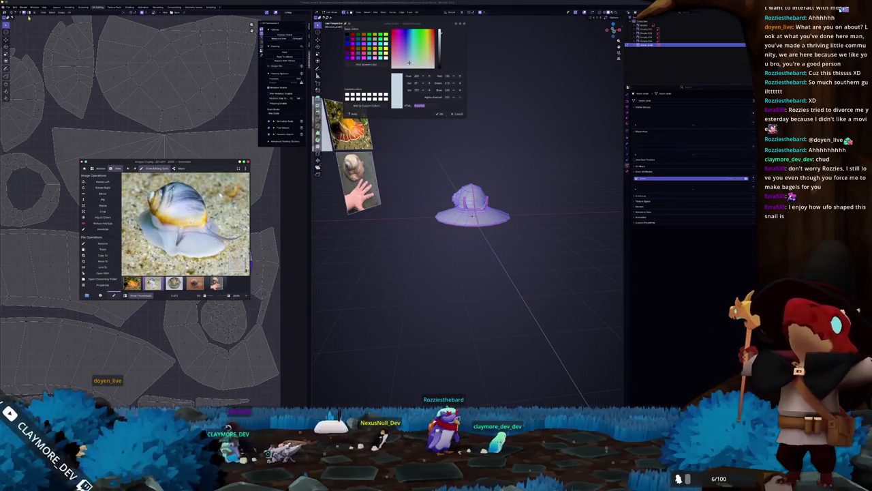
{"action": "left_click", "coordinate": [289, 51]}
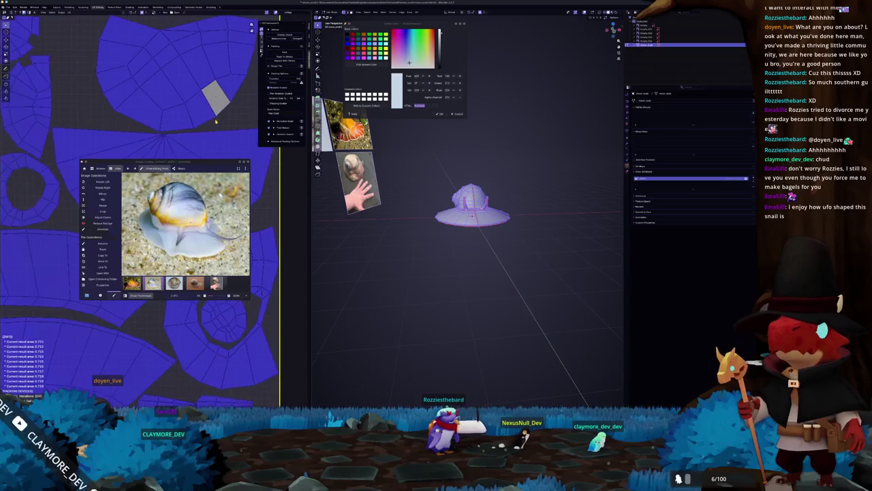
Deselect the hat and show the N sidebar with its transform values
{"action": "scroll", "coordinate": [252, 146], "scroll_direction": "down", "scroll_amount": 3}
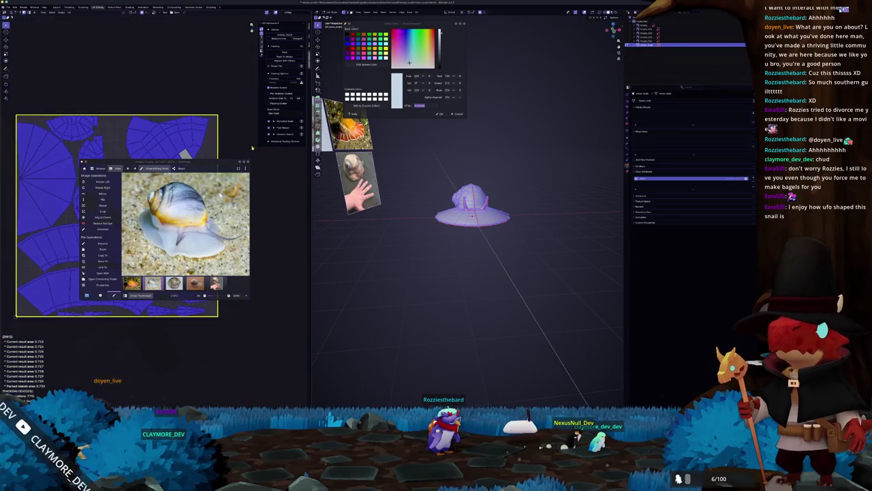
{"action": "left_click", "coordinate": [425, 199]}
{"action": "right_click", "coordinate": [424, 199]}
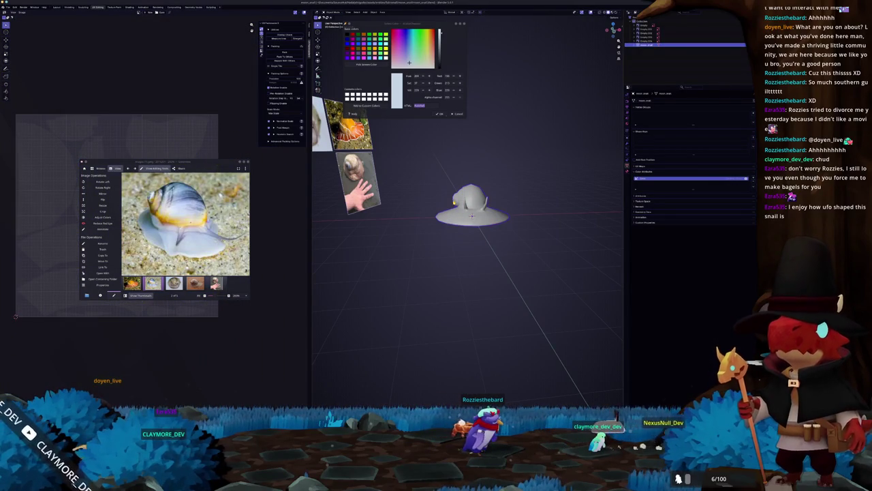
{"action": "key", "text": "n"}
{"action": "scroll", "coordinate": [477, 211], "scroll_direction": "up", "scroll_amount": 3}
{"action": "scroll", "coordinate": [477, 211], "scroll_direction": "down", "scroll_amount": 4}
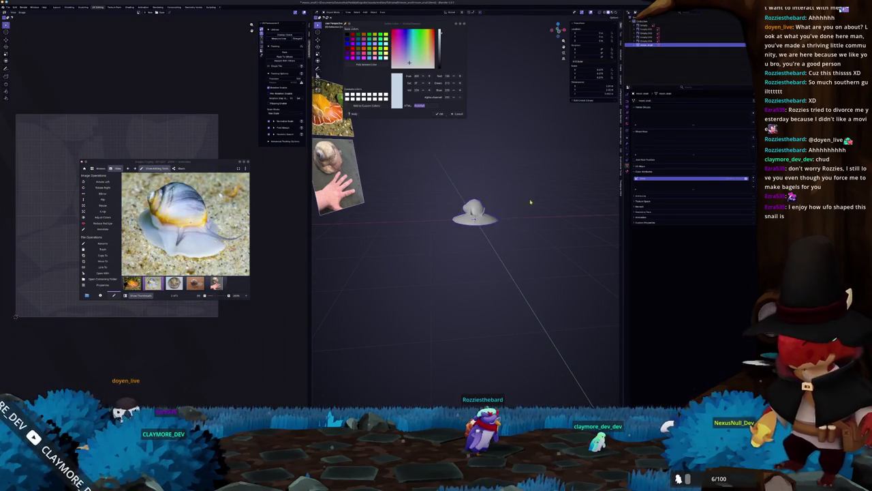
{"action": "middle_click_drag", "start_coordinate": [477, 211], "coordinate": [543, 206]}
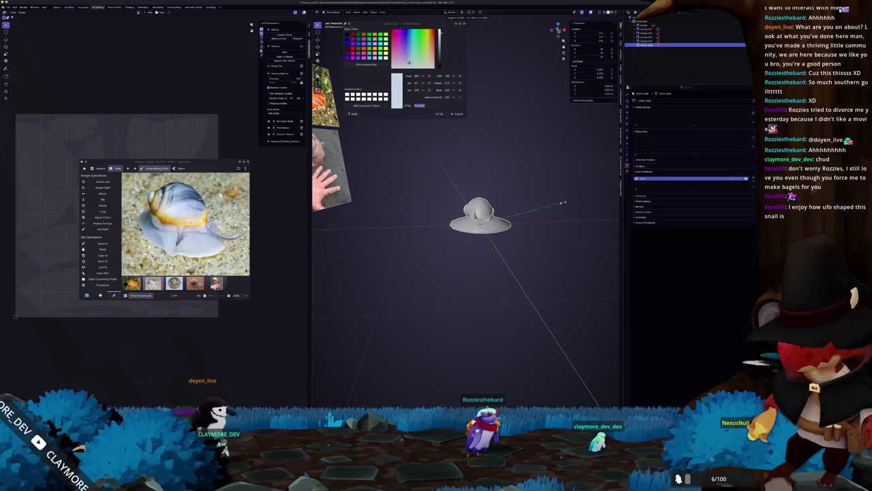
Dismiss the viewport context menu and bring up the File export options
{"action": "scroll", "coordinate": [480, 216], "scroll_direction": "up", "scroll_amount": 1}
{"action": "scroll", "coordinate": [480, 217], "scroll_direction": "up", "scroll_amount": 1}
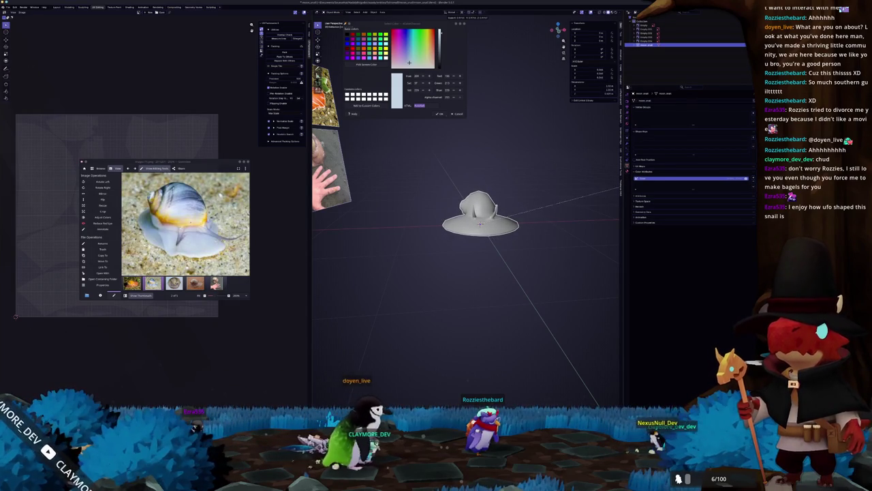
{"action": "scroll", "coordinate": [480, 216], "scroll_direction": "down", "scroll_amount": 1}
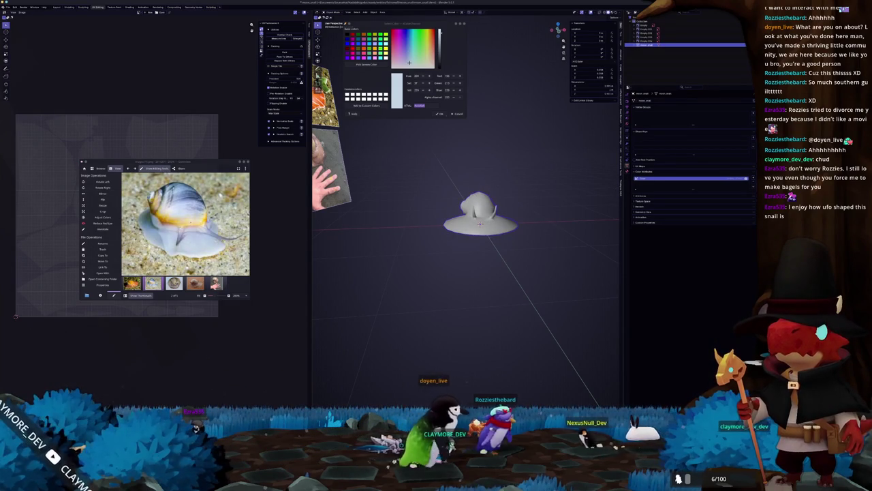
{"action": "right_click", "coordinate": [436, 199]}
{"action": "key", "text": "Escape"}
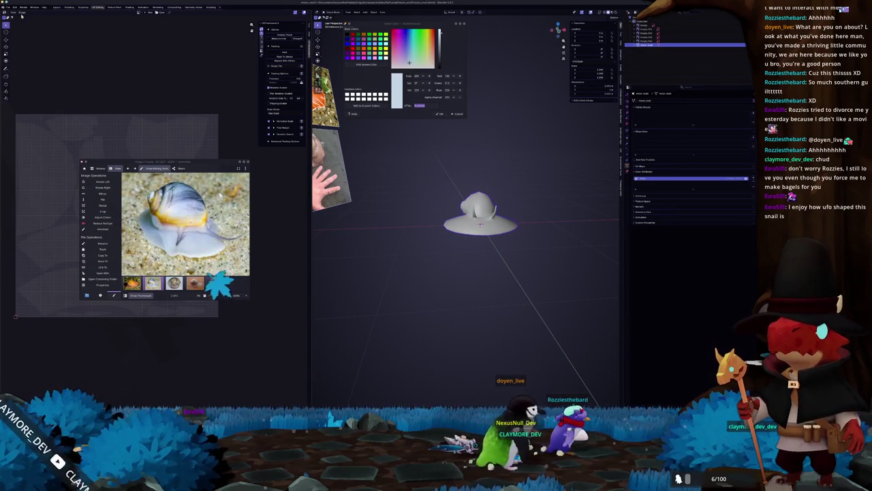
{"action": "left_click", "coordinate": [8, 8]}
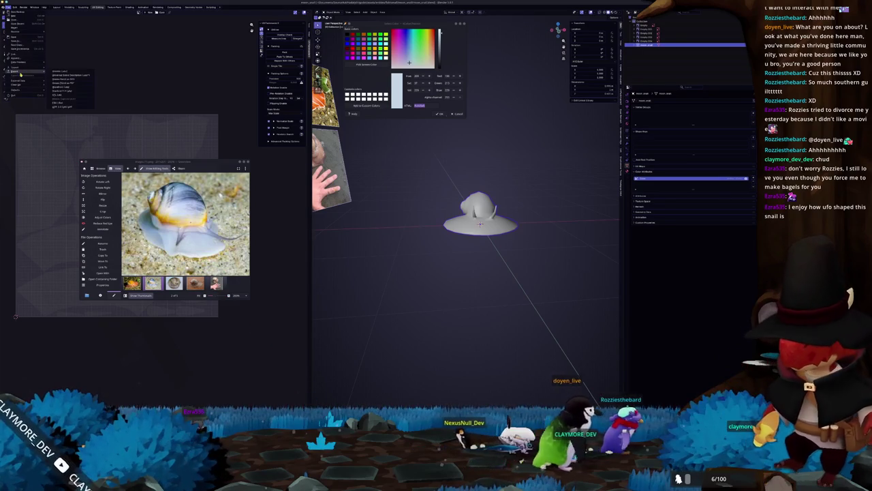
Export the hat as an FBX file, then open and close a second export dialog
{"action": "left_click", "coordinate": [60, 104]}
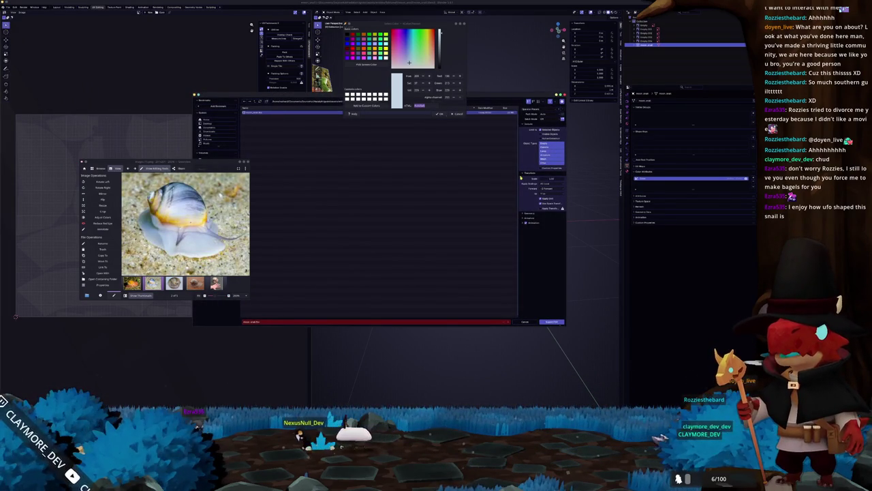
{"action": "left_click", "coordinate": [551, 322]}
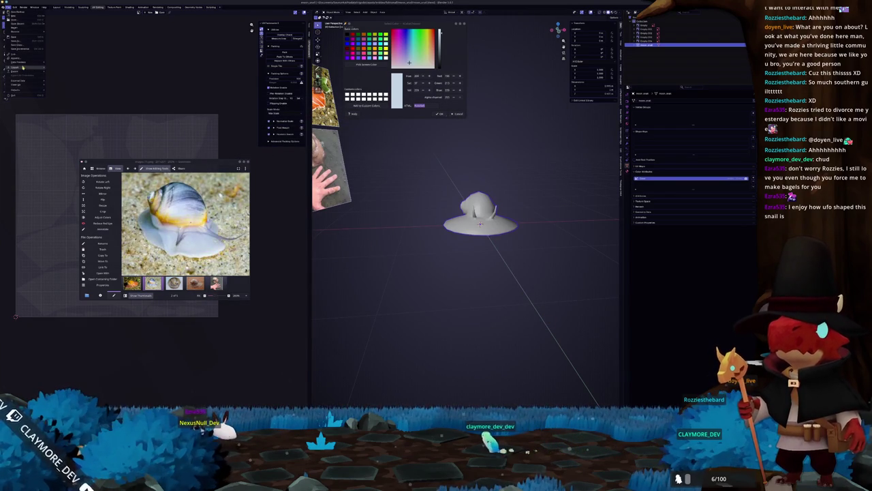
{"action": "left_click", "coordinate": [68, 107]}
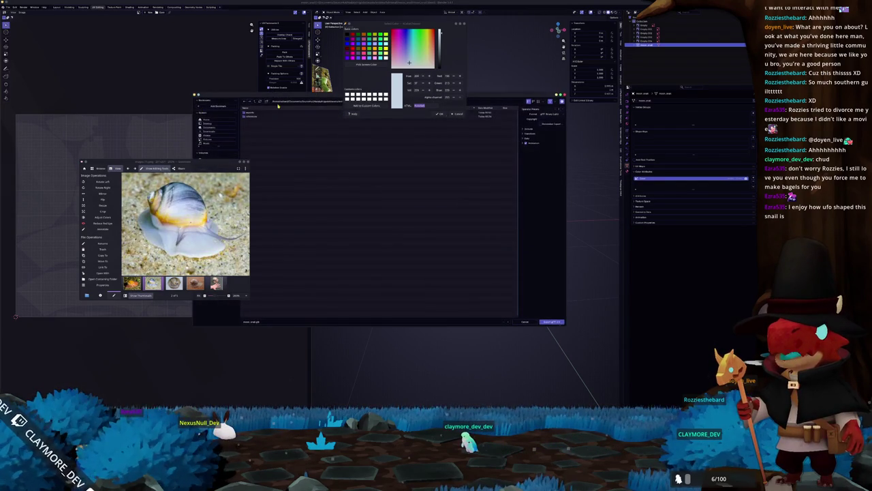
{"action": "key", "text": "Return"}
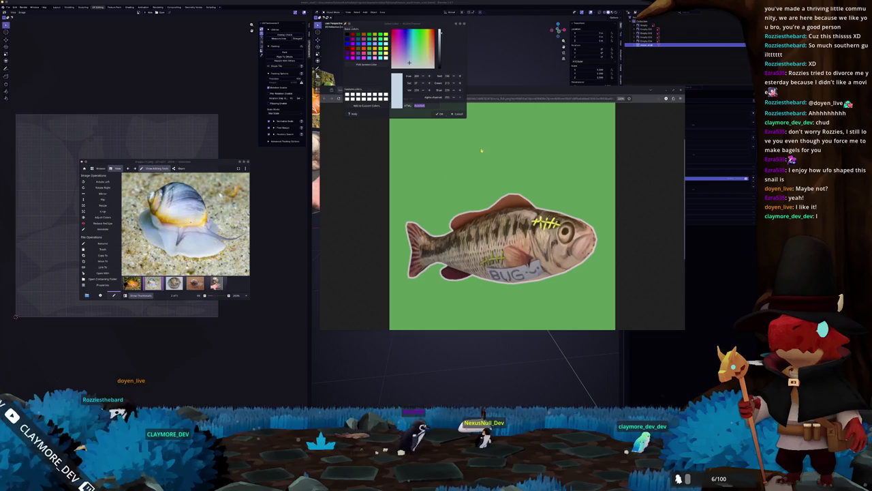
{"action": "left_click_drag", "start_coordinate": [536, 99], "coordinate": [550, 150]}
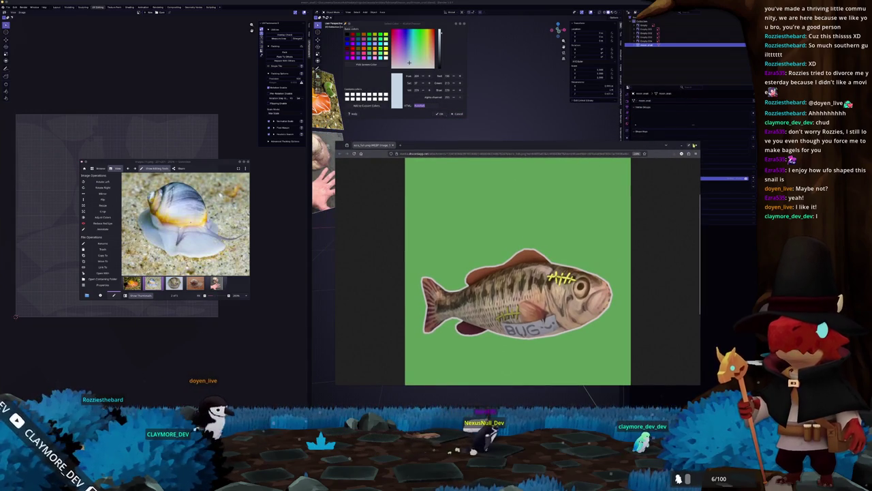
{"action": "key", "text": "alt+Tab"}
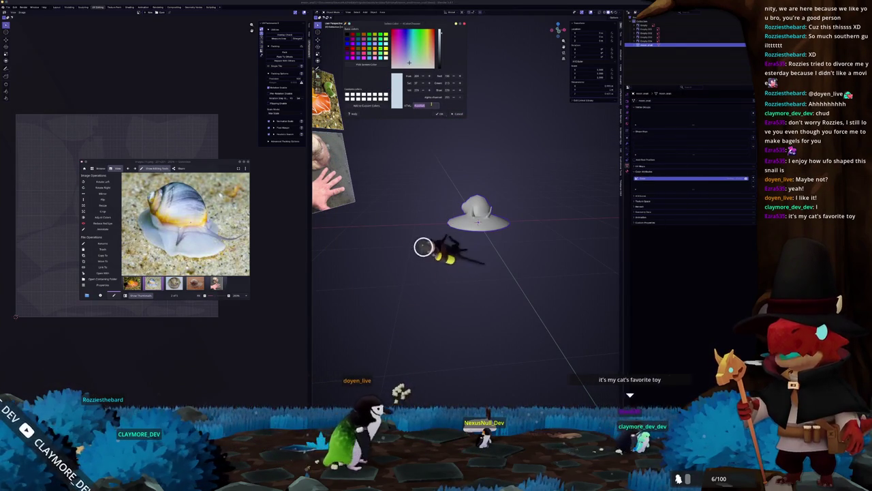
Orbit the hat, then open and dismiss the File > Export window
{"action": "scroll", "coordinate": [426, 178], "scroll_direction": "up", "scroll_amount": 4}
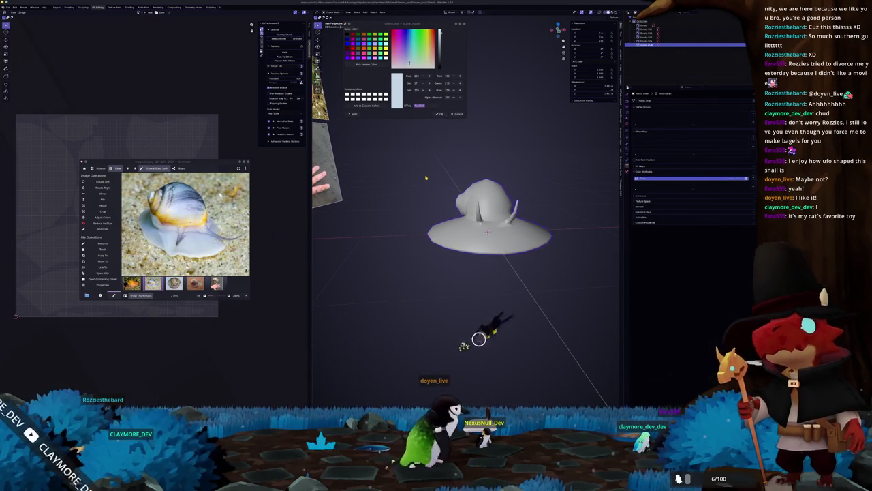
{"action": "middle_click_drag", "start_coordinate": [425, 178], "coordinate": [429, 186]}
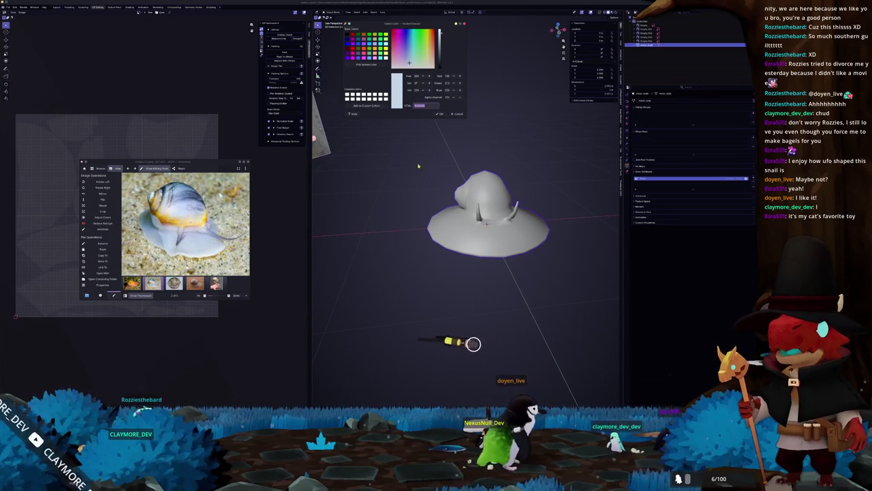
{"action": "middle_click_drag", "start_coordinate": [432, 159], "coordinate": [358, 128]}
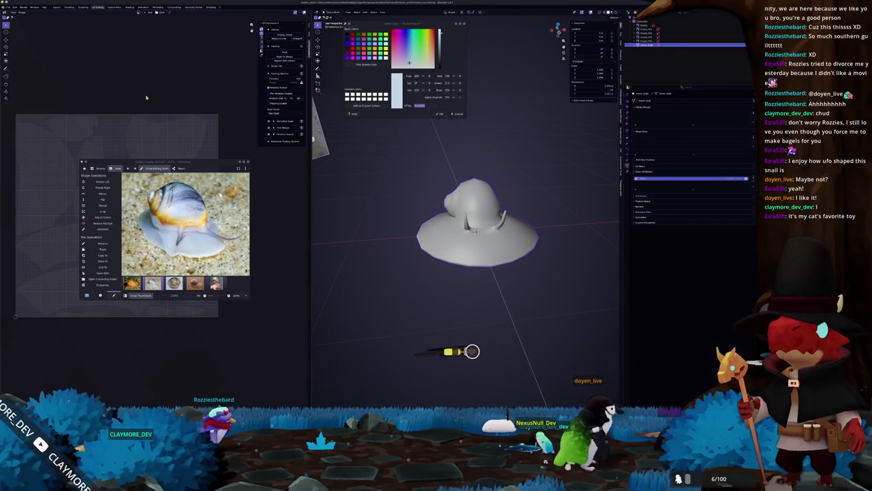
{"action": "left_click", "coordinate": [9, 7]}
{"action": "mouse_move", "coordinate": [15, 71]}
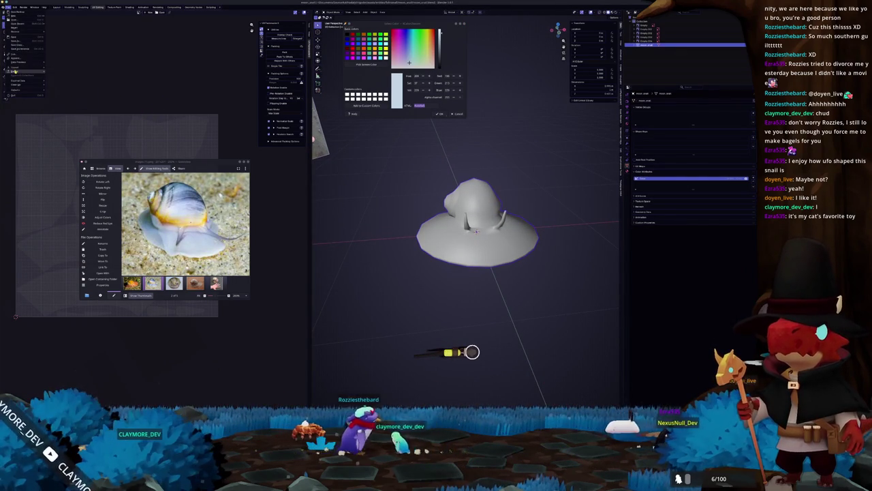
{"action": "left_click", "coordinate": [69, 107]}
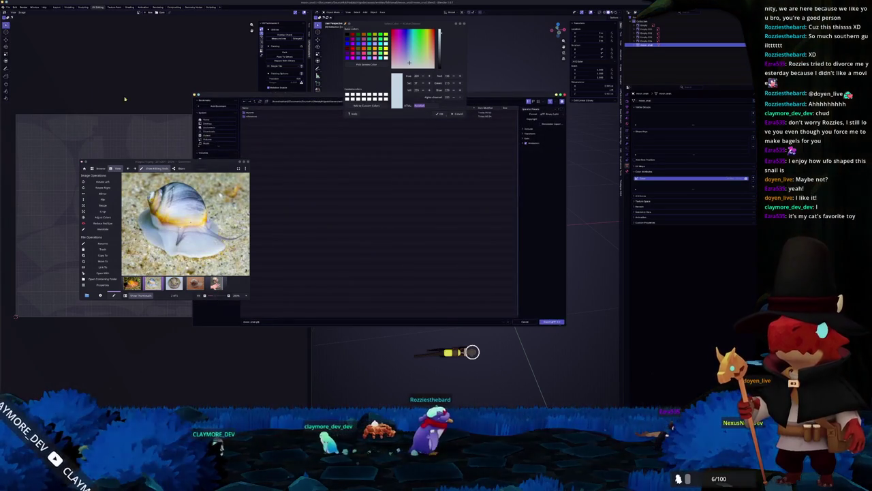
{"action": "key", "text": "Escape"}
{"action": "mouse_move", "coordinate": [16, 73]}
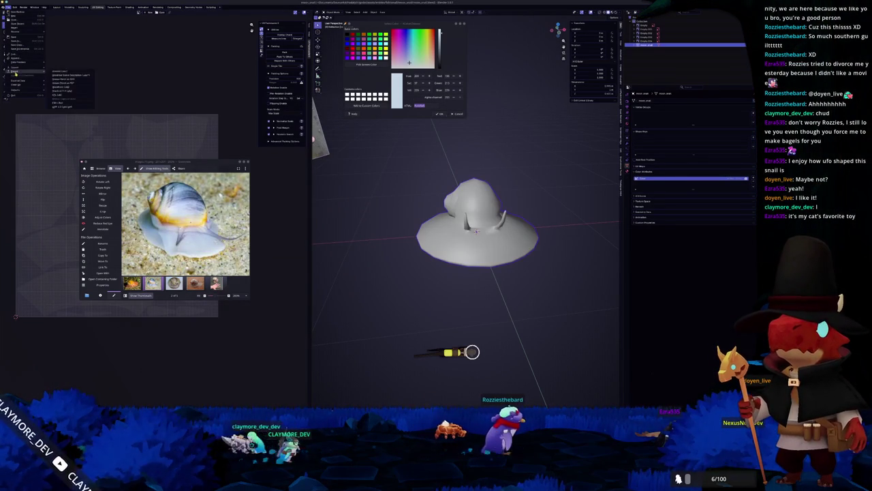
Export the hat model twice, overwriting the existing hat file
{"action": "left_click", "coordinate": [68, 88]}
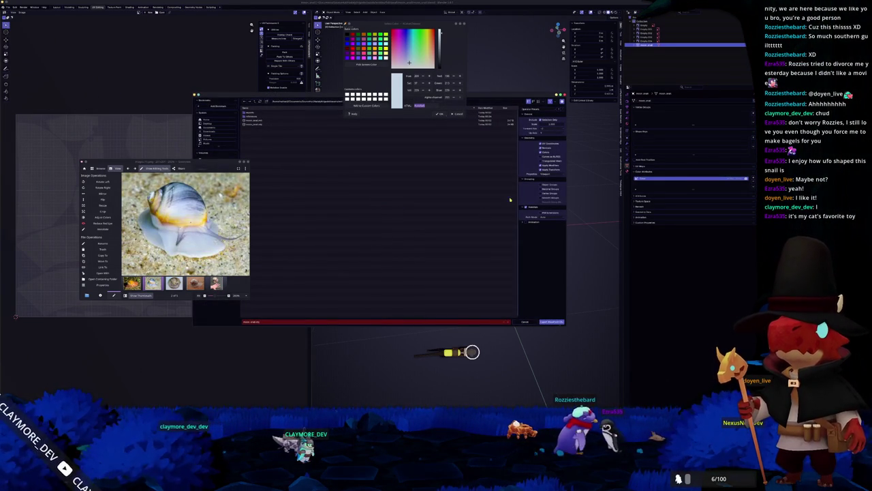
{"action": "left_click", "coordinate": [552, 322]}
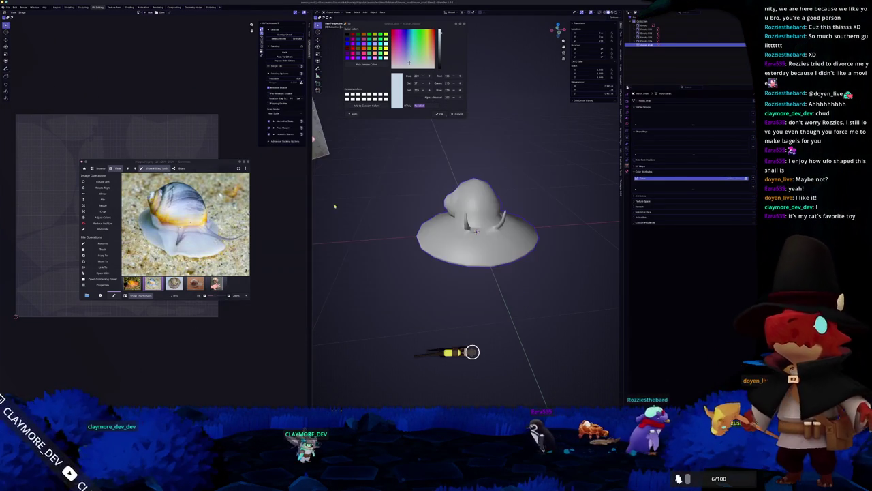
{"action": "left_click", "coordinate": [14, 7]}
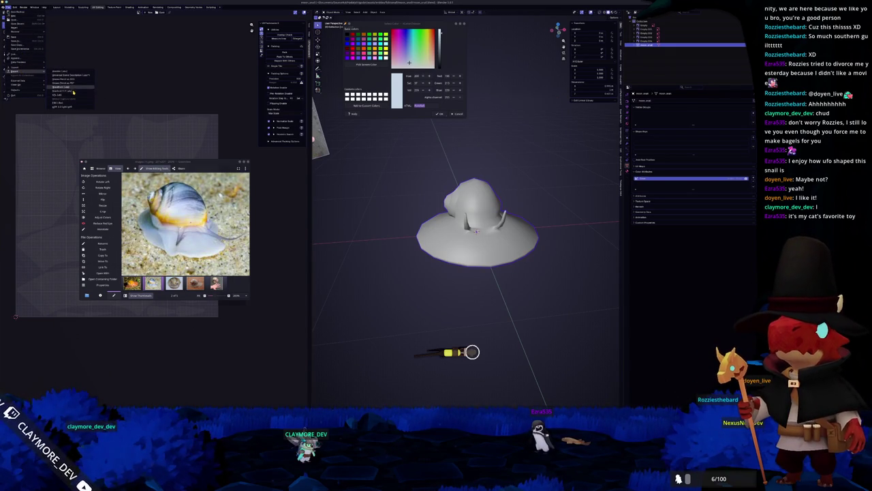
{"action": "left_click", "coordinate": [73, 88]}
{"action": "left_click", "coordinate": [552, 322]}
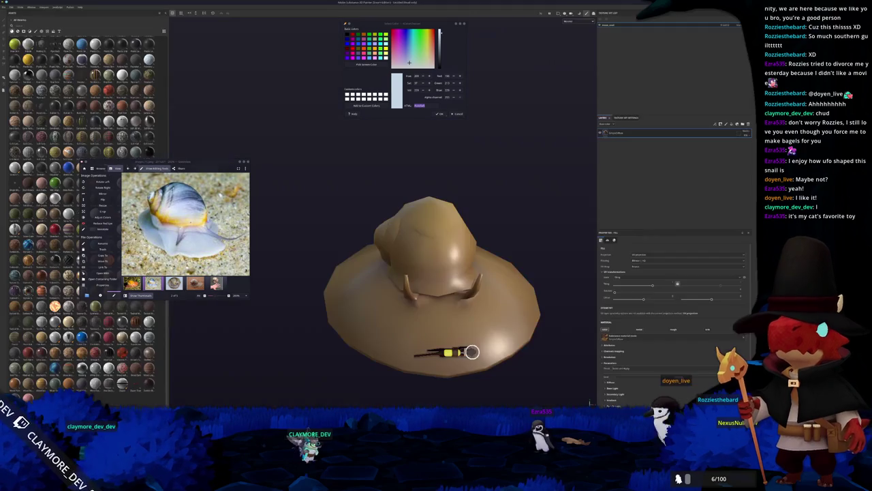
Bake the updated hat's mesh maps and orbit above to check the brown fill
{"action": "left_click_drag", "start_coordinate": [471, 351], "coordinate": [472, 352], "text": "alt"}
{"action": "scroll", "coordinate": [472, 351], "scroll_direction": "up", "scroll_amount": 3}
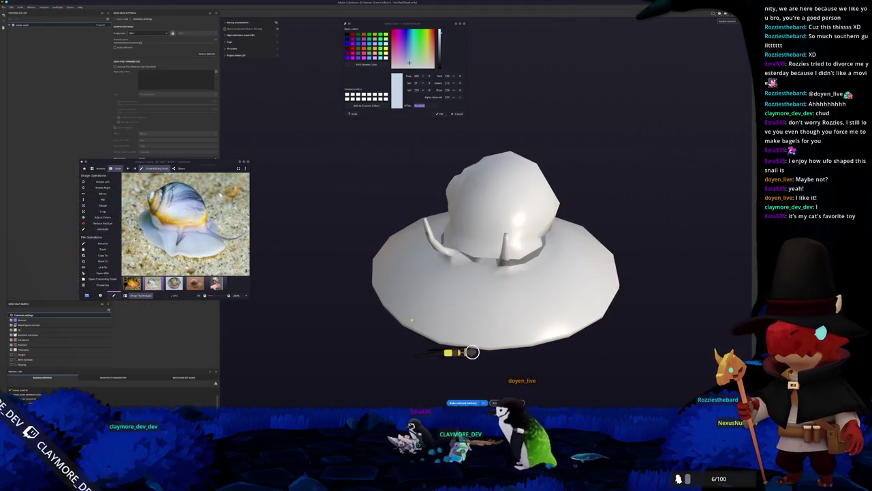
{"action": "left_click", "coordinate": [463, 403]}
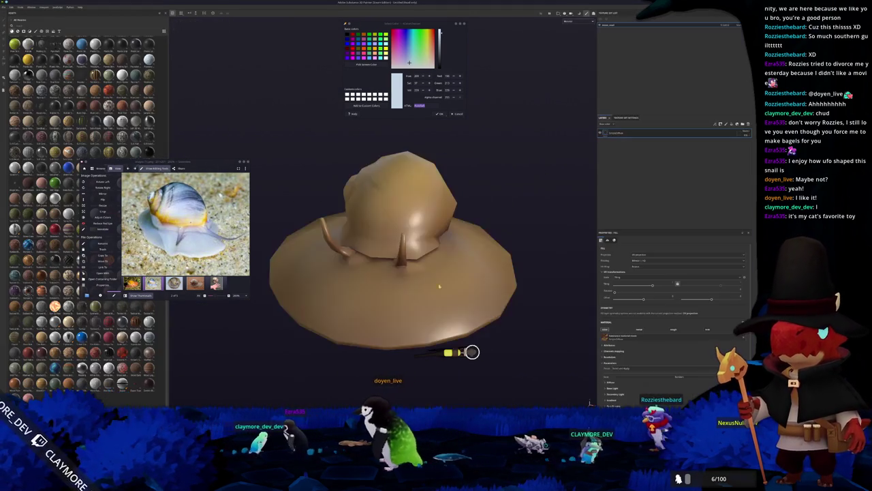
{"action": "mouse_move", "coordinate": [507, 376]}
{"action": "left_mouse_down", "text": "alt"}
{"action": "mouse_move", "coordinate": [488, 288]}
{"action": "mouse_move", "coordinate": [395, 248]}
{"action": "left_mouse_up", "text": "alt"}
{"action": "left_click", "coordinate": [569, 22]}
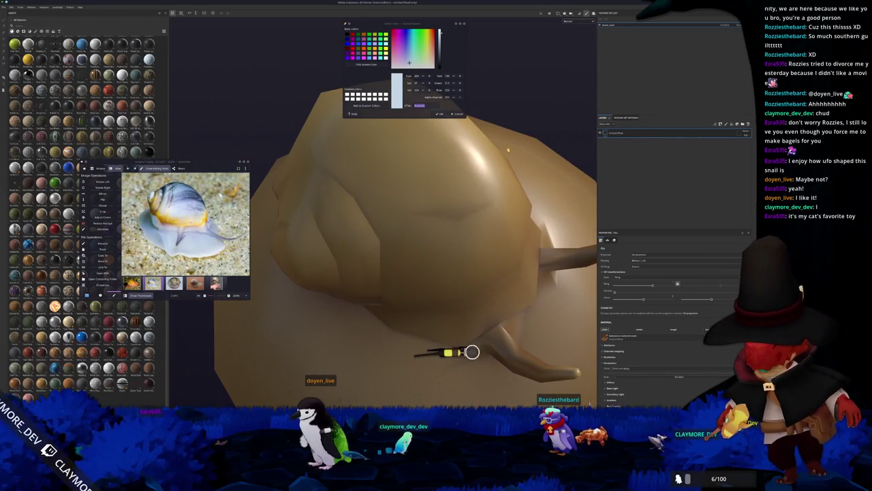
{"action": "left_click", "coordinate": [575, 37]}
{"action": "mouse_move", "coordinate": [545, 102]}
{"action": "left_mouse_down", "text": "alt"}
{"action": "mouse_move", "coordinate": [497, 159]}
{"action": "mouse_move", "coordinate": [461, 183]}
{"action": "mouse_move", "coordinate": [352, 215]}
{"action": "left_mouse_up", "text": "alt"}
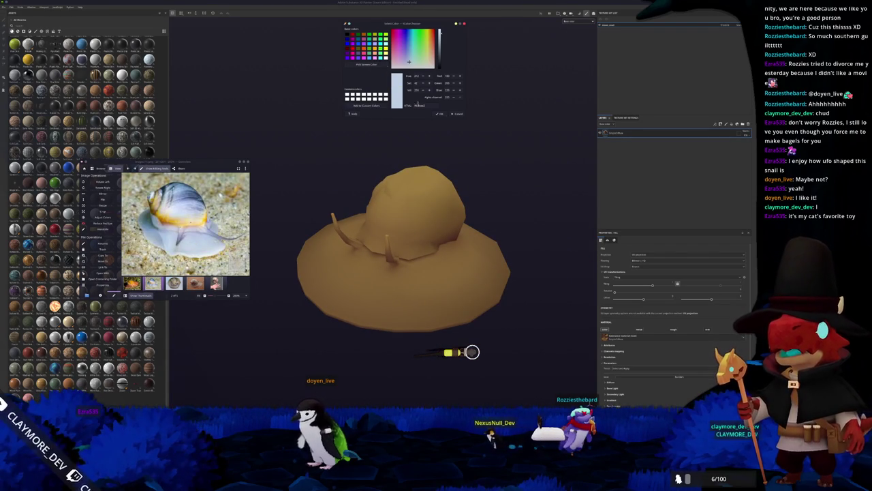
Change the hat's fill layer base colour from brown to a pale bluish white
{"action": "scroll", "coordinate": [641, 299], "scroll_direction": "down", "scroll_amount": 5}
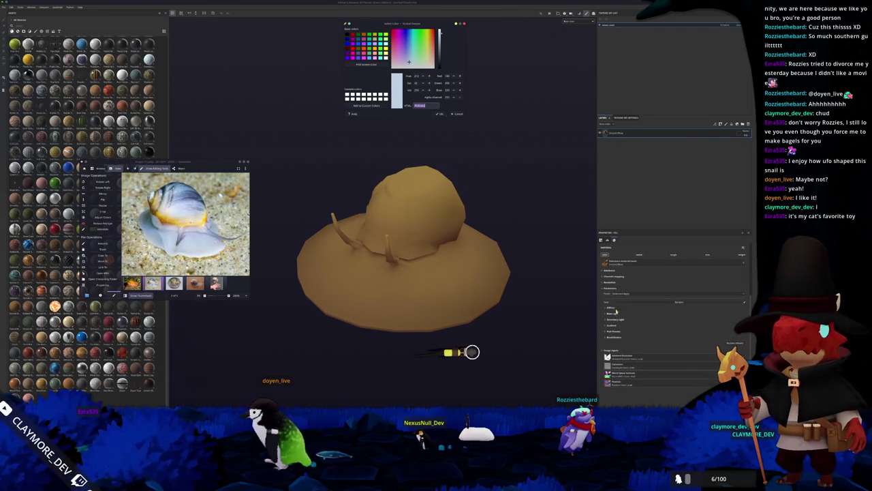
{"action": "left_click", "coordinate": [641, 314]}
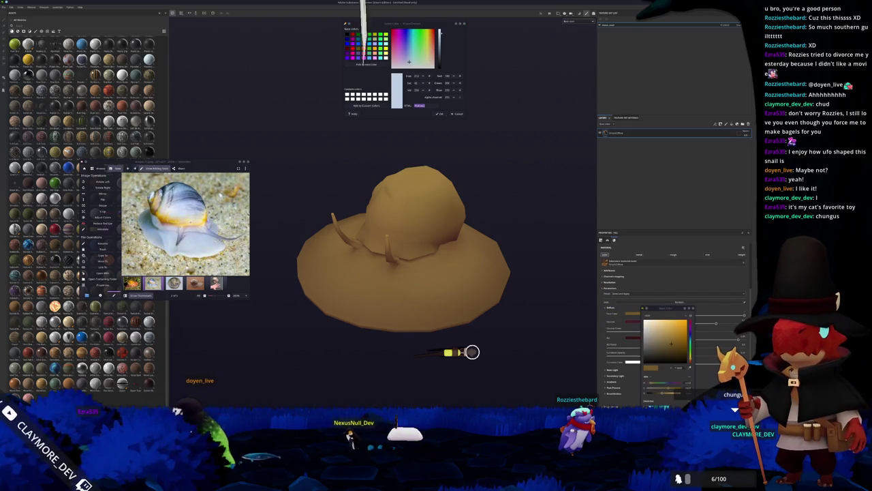
{"action": "left_click", "coordinate": [650, 324]}
{"action": "left_click_drag", "start_coordinate": [690, 344], "coordinate": [690, 361]}
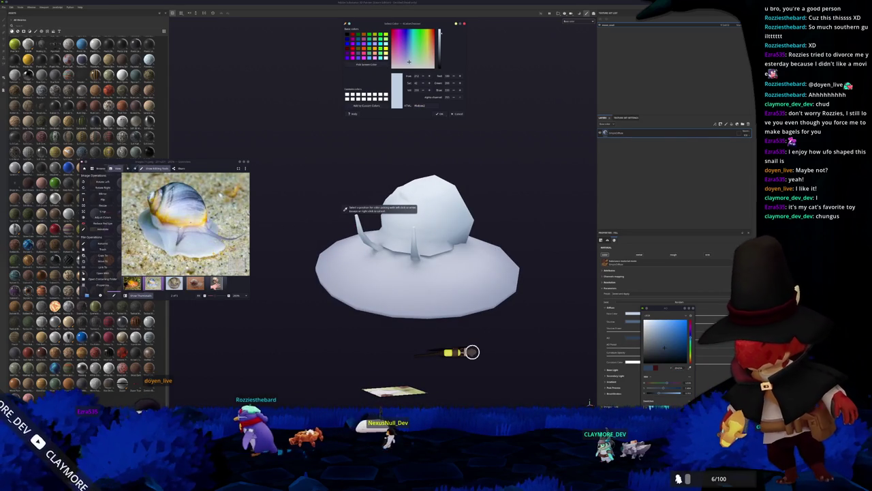
Sample a white tone, add a second fill layer and give it a greyish-blue base colour
{"action": "left_click", "coordinate": [408, 110]}
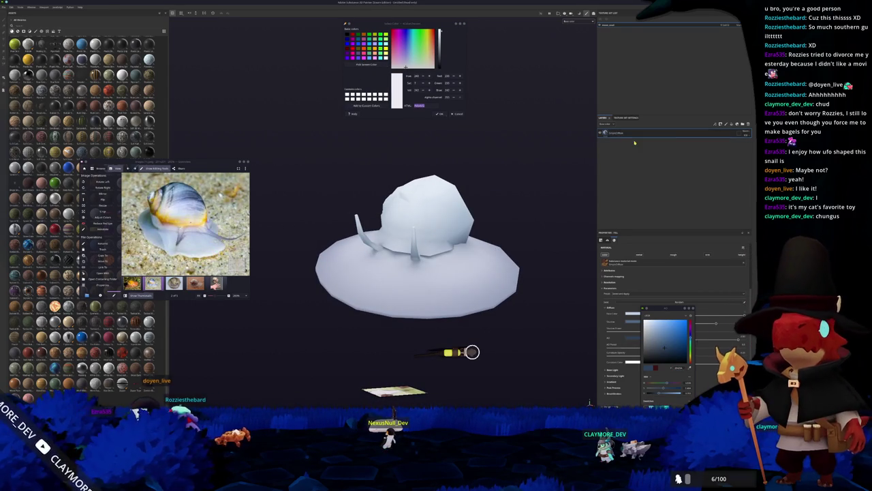
{"action": "key", "text": "ctrl+d"}
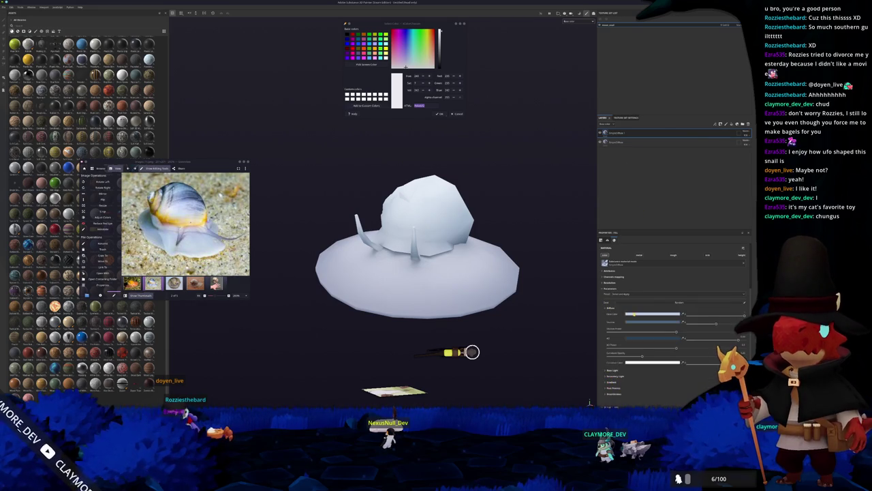
{"action": "left_click", "coordinate": [651, 324]}
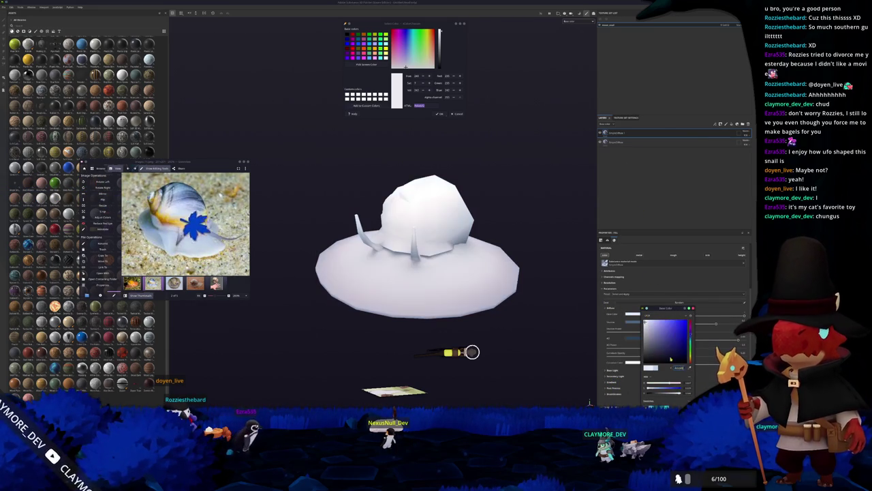
{"action": "left_click", "coordinate": [660, 340]}
{"action": "left_click_drag", "start_coordinate": [660, 341], "coordinate": [658, 343]}
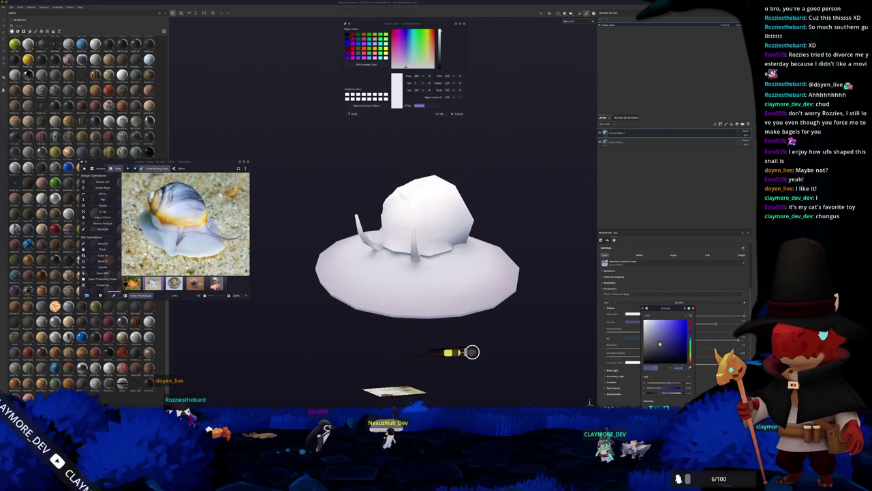
{"action": "left_click", "coordinate": [612, 133]}
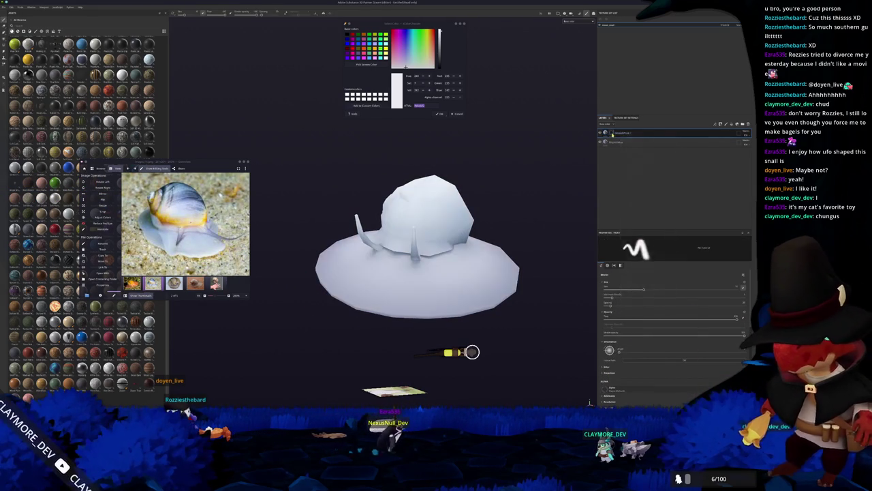
Add a generator mask to the new layer and tune its sliders so the brim turns lighter
{"action": "right_click", "coordinate": [611, 133]}
{"action": "left_click", "coordinate": [628, 262]}
{"action": "left_click", "coordinate": [669, 250]}
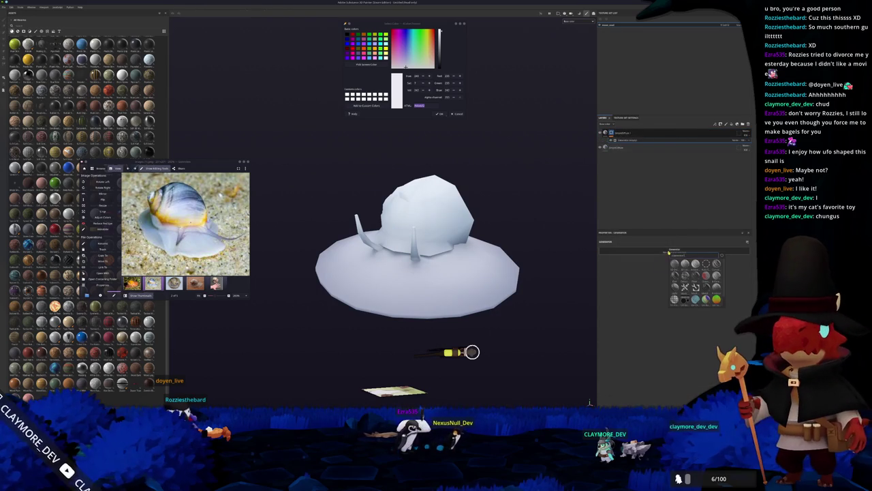
{"action": "left_click", "coordinate": [676, 276]}
{"action": "left_click_drag", "start_coordinate": [668, 282], "coordinate": [700, 282]}
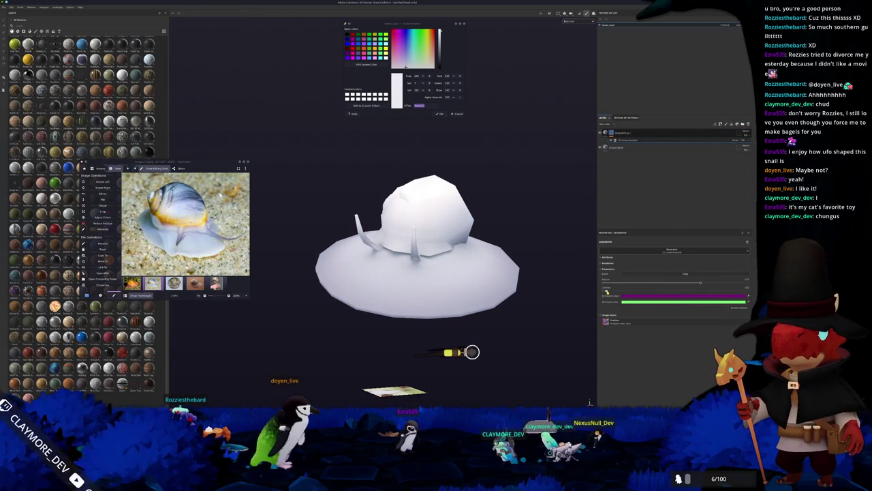
{"action": "mouse_move", "coordinate": [644, 287]}
{"action": "left_mouse_down"}
{"action": "mouse_move", "coordinate": [745, 283]}
{"action": "mouse_move", "coordinate": [703, 284]}
{"action": "left_mouse_up"}
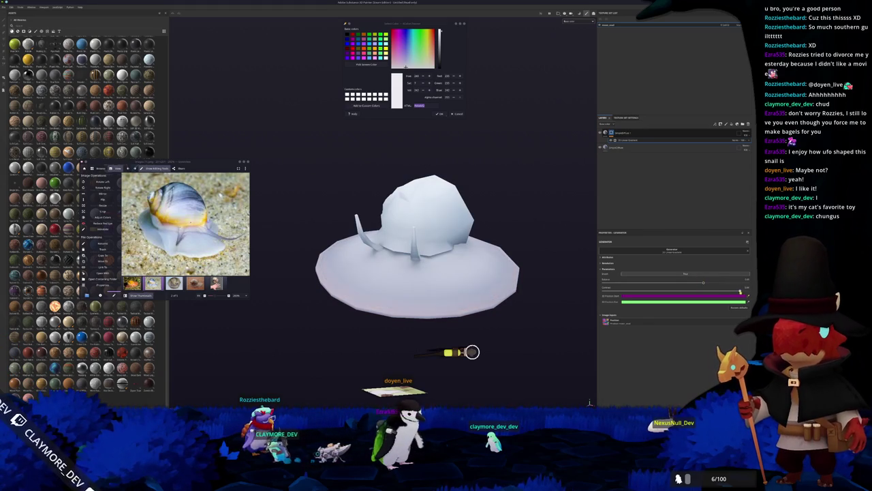
{"action": "left_click_drag", "start_coordinate": [501, 216], "coordinate": [371, 218], "text": "alt"}
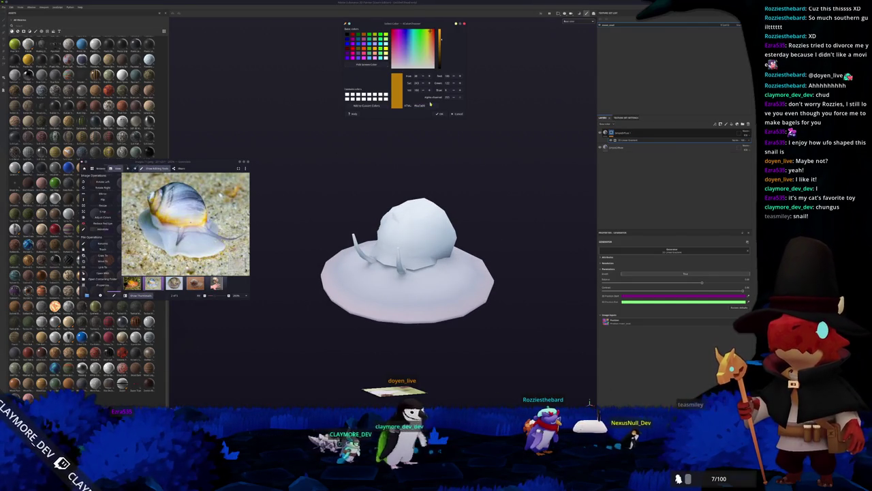
{"action": "left_click", "coordinate": [628, 142]}
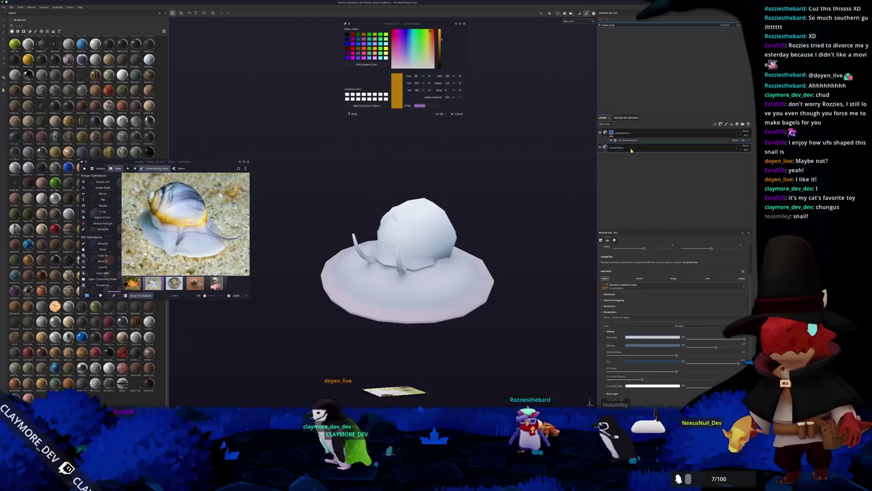
{"action": "left_click_drag", "start_coordinate": [644, 132], "coordinate": [644, 148]}
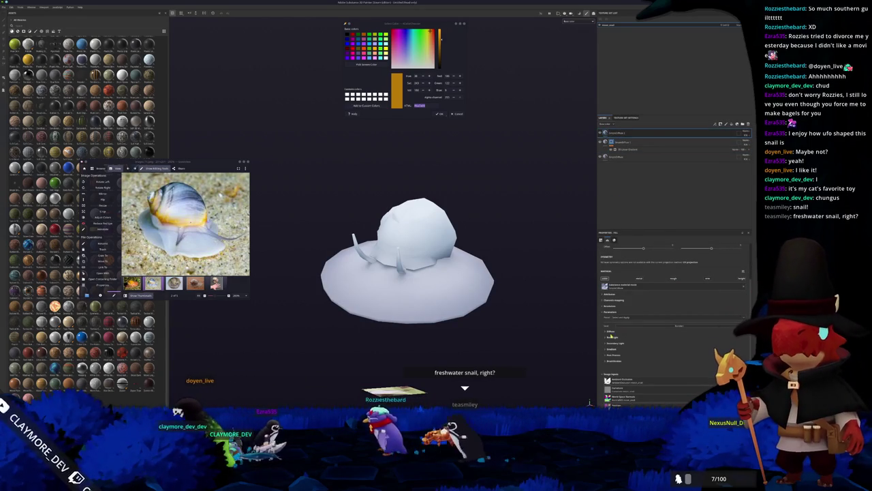
{"action": "left_click", "coordinate": [614, 331]}
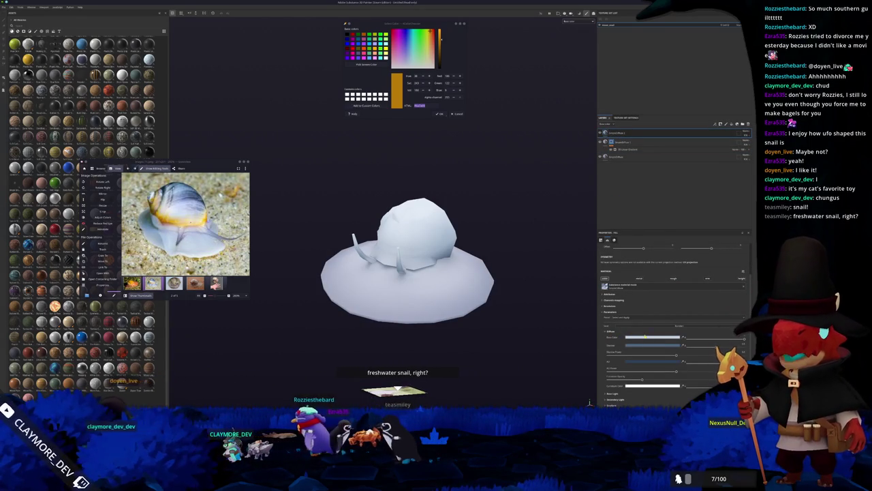
{"action": "left_click", "coordinate": [644, 336]}
{"action": "key", "text": "ctrl+v"}
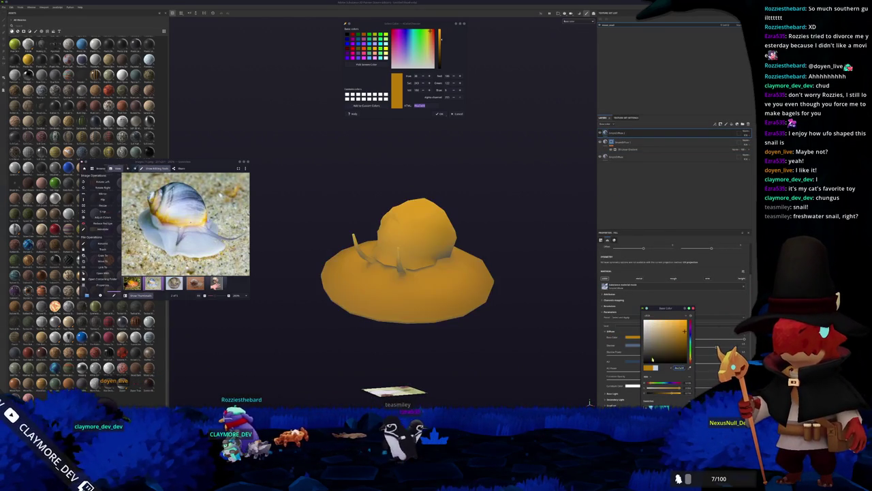
{"action": "left_click", "coordinate": [677, 351]}
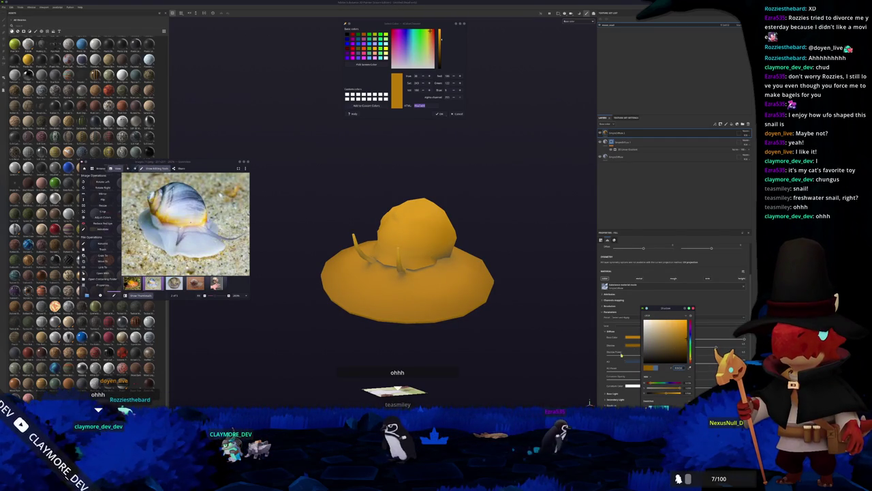
{"action": "left_click", "coordinate": [640, 360]}
{"action": "left_click_drag", "start_coordinate": [688, 330], "coordinate": [688, 346]}
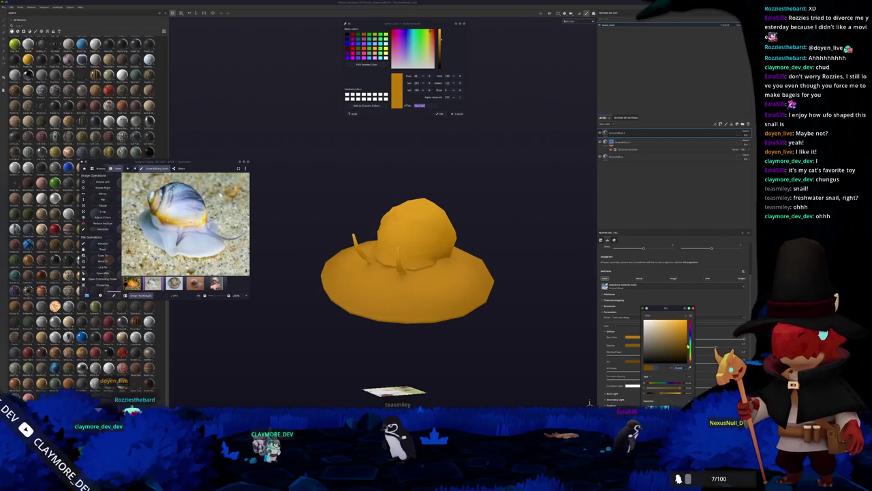
{"action": "left_click", "coordinate": [616, 133]}
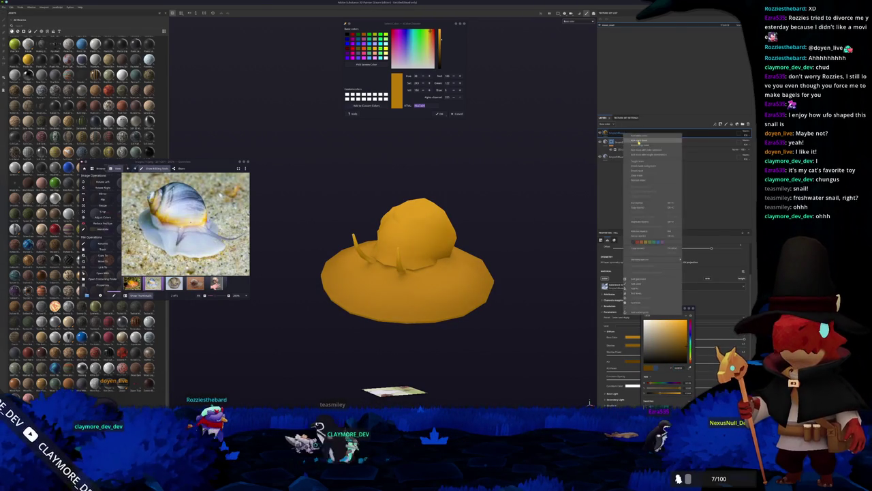
Add a Light generator to the top layer's mask and raise its vertical angle
{"action": "right_click", "coordinate": [613, 133]}
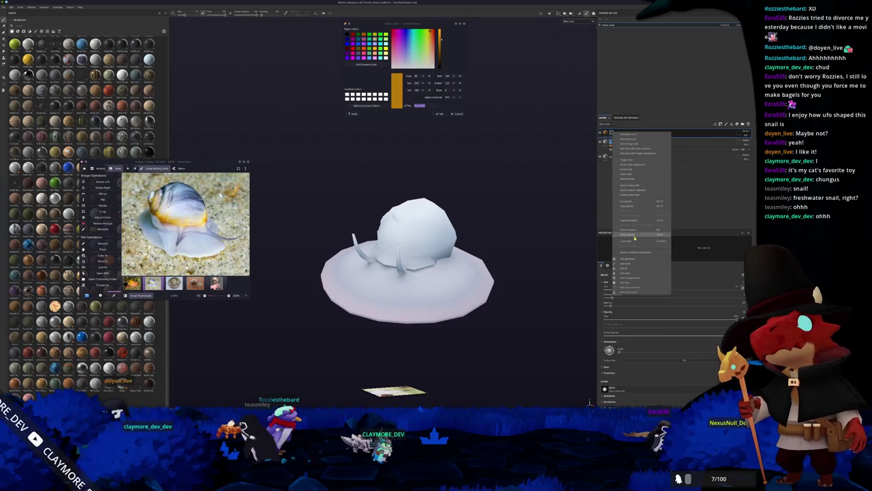
{"action": "left_click", "coordinate": [625, 259]}
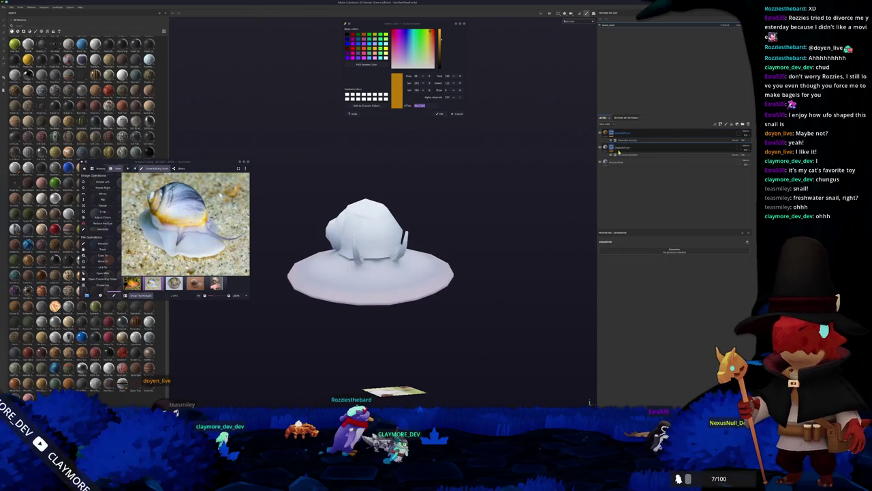
{"action": "left_click", "coordinate": [693, 283]}
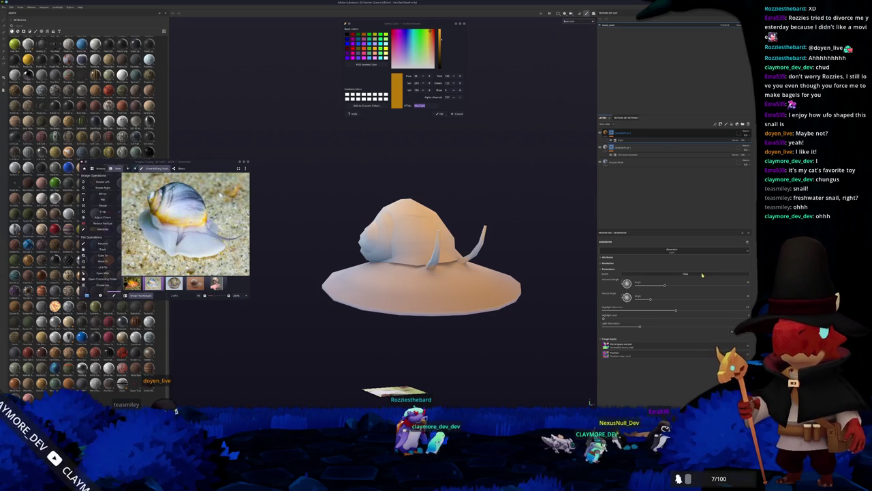
{"action": "left_click_drag", "start_coordinate": [538, 261], "coordinate": [545, 257], "text": "alt"}
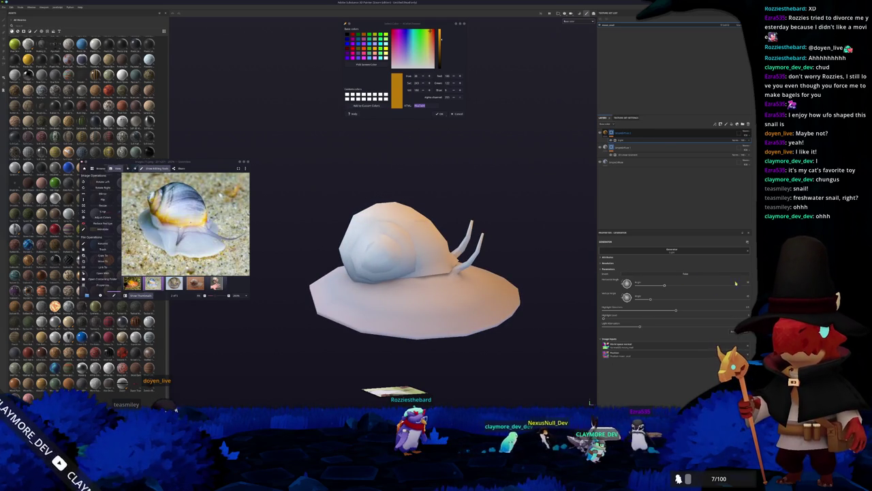
{"action": "left_click_drag", "start_coordinate": [746, 296], "coordinate": [747, 295]}
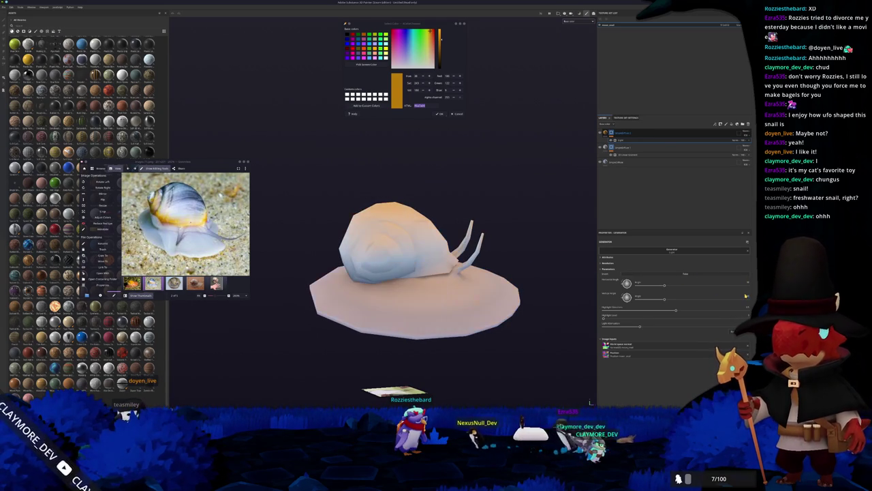
{"action": "left_click", "coordinate": [702, 274]}
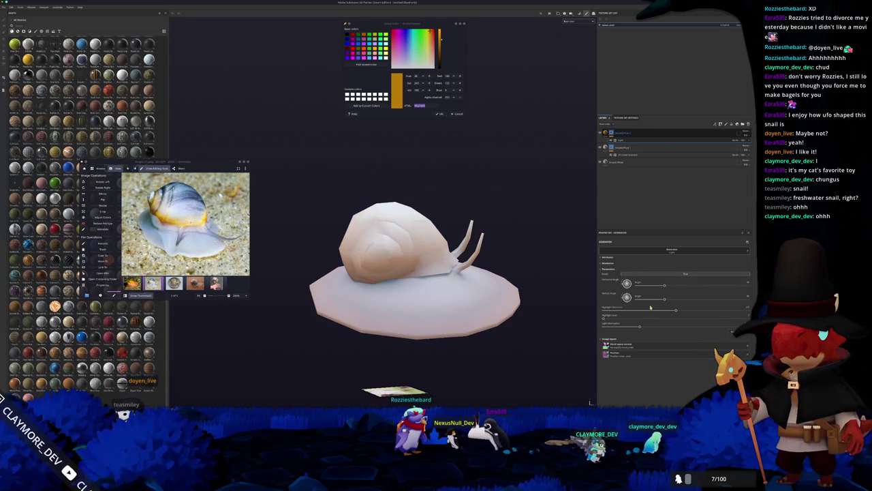
Tune light attenuation and highlight level so orange remains only along the lower shell and brim rim
{"action": "mouse_move", "coordinate": [635, 328]}
{"action": "left_mouse_down"}
{"action": "mouse_move", "coordinate": [580, 327]}
{"action": "mouse_move", "coordinate": [681, 317]}
{"action": "left_mouse_up"}
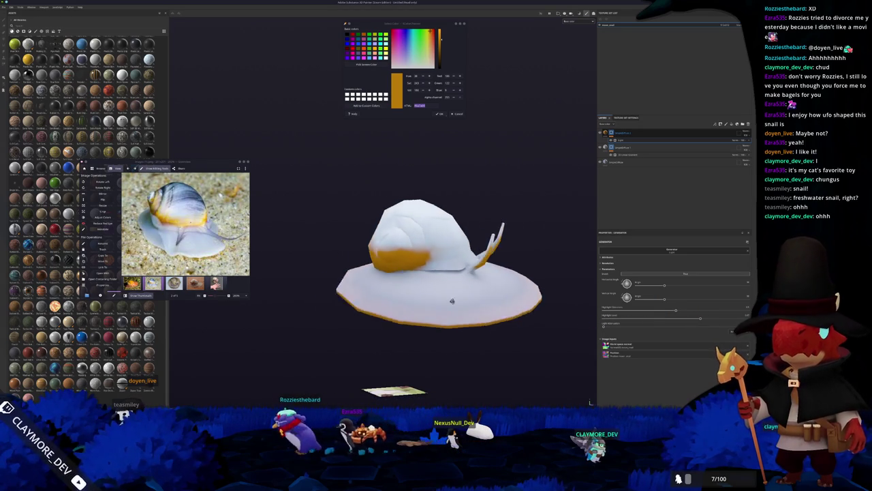
{"action": "mouse_move", "coordinate": [684, 311]}
{"action": "left_mouse_down"}
{"action": "mouse_move", "coordinate": [701, 309]}
{"action": "mouse_move", "coordinate": [689, 308]}
{"action": "left_mouse_up"}
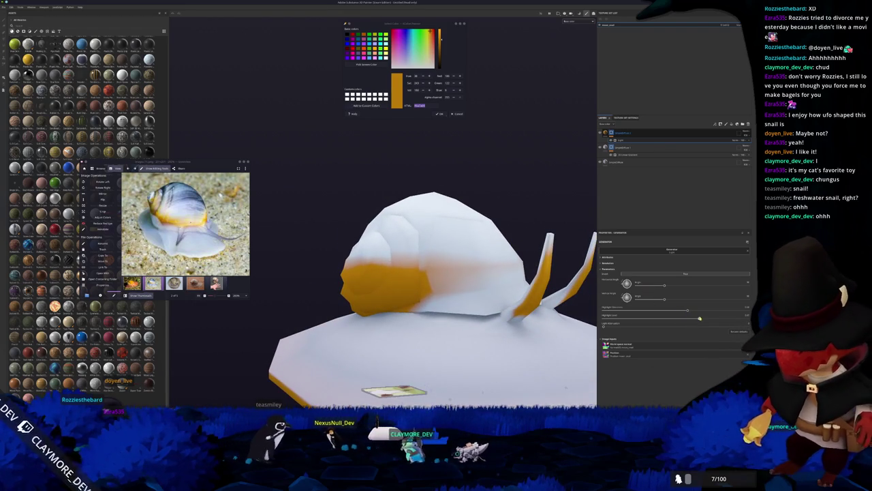
{"action": "left_click_drag", "start_coordinate": [701, 318], "coordinate": [655, 317]}
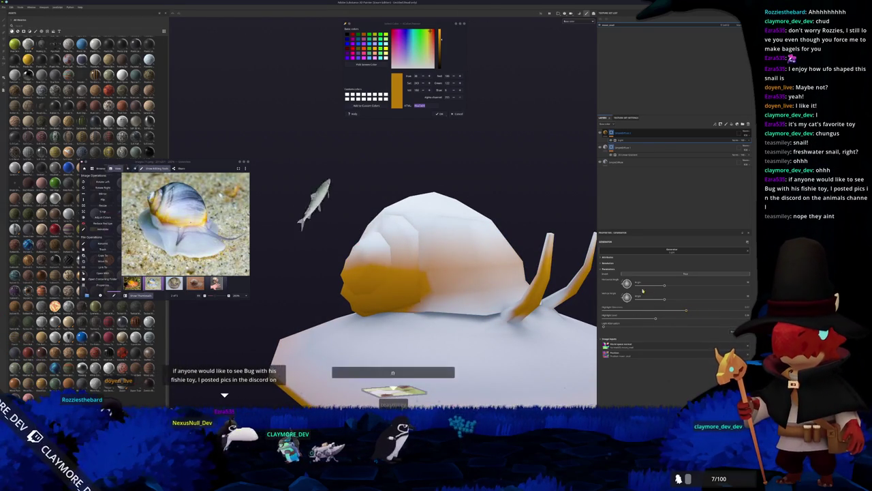
{"action": "scroll", "coordinate": [508, 243], "scroll_direction": "down", "scroll_amount": 2}
{"action": "scroll", "coordinate": [507, 243], "scroll_direction": "up", "scroll_amount": 1}
{"action": "scroll", "coordinate": [511, 236], "scroll_direction": "up", "scroll_amount": 1}
{"action": "scroll", "coordinate": [514, 229], "scroll_direction": "up", "scroll_amount": 1}
{"action": "scroll", "coordinate": [517, 223], "scroll_direction": "up", "scroll_amount": 1}
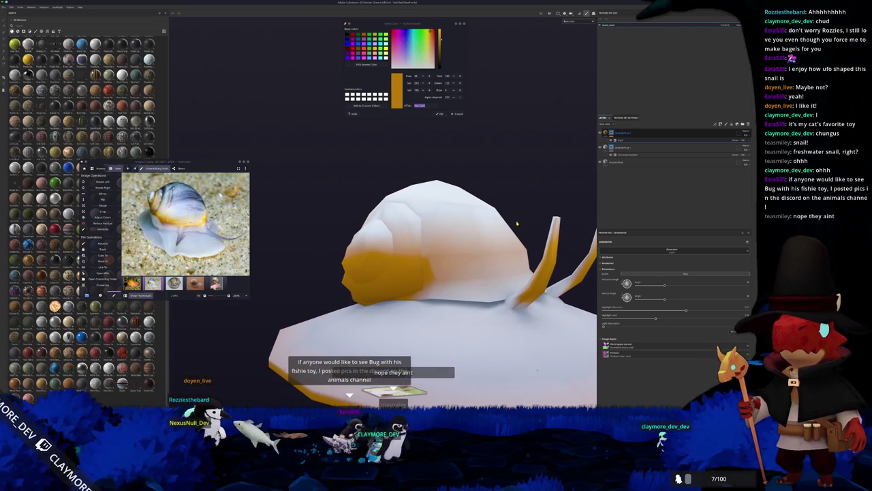
{"action": "right_click", "coordinate": [612, 133]}
{"action": "key", "text": "Escape"}
{"action": "mouse_move", "coordinate": [436, 273]}
{"action": "left_mouse_down", "text": "alt"}
{"action": "mouse_move", "coordinate": [477, 273]}
{"action": "mouse_move", "coordinate": [590, 402]}
{"action": "mouse_move", "coordinate": [509, 245]}
{"action": "mouse_move", "coordinate": [437, 261]}
{"action": "mouse_move", "coordinate": [477, 286]}
{"action": "left_mouse_up", "text": "alt"}
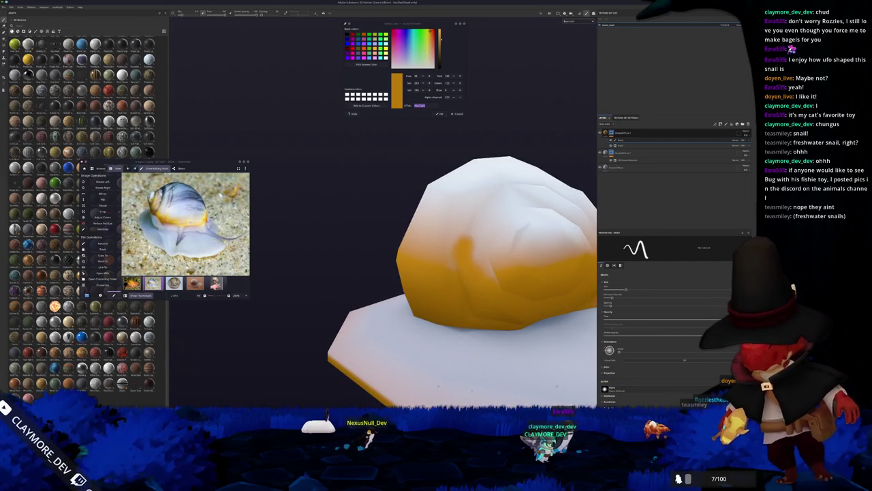
{"action": "left_click_drag", "start_coordinate": [477, 286], "coordinate": [450, 280], "text": "alt"}
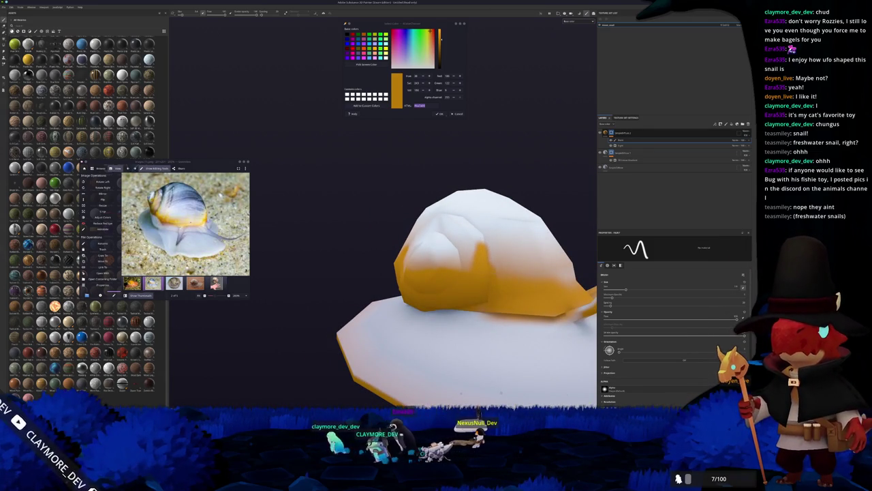
{"action": "mouse_move", "coordinate": [450, 279]}
{"action": "left_mouse_down", "text": "alt"}
{"action": "mouse_move", "coordinate": [477, 269]}
{"action": "mouse_move", "coordinate": [457, 284]}
{"action": "mouse_move", "coordinate": [470, 282]}
{"action": "left_mouse_up", "text": "alt"}
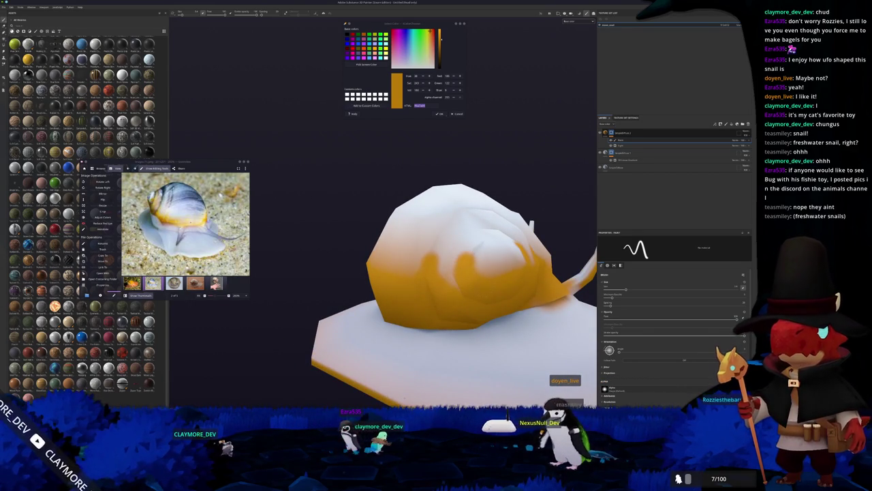
{"action": "left_click_drag", "start_coordinate": [450, 272], "coordinate": [477, 265], "text": "alt"}
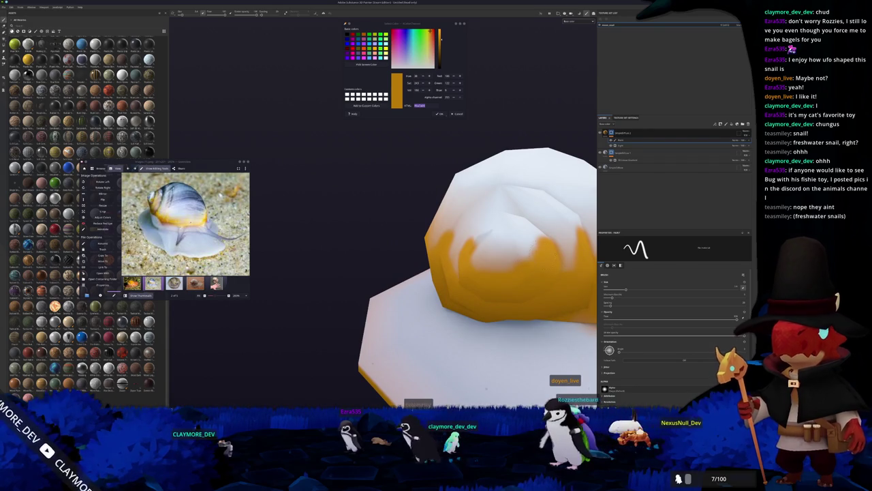
{"action": "left_click_drag", "start_coordinate": [449, 272], "coordinate": [436, 274], "text": "alt"}
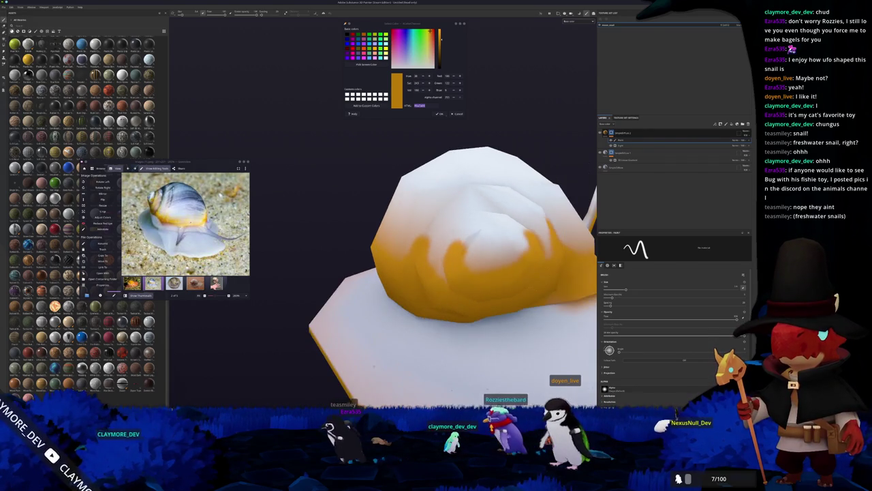
{"action": "right_click_drag", "start_coordinate": [477, 272], "coordinate": [491, 287], "text": "alt"}
{"action": "mouse_move", "coordinate": [490, 287]}
{"action": "left_mouse_down", "text": "alt"}
{"action": "mouse_move", "coordinate": [590, 402]}
{"action": "mouse_move", "coordinate": [600, 307]}
{"action": "left_mouse_up", "text": "alt"}
{"action": "right_click", "coordinate": [611, 134]}
{"action": "left_click", "coordinate": [622, 264]}
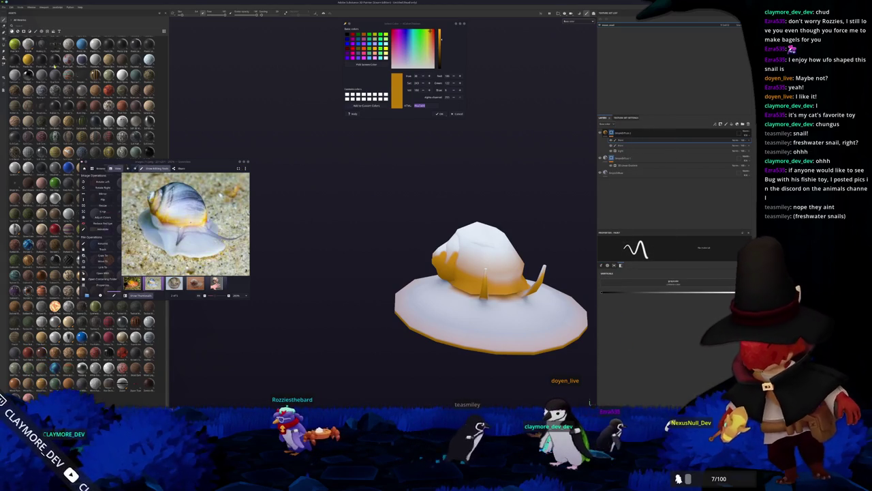
Try a polygon fill on part of the brim, then undo it
{"action": "key", "text": "4"}
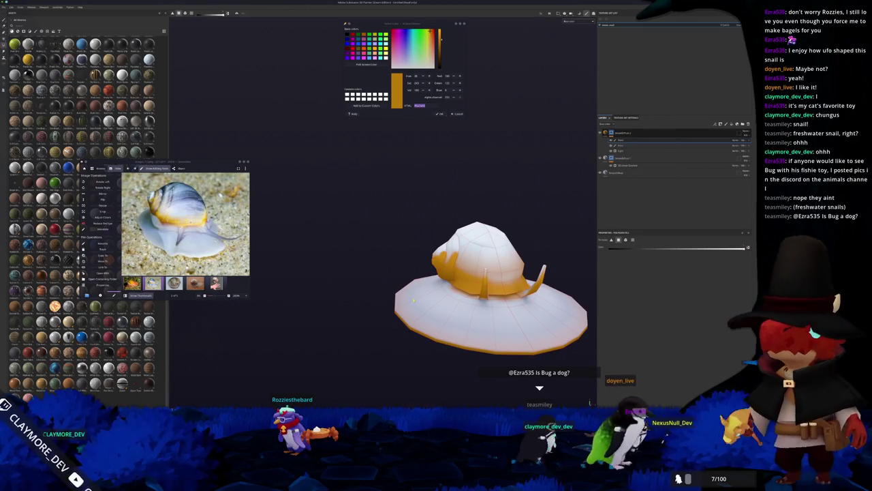
{"action": "left_click_drag", "start_coordinate": [457, 320], "coordinate": [409, 313]}
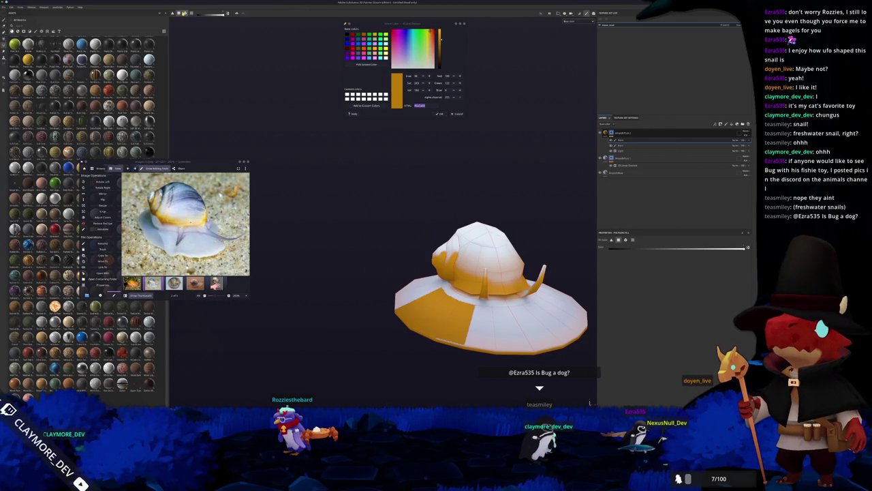
{"action": "key", "text": "ctrl+z"}
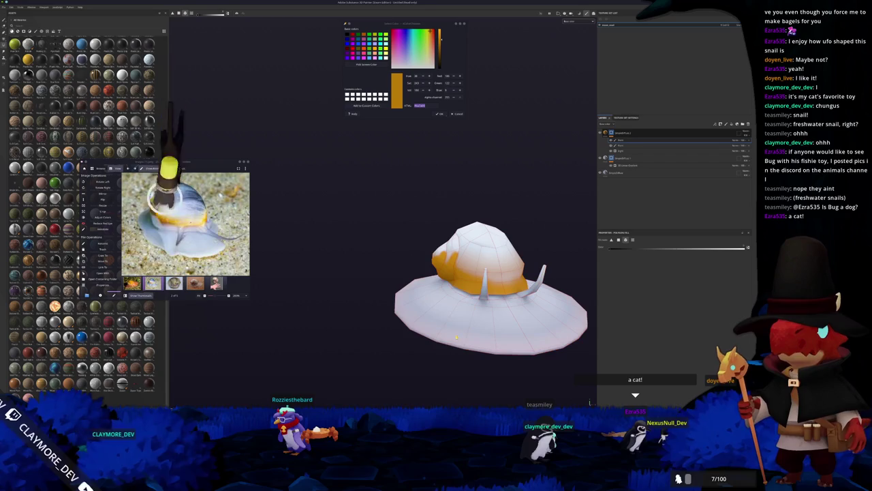
Sample the shell's slate greyish-blue from the snail photo and add a new fill layer
{"action": "mouse_move", "coordinate": [458, 334]}
{"action": "left_mouse_down", "text": "alt"}
{"action": "mouse_move", "coordinate": [392, 317]}
{"action": "mouse_move", "coordinate": [391, 295]}
{"action": "left_mouse_up", "text": "alt"}
{"action": "left_click", "coordinate": [367, 64]}
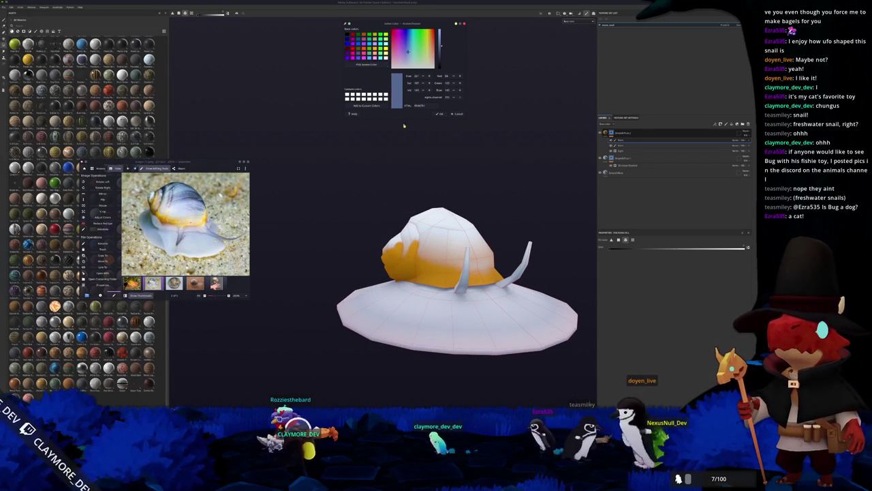
{"action": "scroll", "coordinate": [184, 244], "scroll_direction": "up", "scroll_amount": 3}
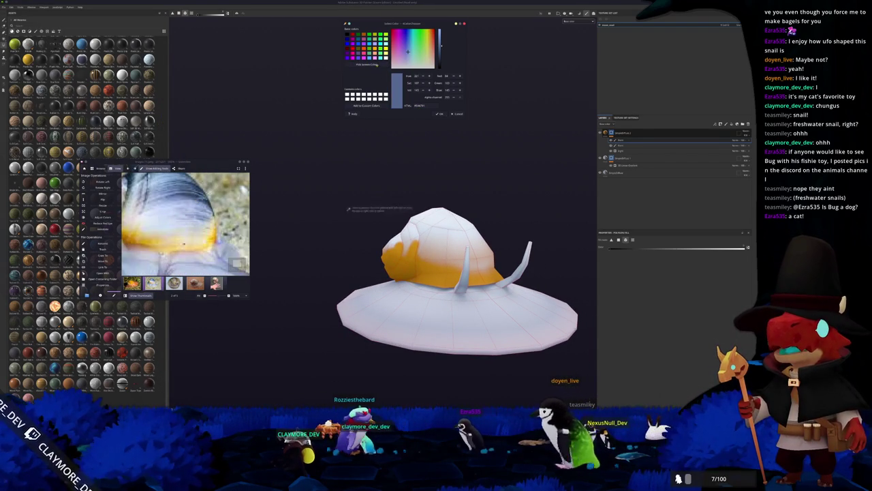
{"action": "left_click", "coordinate": [422, 231]}
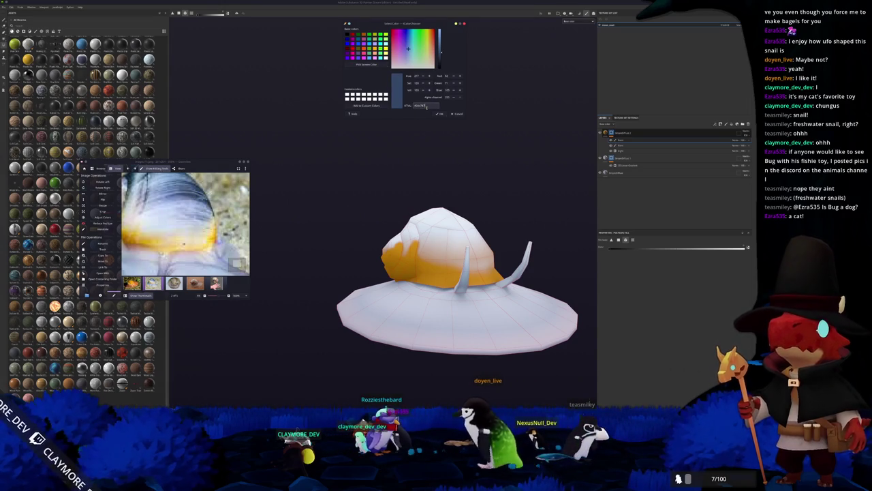
{"action": "scroll", "coordinate": [183, 244], "scroll_direction": "down", "scroll_amount": 3}
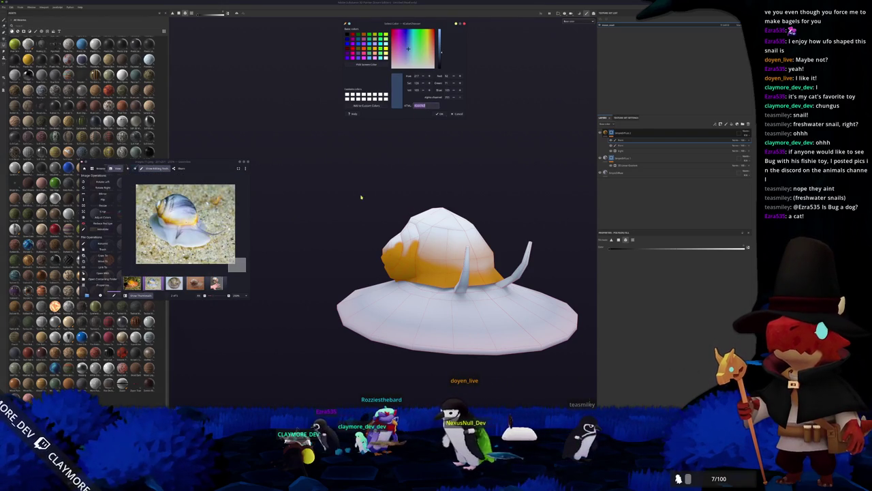
{"action": "left_click_drag", "start_coordinate": [361, 197], "coordinate": [335, 206], "text": "alt"}
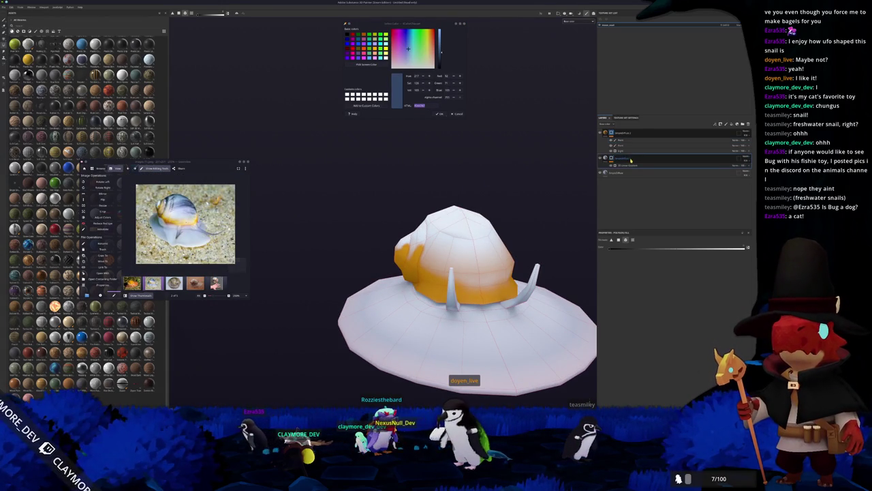
{"action": "key", "text": "ctrl+d"}
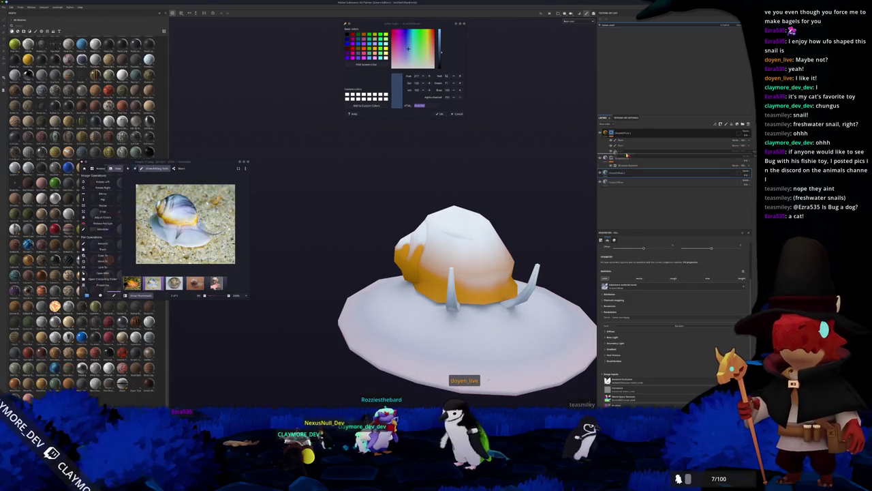
Apply a layer context-menu command to a fill layer in the stack
{"action": "right_click", "coordinate": [634, 162]}
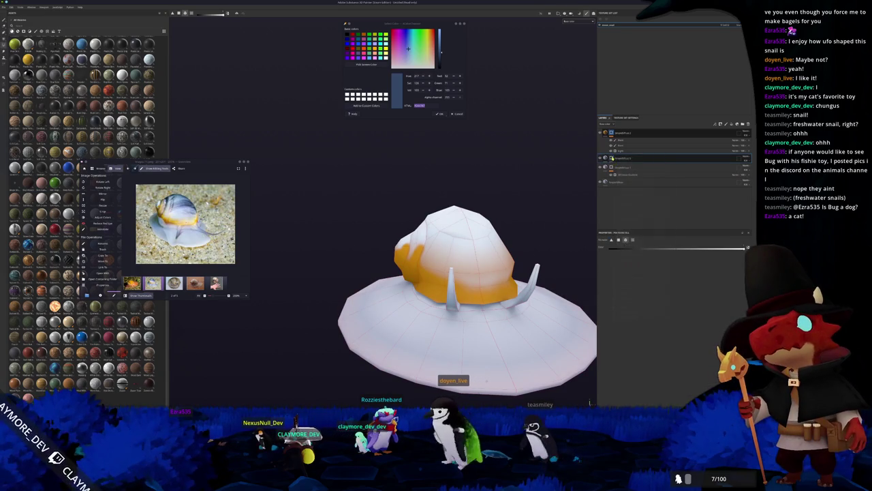
{"action": "right_click", "coordinate": [614, 159]}
{"action": "left_click", "coordinate": [629, 289]}
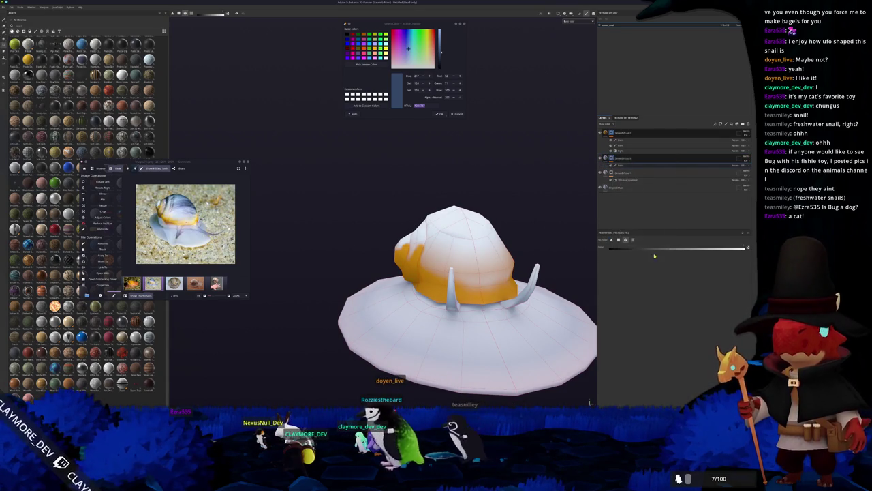
Set the fill layer's base colour to a grey-blue for the shell top
{"action": "left_click", "coordinate": [606, 158]}
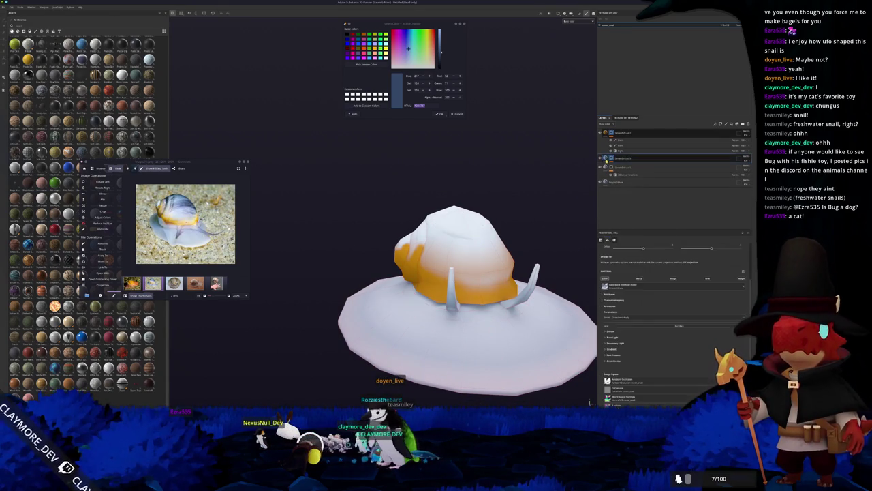
{"action": "scroll", "coordinate": [641, 291], "scroll_direction": "down", "scroll_amount": 1}
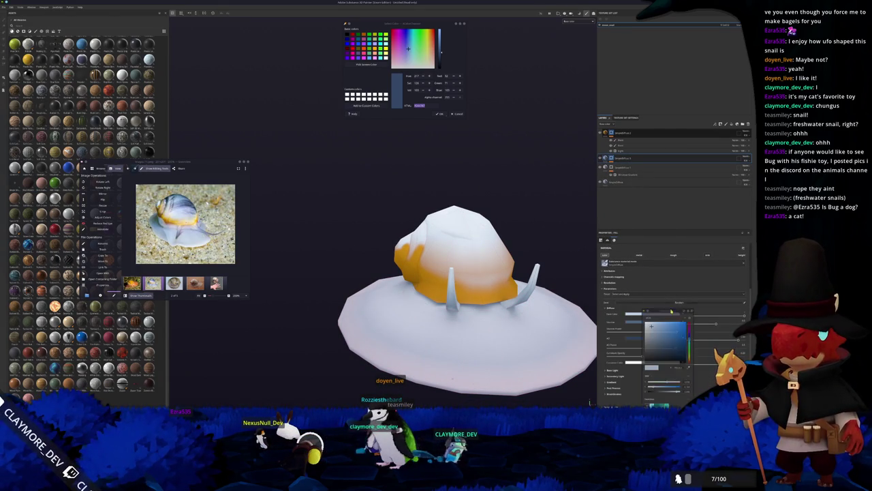
{"action": "left_click", "coordinate": [665, 345]}
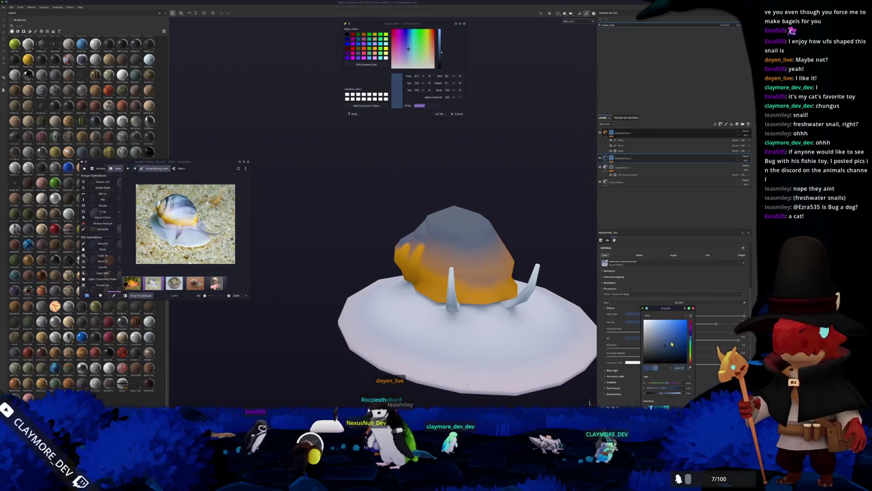
{"action": "left_click_drag", "start_coordinate": [671, 342], "coordinate": [670, 353]}
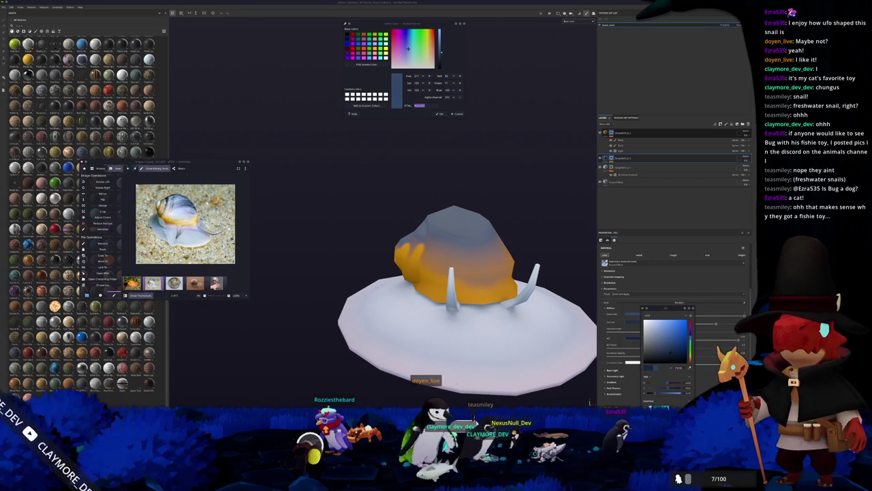
{"action": "key", "text": "super+shift+Left"}
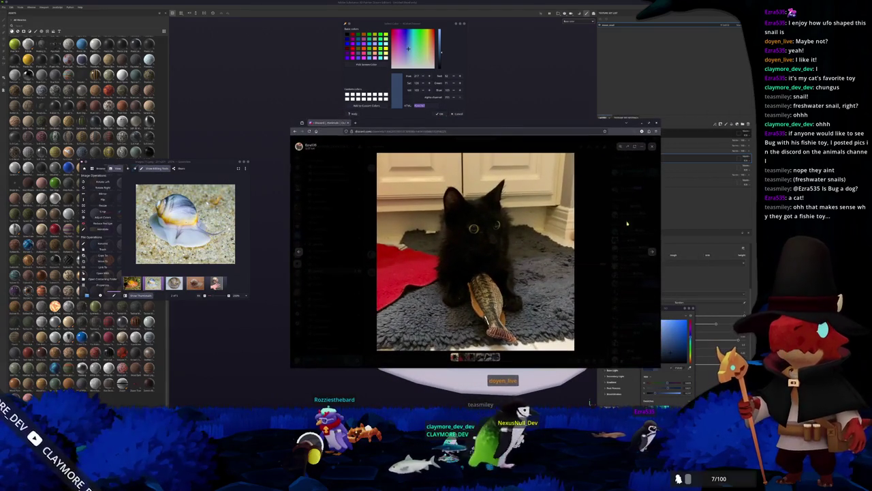
Page through the black cat photos in #animals and close the photo viewer
{"action": "left_click", "coordinate": [650, 253]}
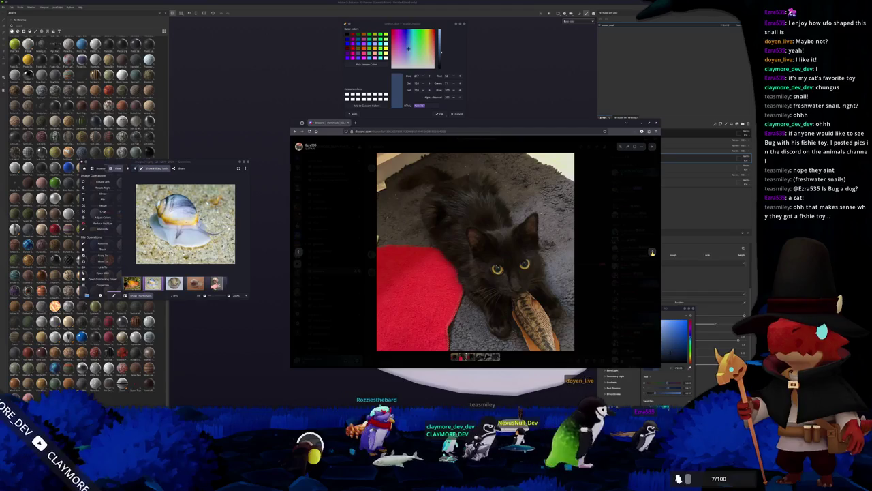
{"action": "left_click", "coordinate": [652, 253]}
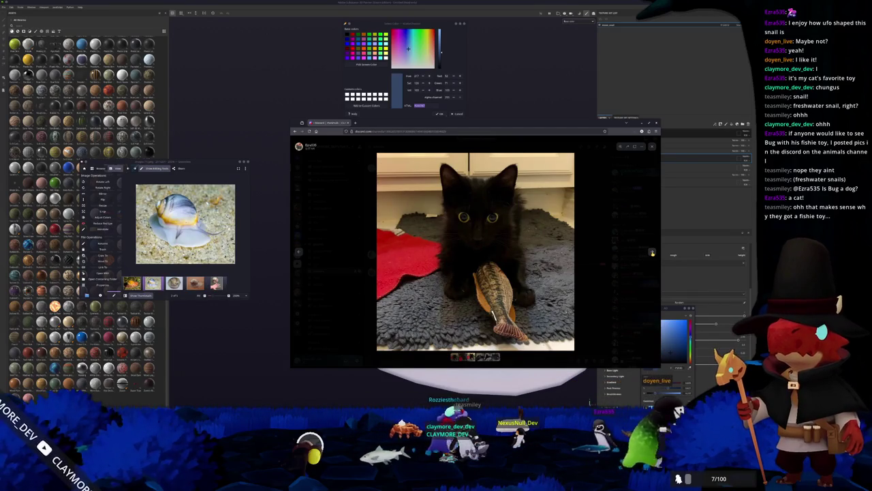
{"action": "left_click", "coordinate": [652, 253]}
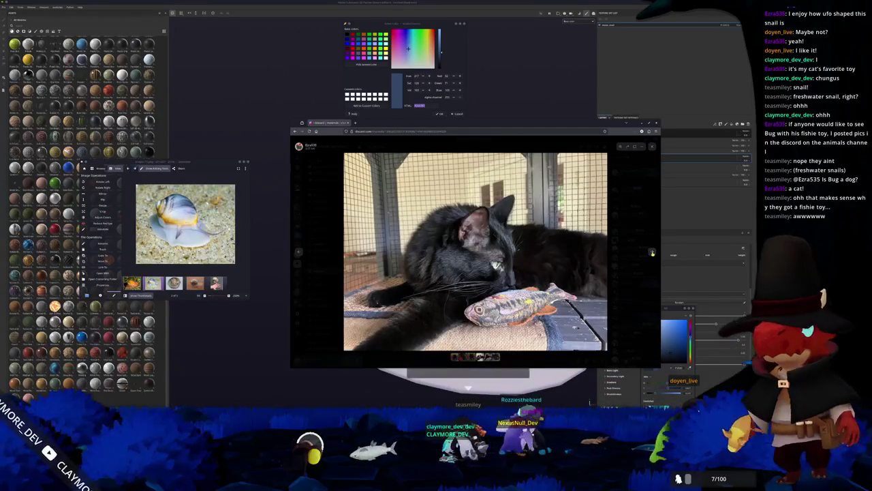
{"action": "left_click", "coordinate": [653, 253]}
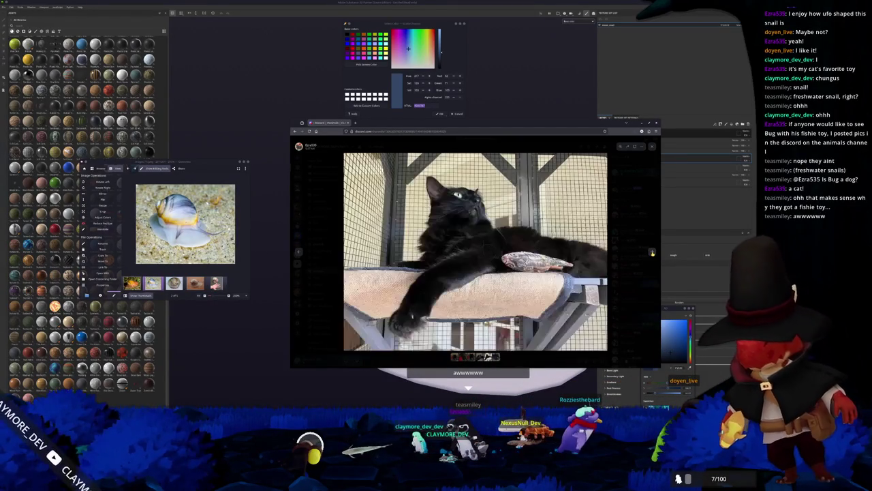
{"action": "left_click", "coordinate": [652, 253]}
{"action": "left_click", "coordinate": [652, 253]}
{"action": "left_click", "coordinate": [653, 253]}
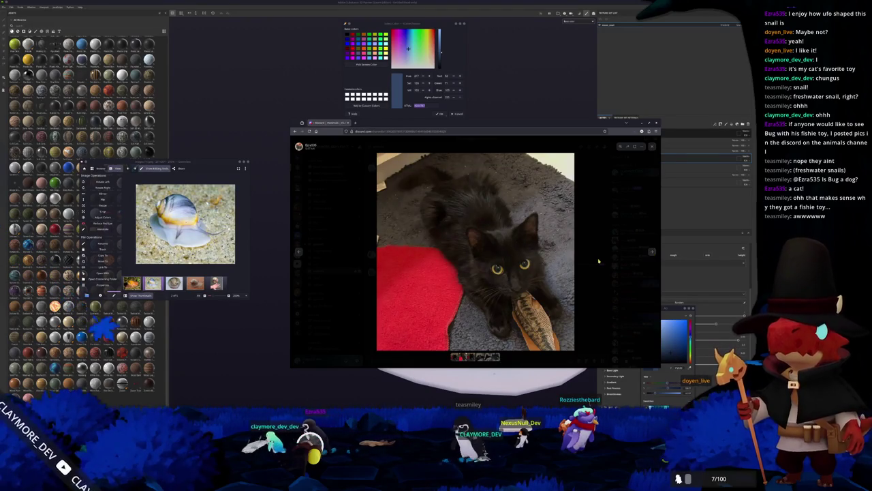
{"action": "left_click", "coordinate": [330, 268]}
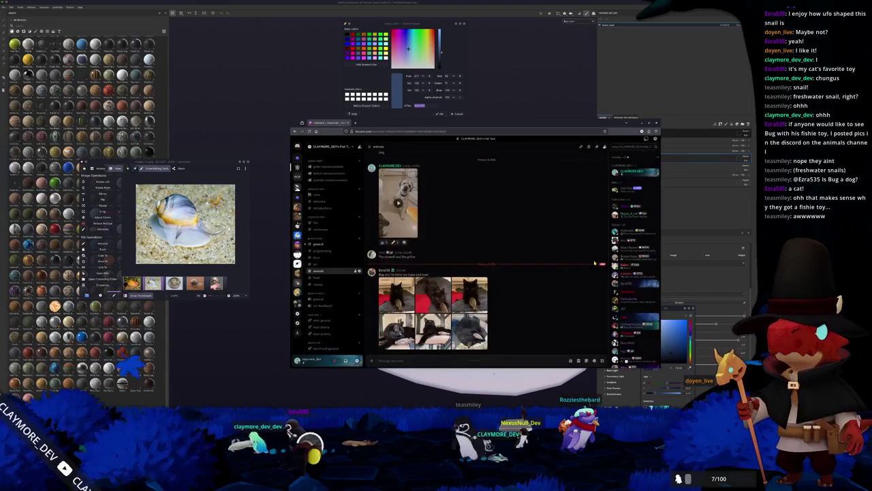
Go to #general and open its Instagram video in a large pop-out player
{"action": "left_click", "coordinate": [325, 243]}
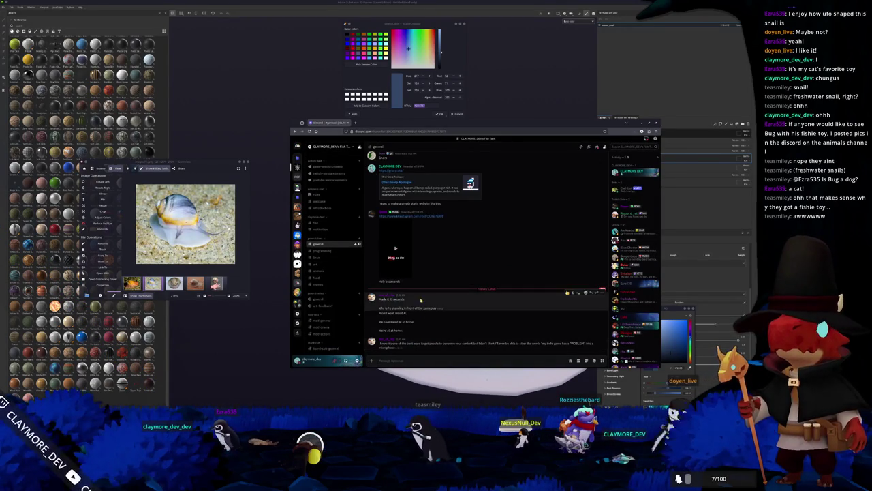
{"action": "left_click", "coordinate": [395, 249]}
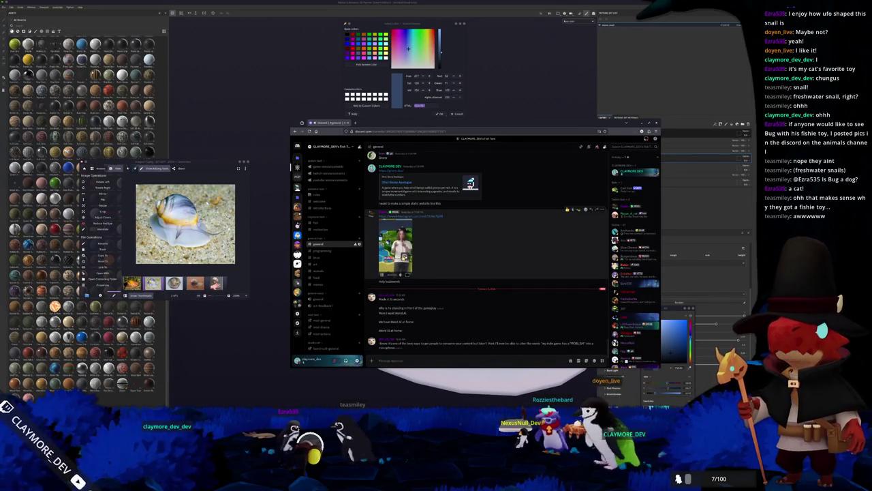
{"action": "left_click", "coordinate": [408, 274]}
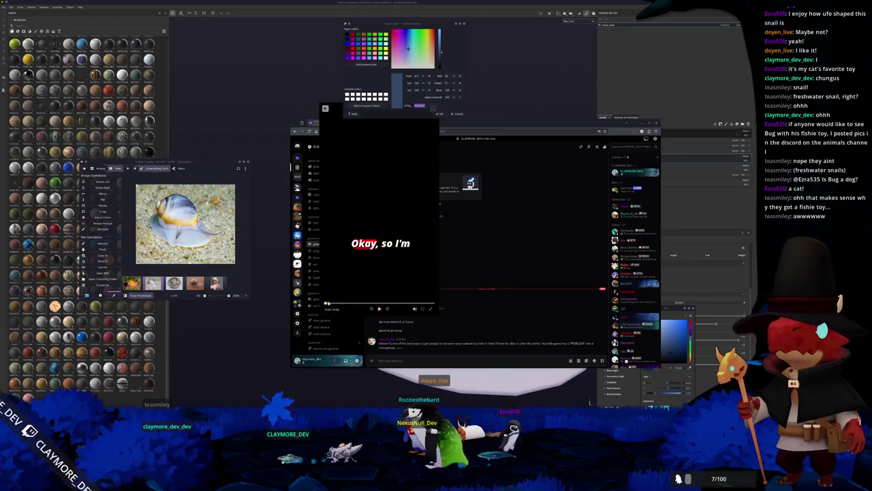
Watch the pop-out video with play and pause, rewinding once and skipping ahead to 0:47
{"action": "left_click", "coordinate": [380, 308]}
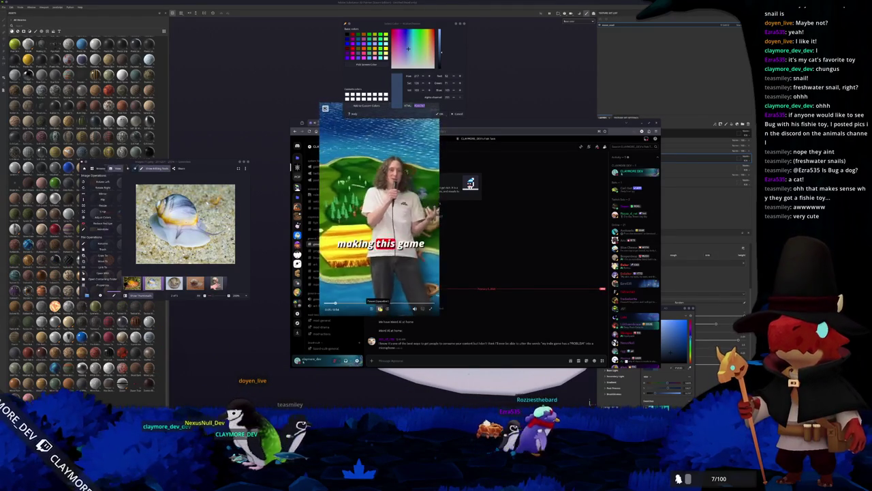
{"action": "left_click", "coordinate": [380, 308]}
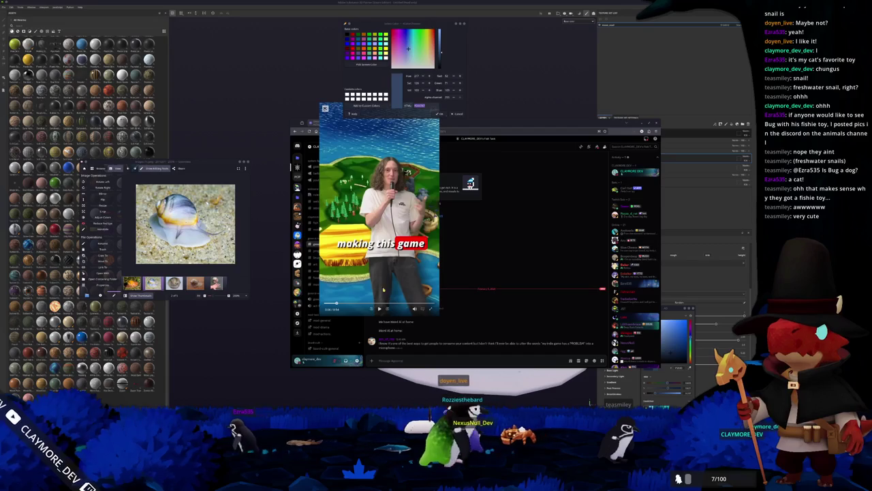
{"action": "left_click", "coordinate": [378, 309]}
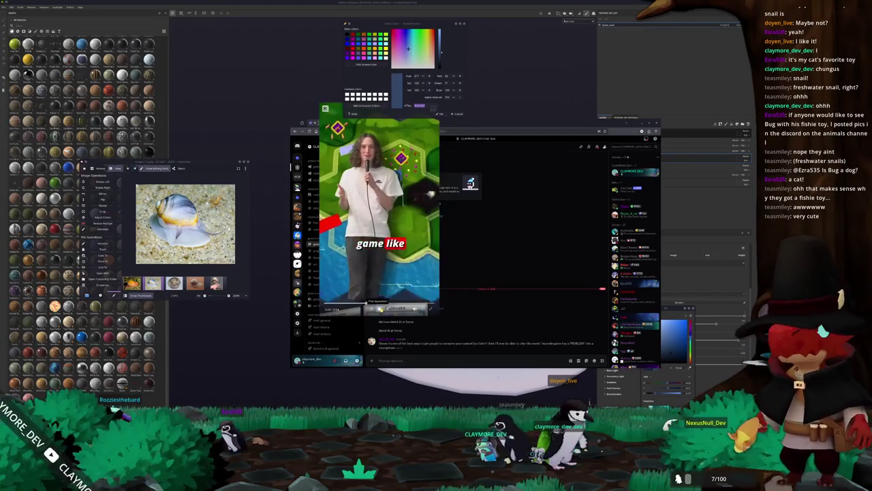
{"action": "left_click", "coordinate": [379, 308]}
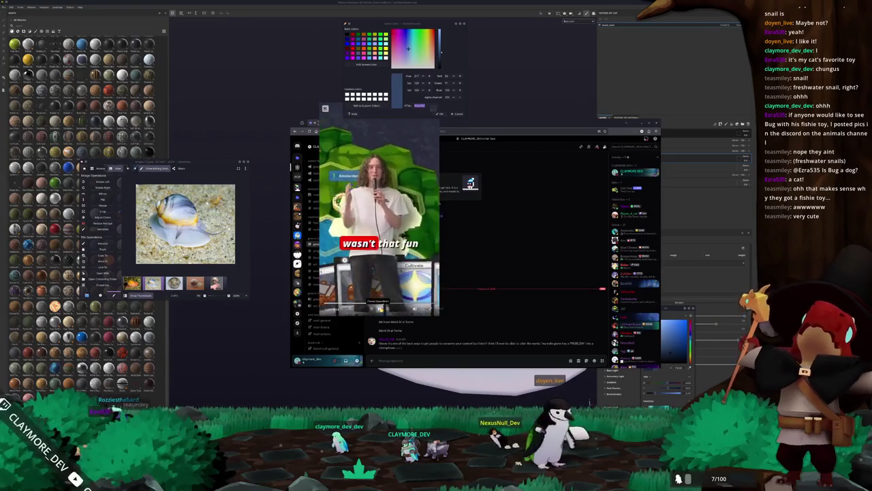
{"action": "left_click", "coordinate": [380, 309]}
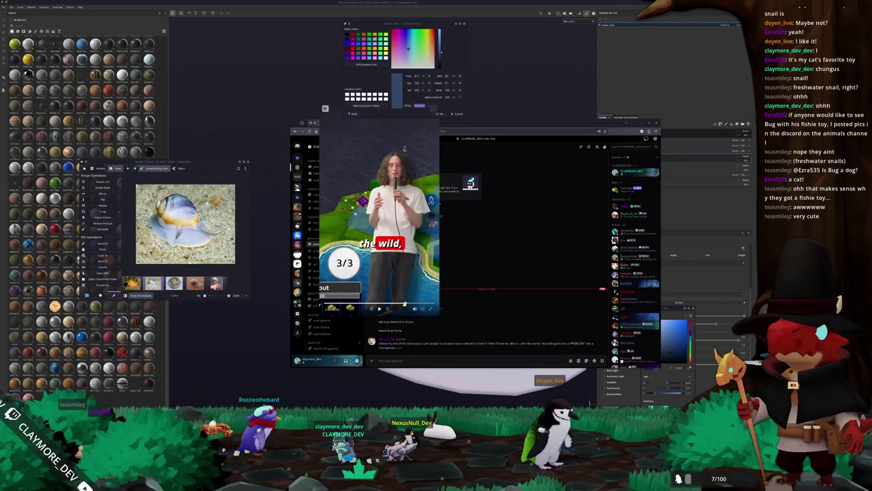
{"action": "left_click", "coordinate": [395, 302]}
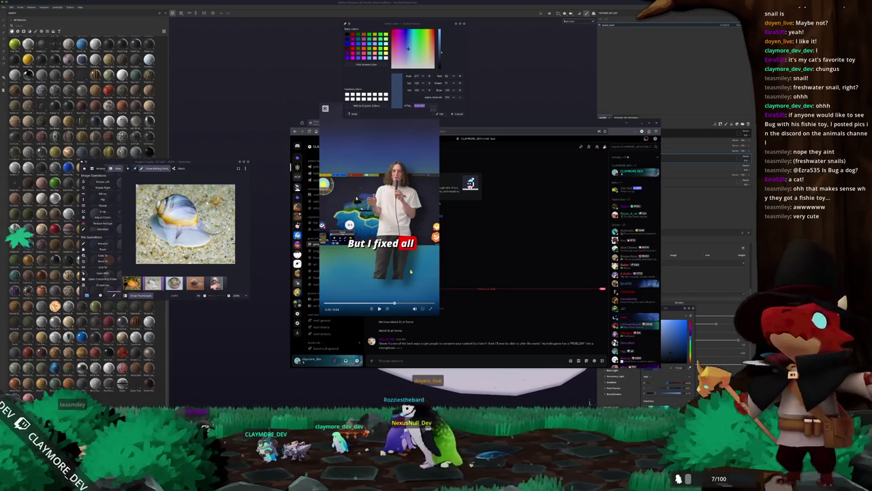
{"action": "left_click", "coordinate": [403, 299]}
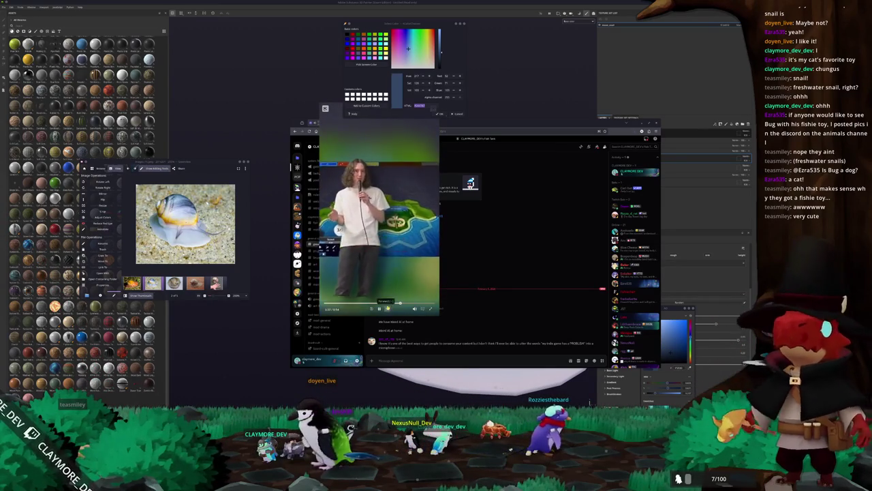
{"action": "left_click", "coordinate": [394, 132]}
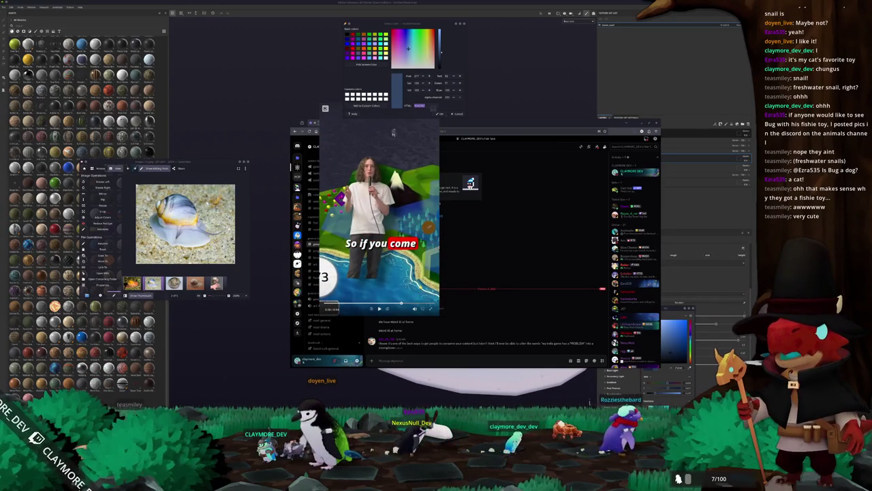
{"action": "left_click", "coordinate": [419, 304]}
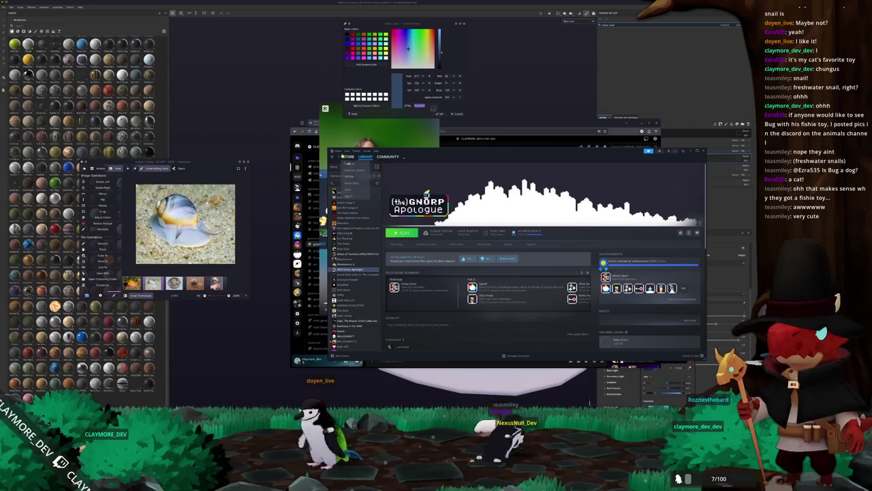
{"action": "left_click", "coordinate": [347, 156]}
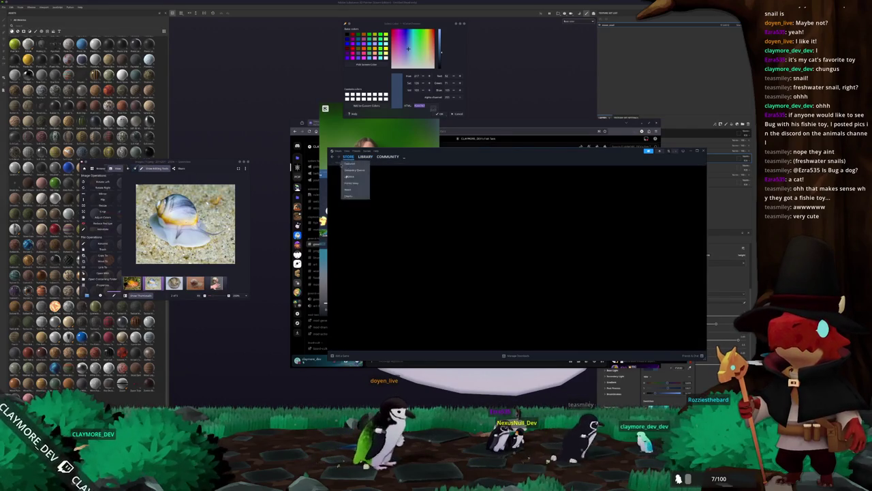
Search the Steam store for 'deckl' and open the DeckTerra page from the results
{"action": "left_click", "coordinate": [572, 170]}
{"action": "type", "text": "d"}
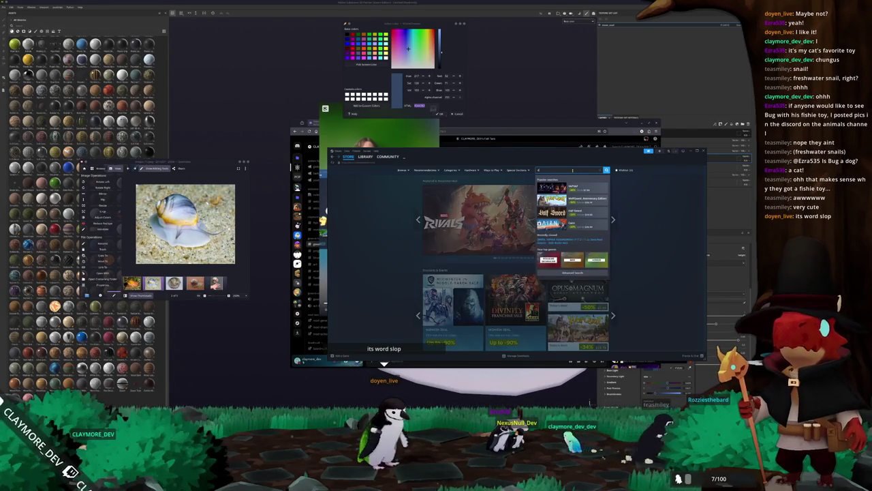
{"action": "type", "text": "eckl"}
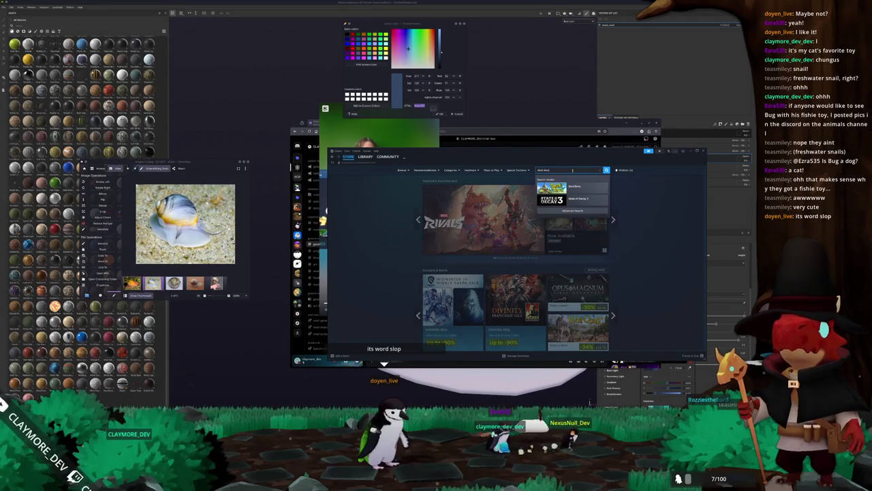
{"action": "left_click", "coordinate": [581, 186]}
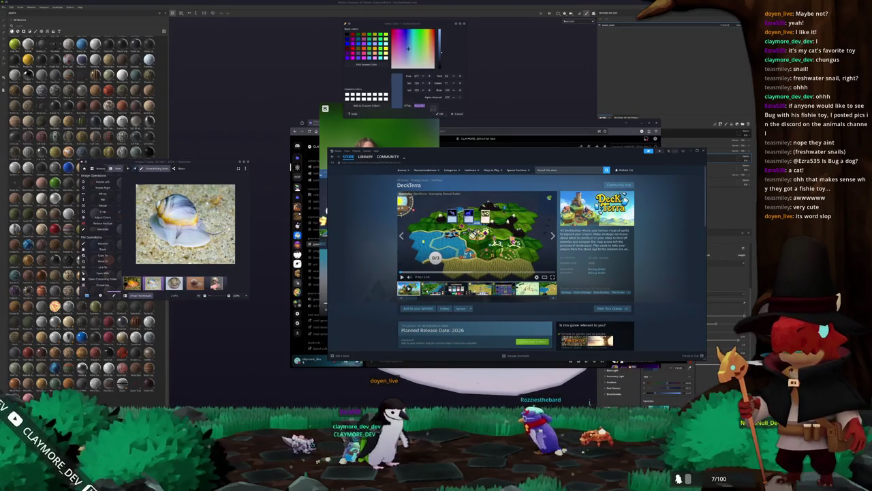
{"action": "left_click", "coordinate": [336, 109]}
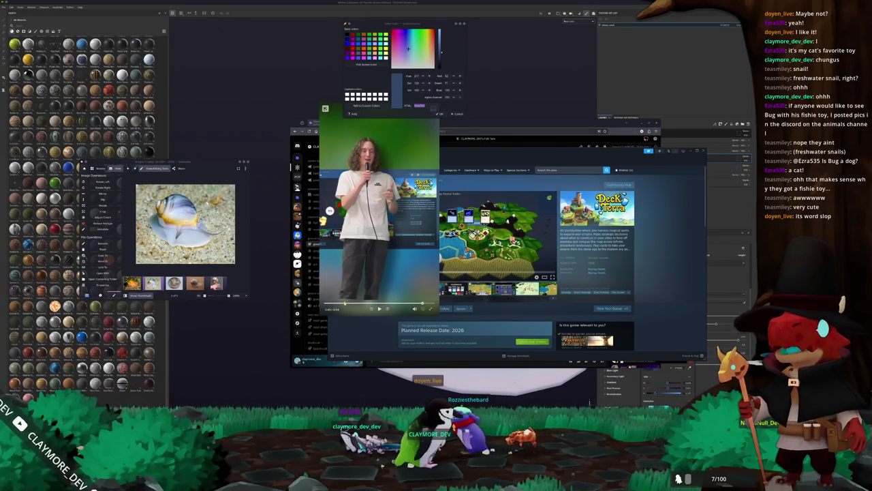
{"action": "left_click", "coordinate": [380, 308]}
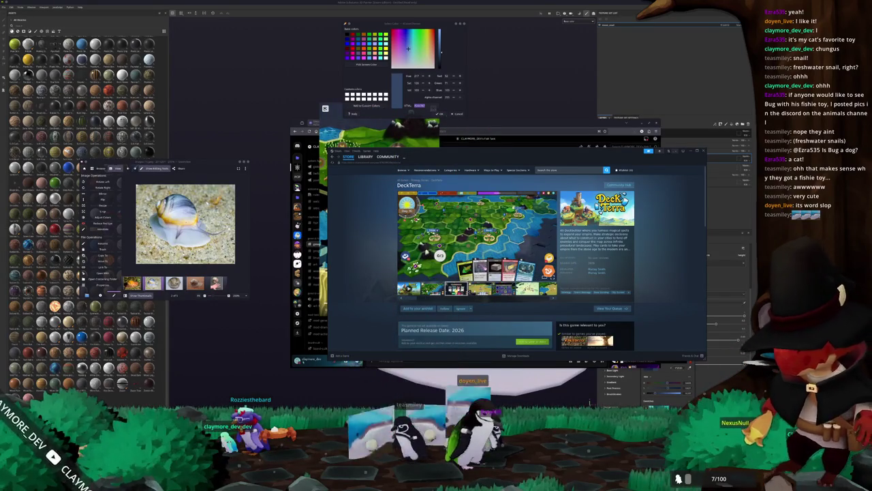
{"action": "left_click", "coordinate": [477, 245]}
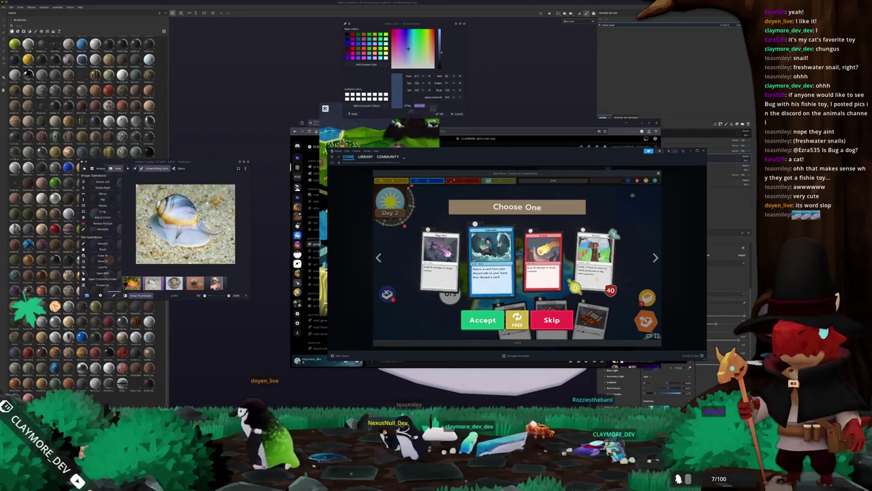
{"action": "left_click", "coordinate": [679, 271]}
{"action": "scroll", "coordinate": [633, 271], "scroll_direction": "down", "scroll_amount": 3}
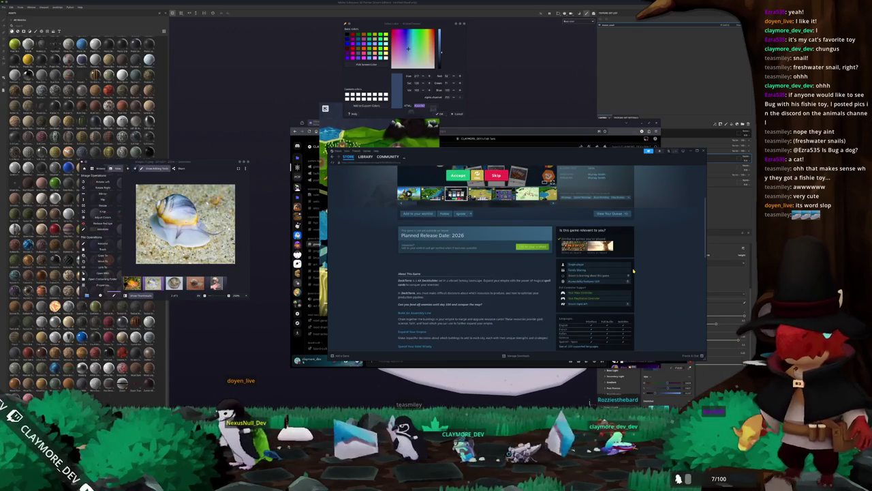
{"action": "scroll", "coordinate": [633, 271], "scroll_direction": "up", "scroll_amount": 2}
{"action": "scroll", "coordinate": [418, 298], "scroll_direction": "down", "scroll_amount": 4}
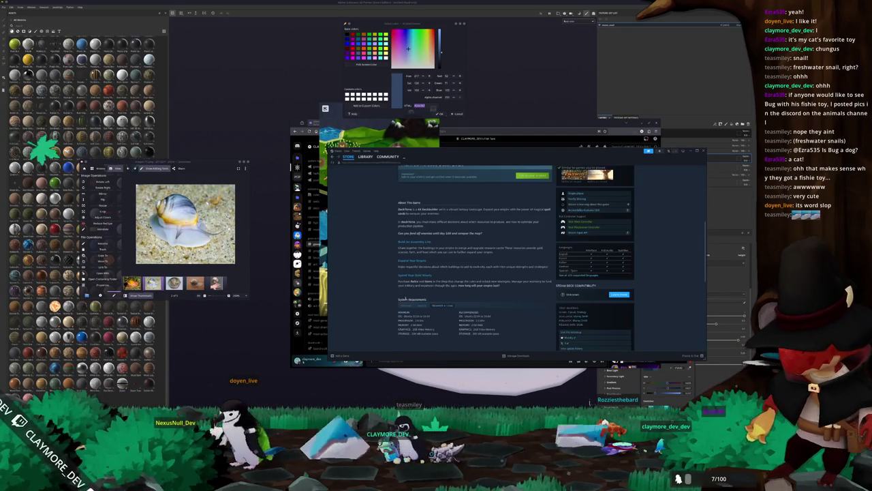
{"action": "scroll", "coordinate": [443, 272], "scroll_direction": "down", "scroll_amount": 3}
{"action": "scroll", "coordinate": [480, 236], "scroll_direction": "up", "scroll_amount": 3}
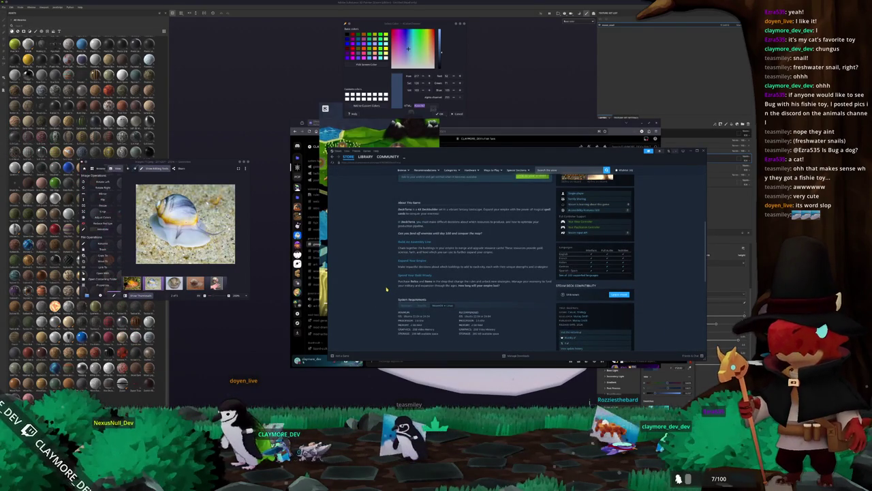
{"action": "scroll", "coordinate": [396, 291], "scroll_direction": "up", "scroll_amount": 10}
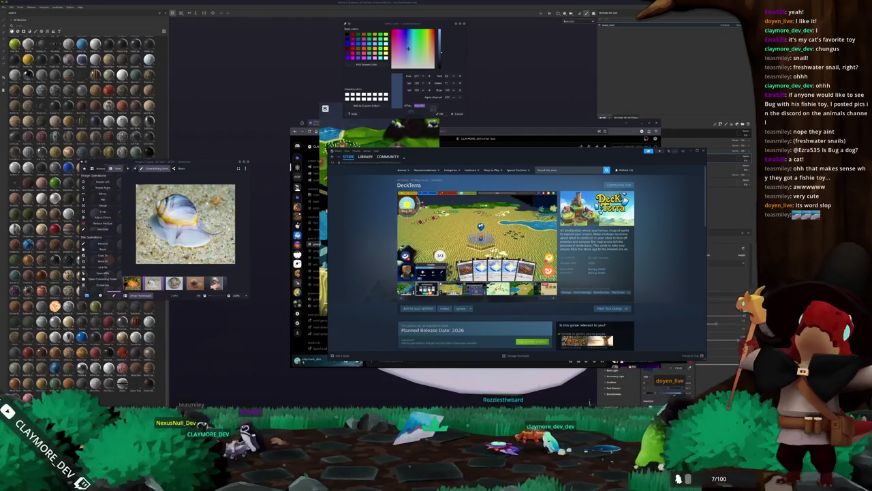
{"action": "left_click", "coordinate": [473, 305]}
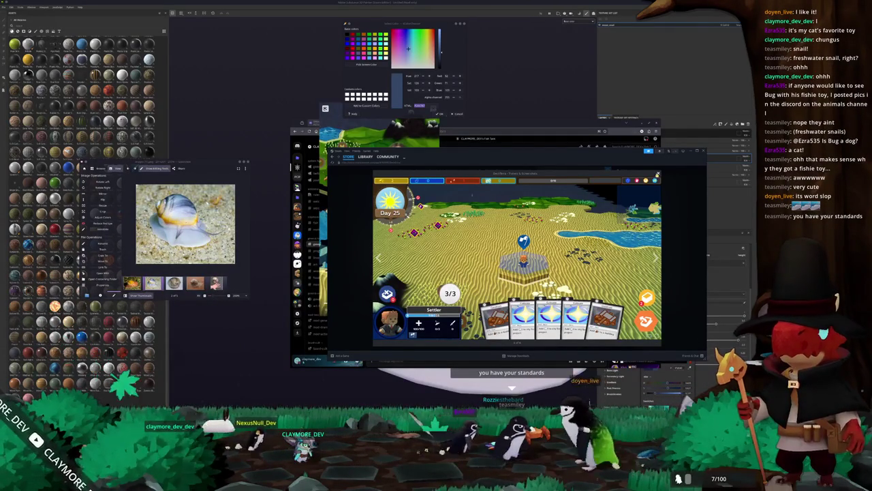
Close the enlarged media viewer, scroll through the DeckTerra page, and return to the Store home page
{"action": "key", "text": "Escape"}
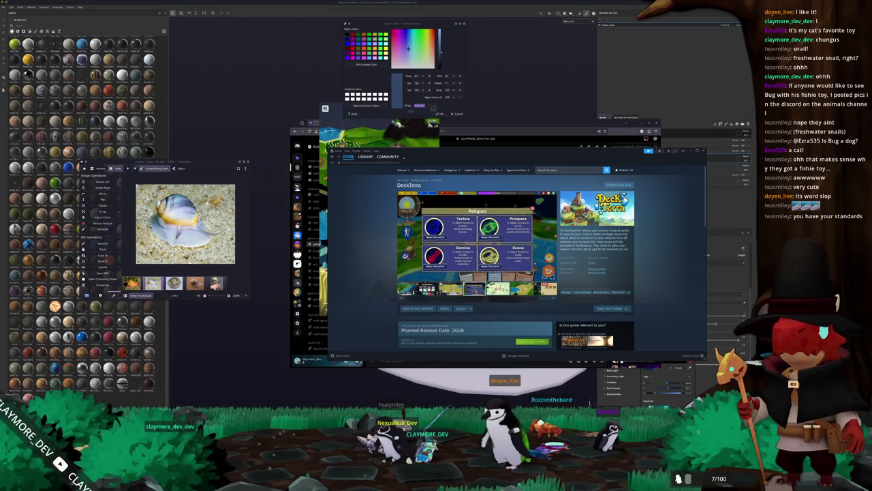
{"action": "scroll", "coordinate": [533, 258], "scroll_direction": "down", "scroll_amount": 2}
{"action": "scroll", "coordinate": [533, 259], "scroll_direction": "down", "scroll_amount": 5}
{"action": "scroll", "coordinate": [477, 262], "scroll_direction": "down", "scroll_amount": 5}
{"action": "scroll", "coordinate": [422, 264], "scroll_direction": "down", "scroll_amount": 5}
{"action": "scroll", "coordinate": [375, 264], "scroll_direction": "down", "scroll_amount": 5}
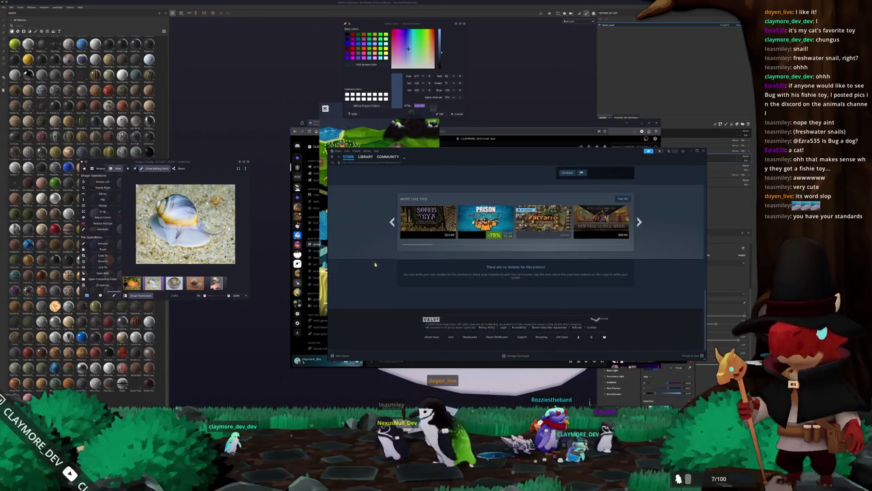
{"action": "scroll", "coordinate": [375, 264], "scroll_direction": "up", "scroll_amount": 10}
{"action": "scroll", "coordinate": [375, 265], "scroll_direction": "up", "scroll_amount": 10}
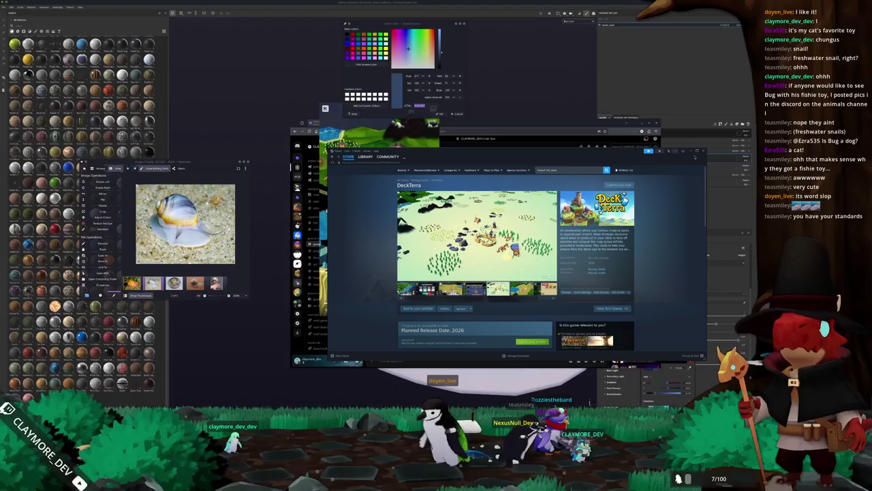
{"action": "left_click", "coordinate": [348, 157]}
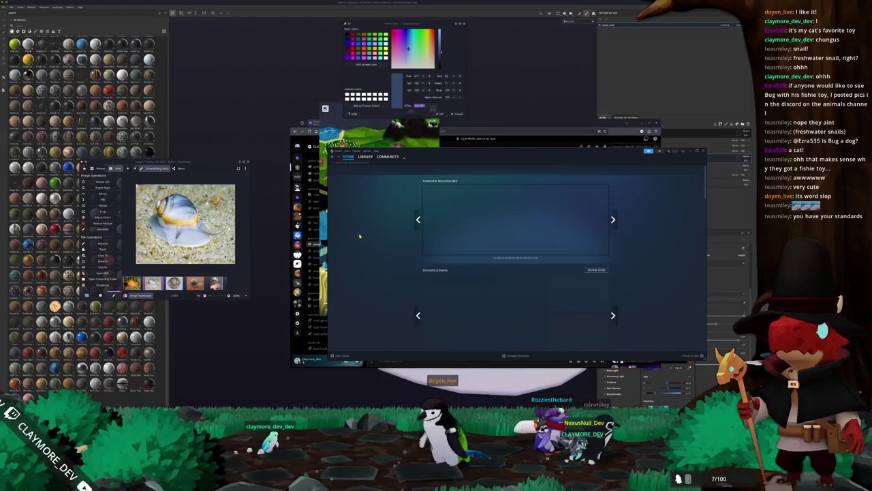
Scroll down the Store home page and open the Moonlighter 2: The Endless Vault recommendation
{"action": "scroll", "coordinate": [361, 235], "scroll_direction": "down", "scroll_amount": 1}
{"action": "scroll", "coordinate": [362, 235], "scroll_direction": "down", "scroll_amount": 2}
{"action": "scroll", "coordinate": [365, 234], "scroll_direction": "down", "scroll_amount": 2}
{"action": "scroll", "coordinate": [365, 233], "scroll_direction": "down", "scroll_amount": 2}
{"action": "scroll", "coordinate": [365, 234], "scroll_direction": "down", "scroll_amount": 2}
{"action": "scroll", "coordinate": [364, 234], "scroll_direction": "down", "scroll_amount": 2}
{"action": "scroll", "coordinate": [365, 234], "scroll_direction": "down", "scroll_amount": 2}
{"action": "scroll", "coordinate": [365, 234], "scroll_direction": "down", "scroll_amount": 2}
{"action": "scroll", "coordinate": [365, 234], "scroll_direction": "down", "scroll_amount": 1}
{"action": "scroll", "coordinate": [365, 234], "scroll_direction": "down", "scroll_amount": 1}
{"action": "scroll", "coordinate": [364, 234], "scroll_direction": "down", "scroll_amount": 1}
{"action": "scroll", "coordinate": [365, 234], "scroll_direction": "down", "scroll_amount": 1}
{"action": "scroll", "coordinate": [365, 235], "scroll_direction": "down", "scroll_amount": 1}
{"action": "scroll", "coordinate": [365, 234], "scroll_direction": "down", "scroll_amount": 1}
{"action": "scroll", "coordinate": [364, 234], "scroll_direction": "down", "scroll_amount": 1}
{"action": "scroll", "coordinate": [365, 235], "scroll_direction": "down", "scroll_amount": 1}
{"action": "scroll", "coordinate": [364, 234], "scroll_direction": "down", "scroll_amount": 1}
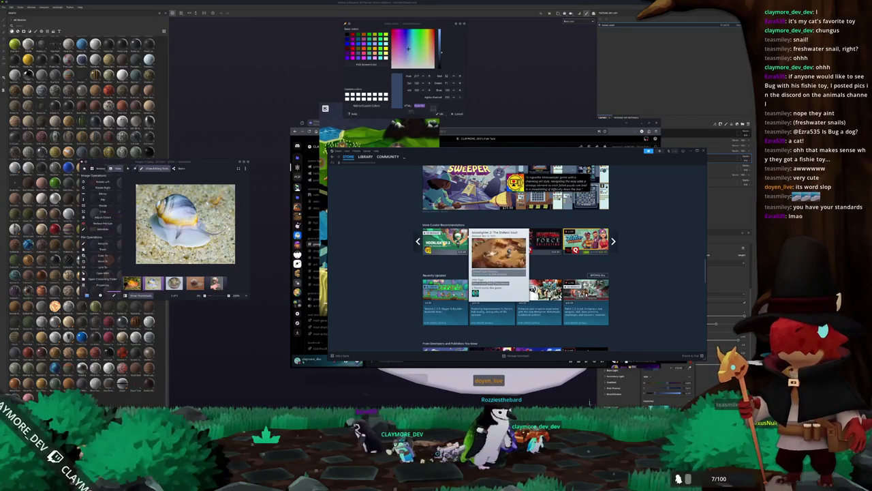
{"action": "left_click", "coordinate": [450, 244]}
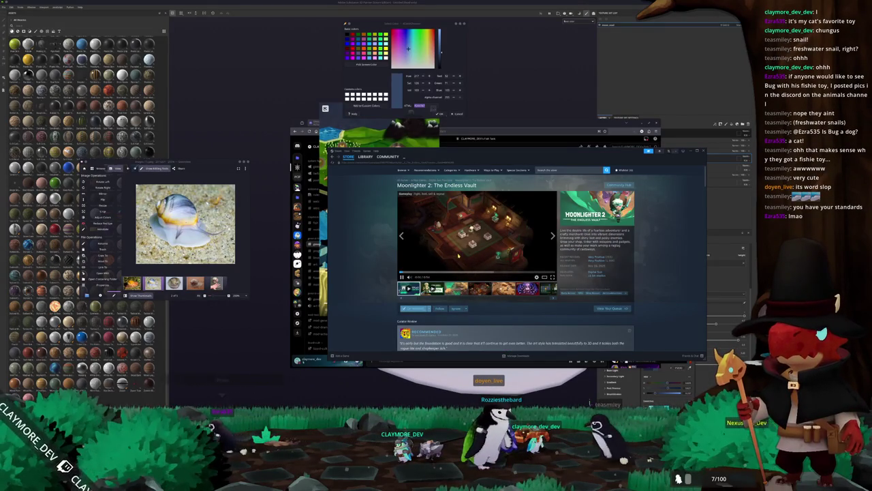
Enlarge the Moonlighter 2 trailer into the big viewer and jump to the green arena scene
{"action": "left_click", "coordinate": [477, 235]}
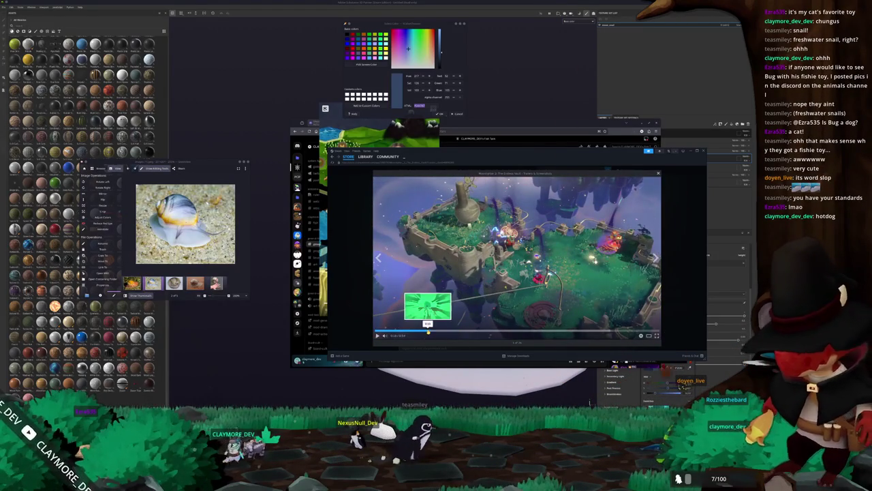
{"action": "left_click", "coordinate": [450, 302]}
{"action": "left_click", "coordinate": [450, 302]}
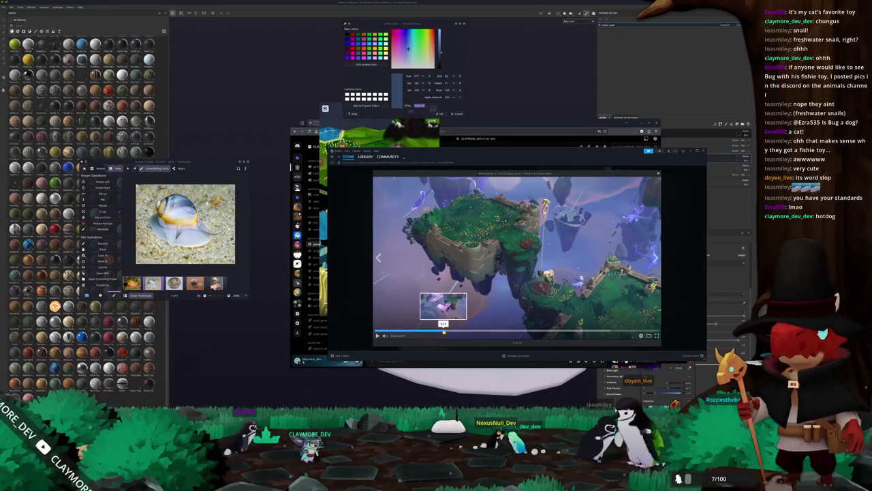
{"action": "left_click", "coordinate": [491, 295]}
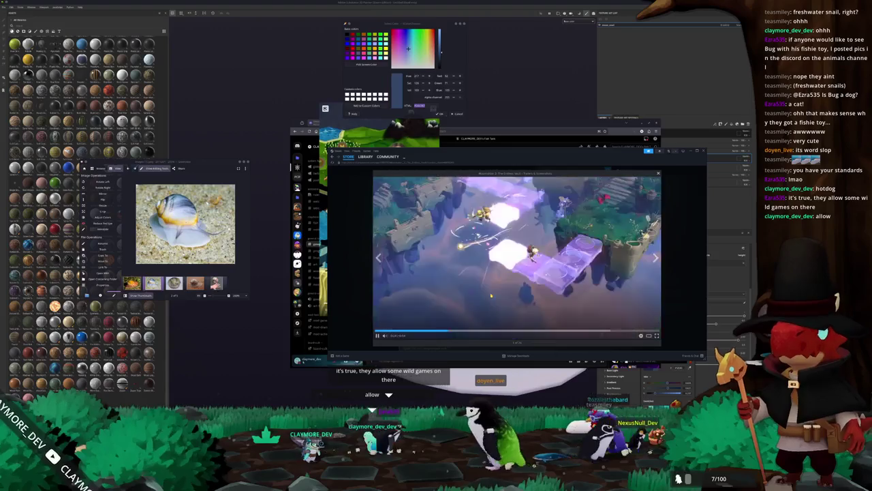
Skip the trailer to a later moment, let it play, then pause near the end
{"action": "left_click", "coordinate": [449, 331]}
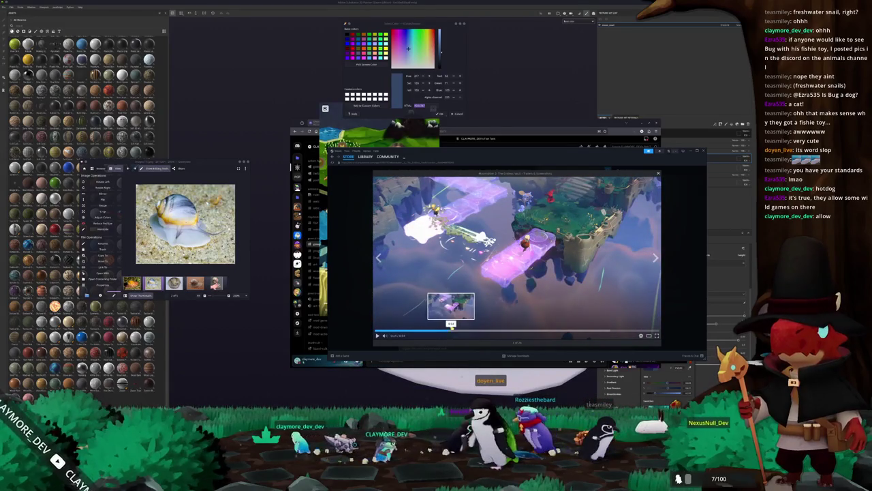
{"action": "left_click", "coordinate": [473, 298]}
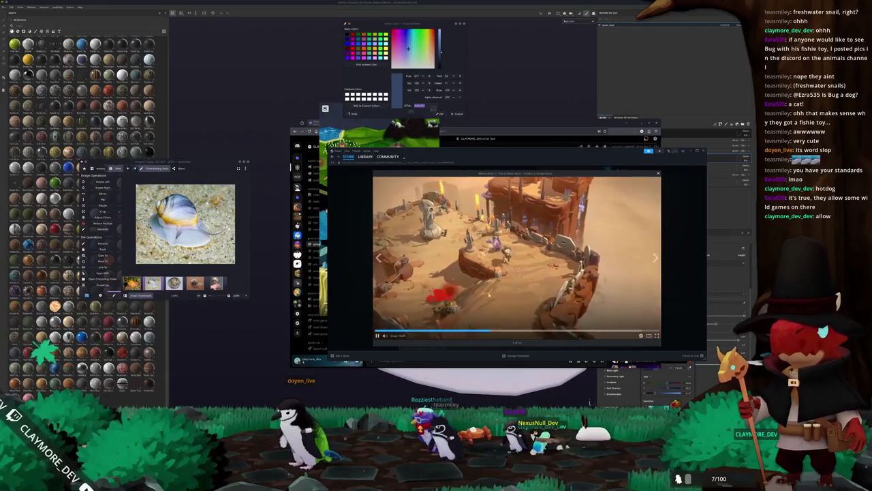
{"action": "left_click", "coordinate": [509, 251]}
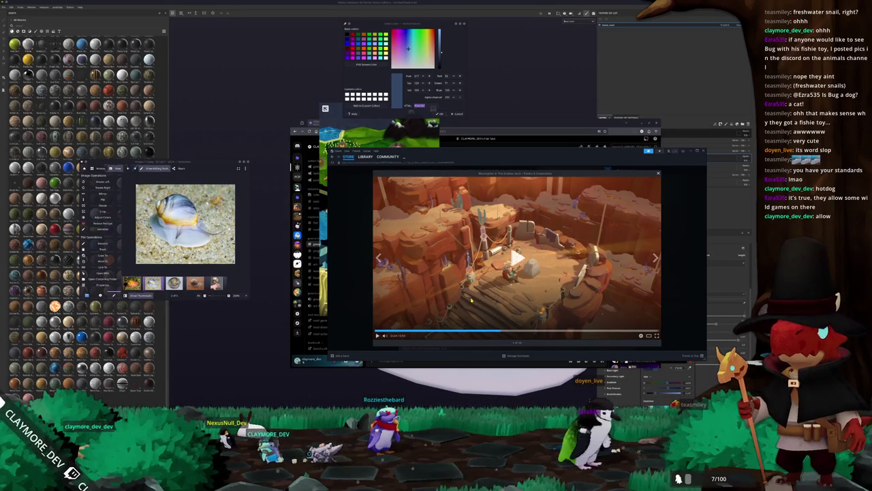
Resume and pause the trailer, then jump to the canyon scene and play it
{"action": "left_click", "coordinate": [469, 298]}
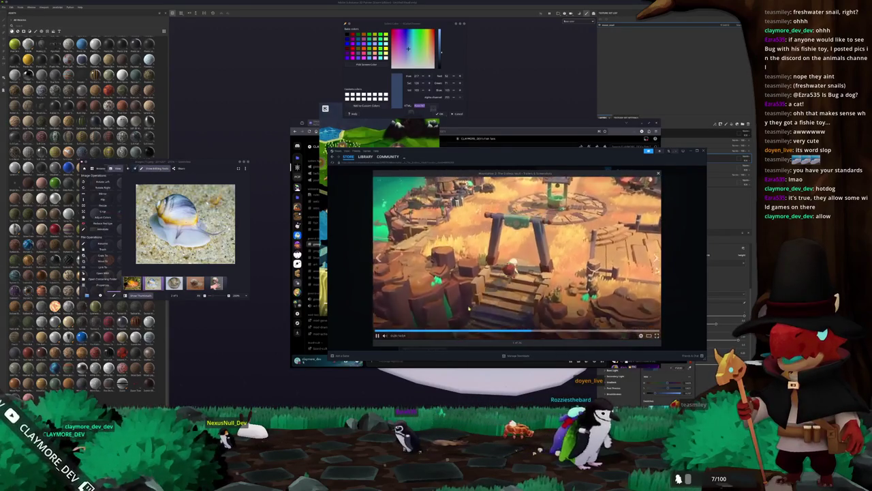
{"action": "key", "text": "space"}
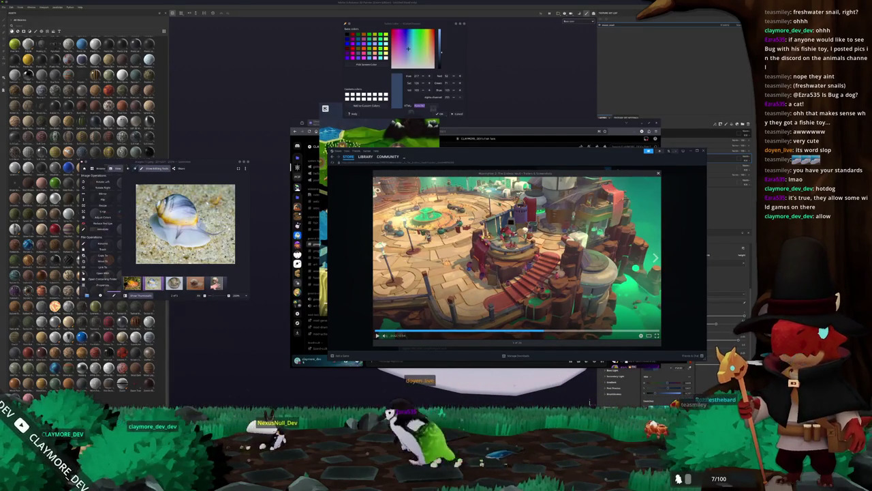
{"action": "left_click", "coordinate": [531, 331]}
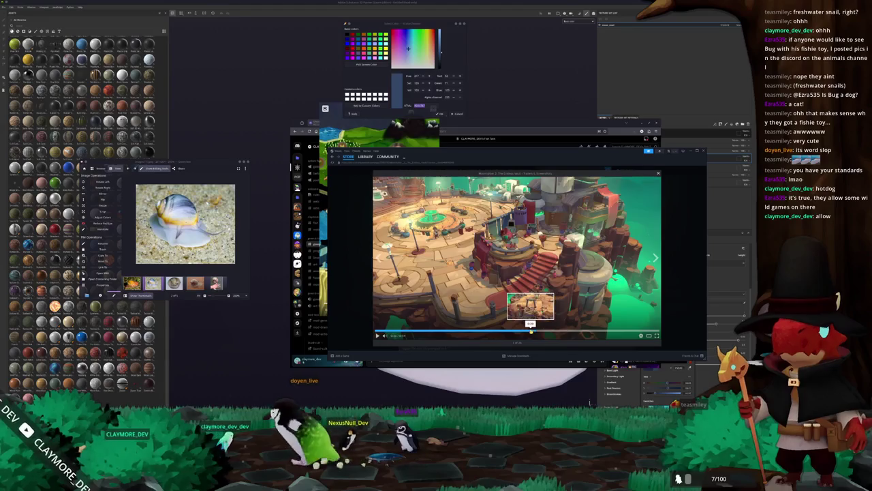
{"action": "left_click", "coordinate": [530, 331]}
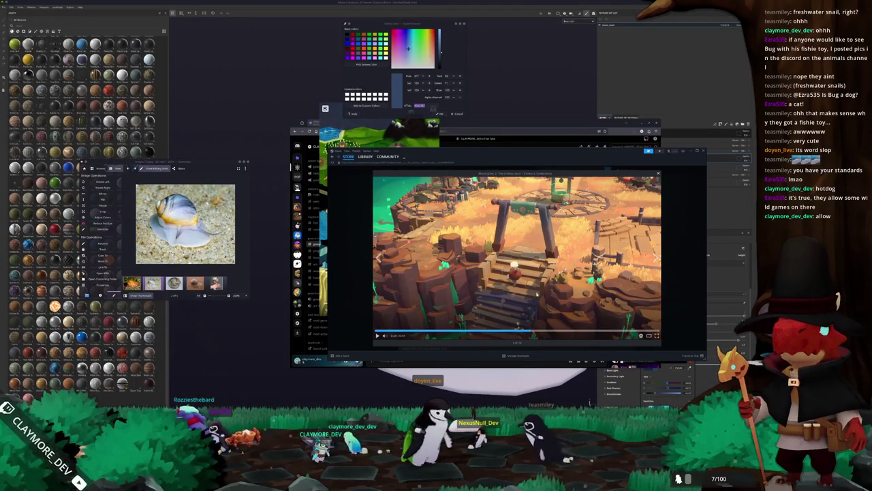
{"action": "left_click", "coordinate": [499, 294]}
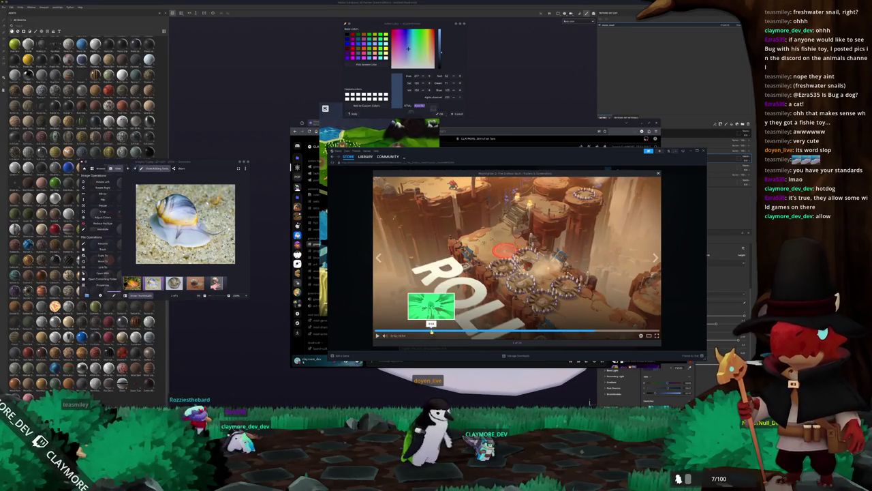
Skip through the TRAVEL, orange village, green arena and portal scenes, then resume playback
{"action": "left_click_drag", "start_coordinate": [440, 332], "coordinate": [579, 331]}
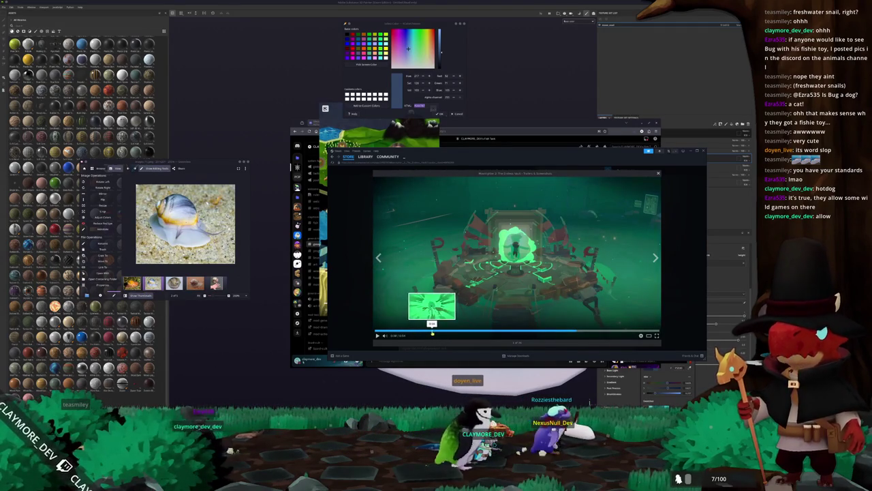
{"action": "left_click", "coordinate": [539, 331]}
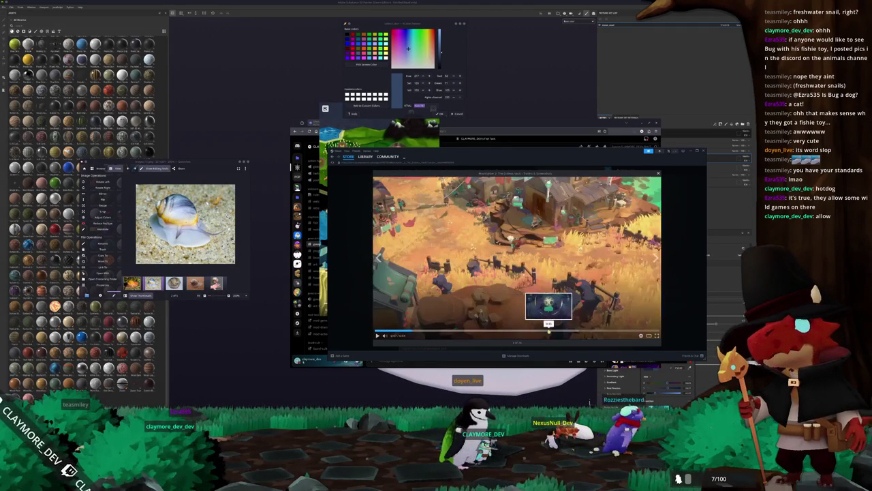
{"action": "left_click", "coordinate": [433, 332]}
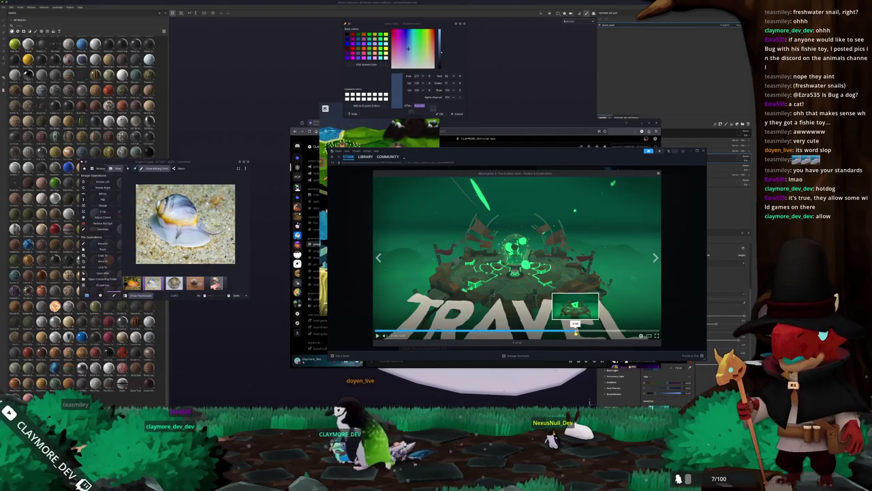
{"action": "left_click", "coordinate": [575, 332]}
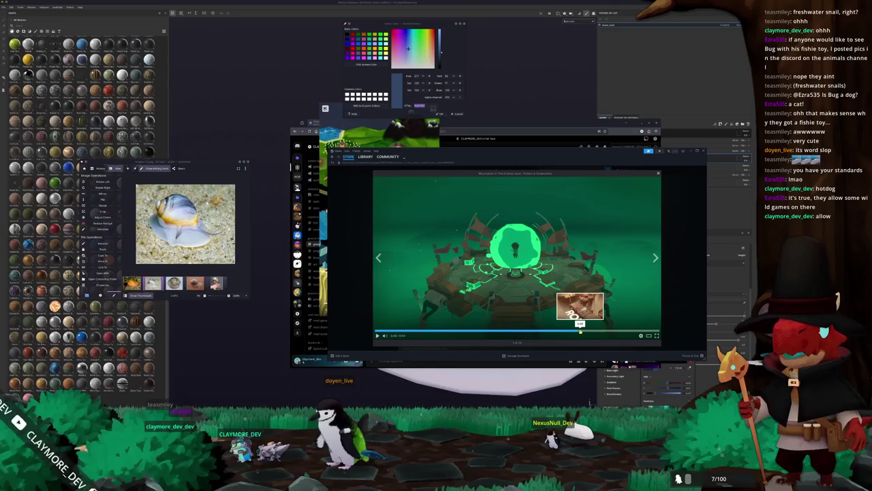
{"action": "left_click", "coordinate": [535, 312]}
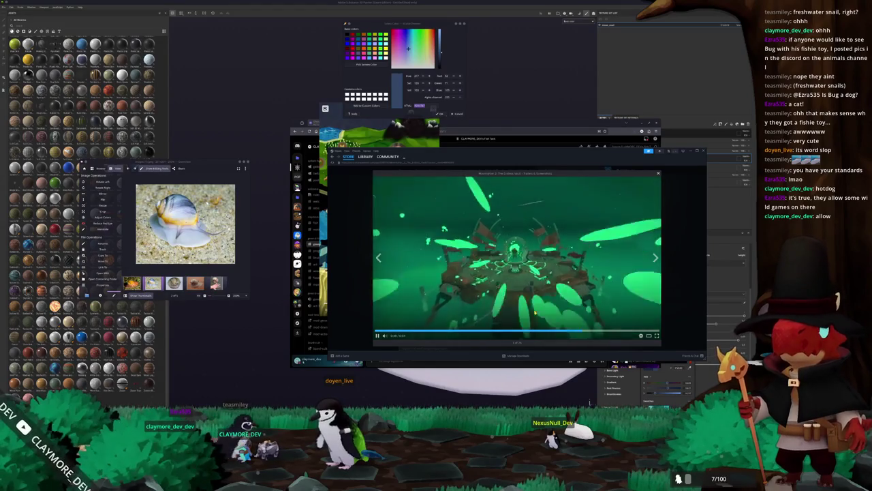
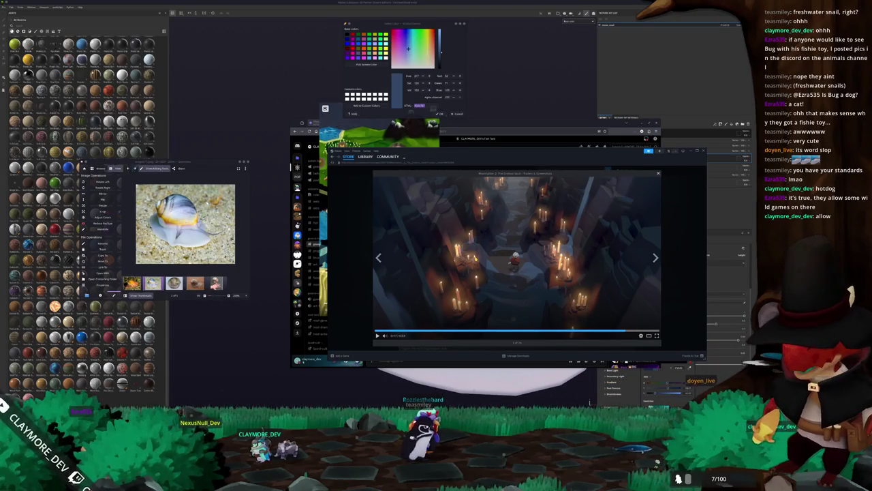
Watch the Moonlighter 2 trailer, skip near its end, then close it and the store page
{"action": "key", "text": "space"}
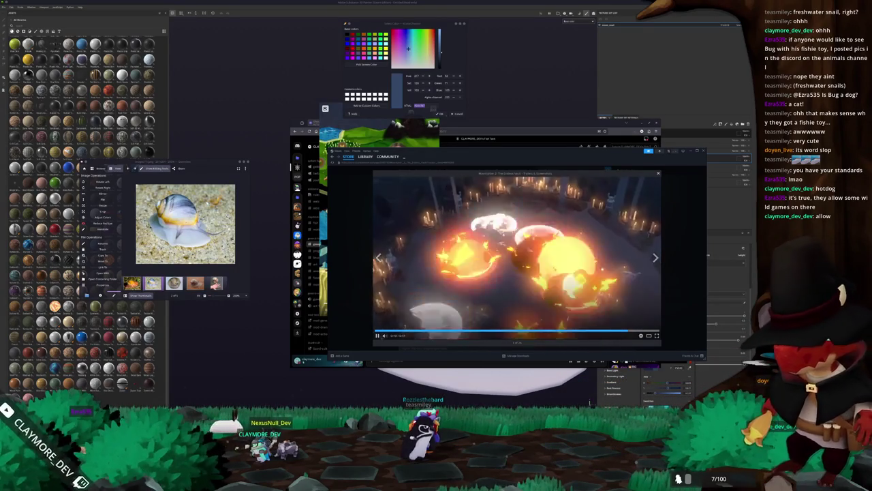
{"action": "key", "text": "space"}
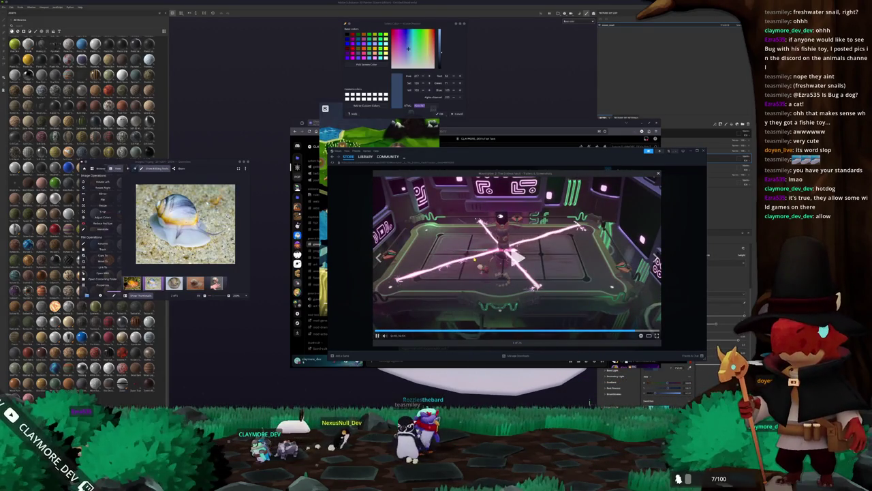
{"action": "key", "text": "space"}
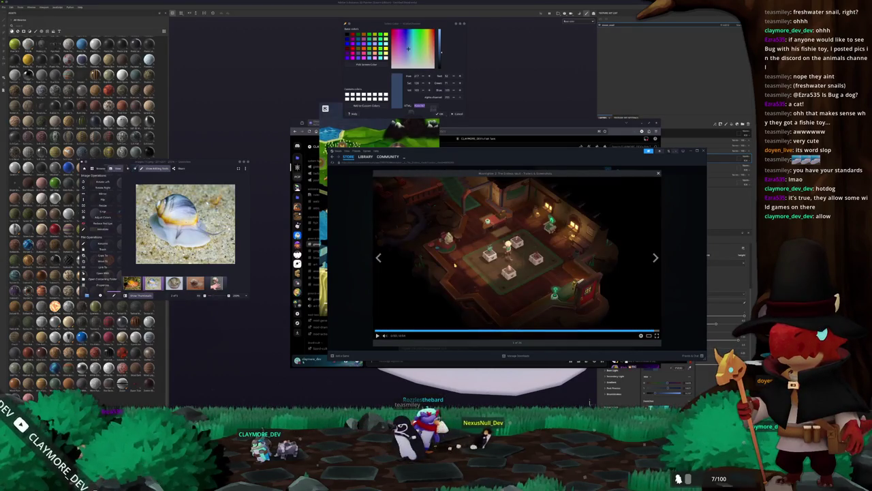
{"action": "left_click", "coordinate": [651, 332]}
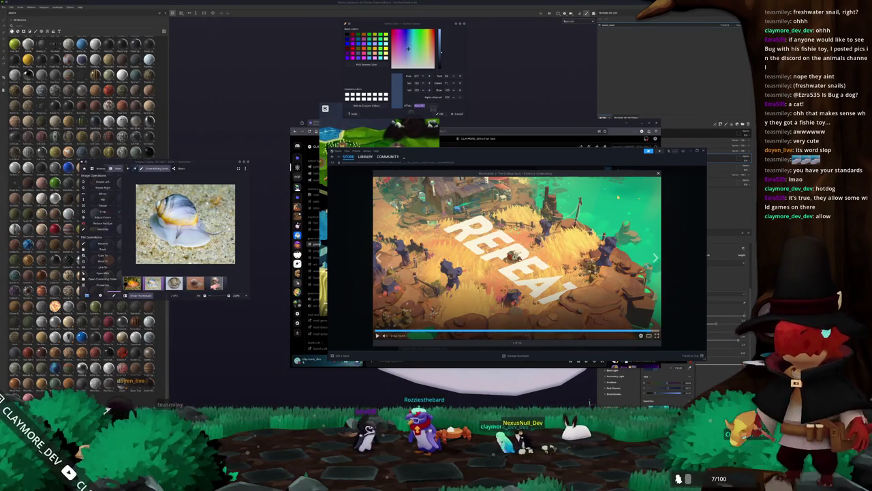
{"action": "key", "text": "space"}
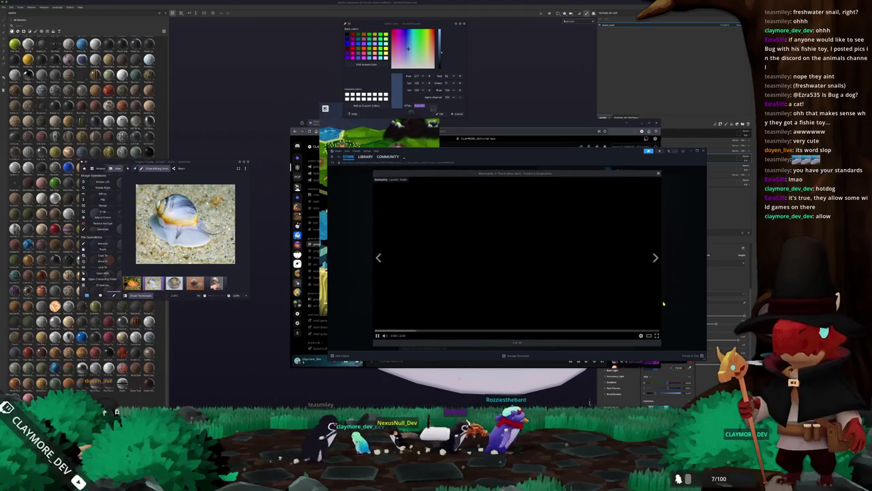
{"action": "key", "text": "Escape"}
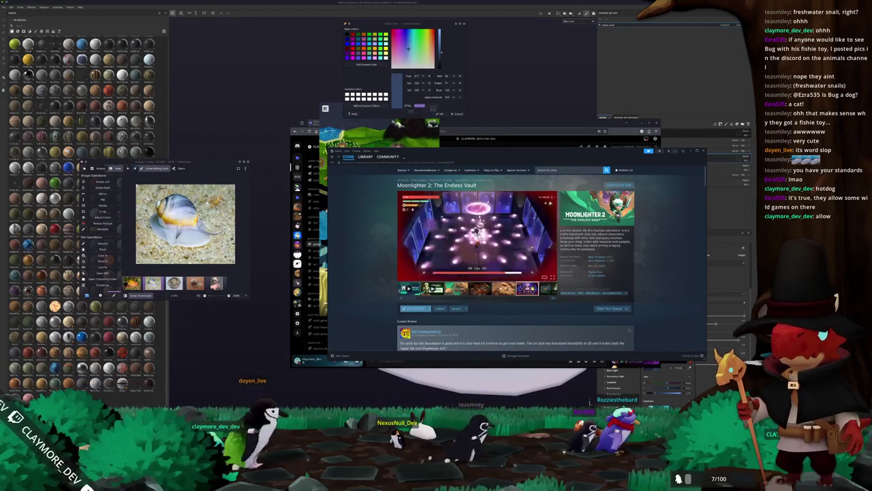
{"action": "left_click", "coordinate": [684, 151]}
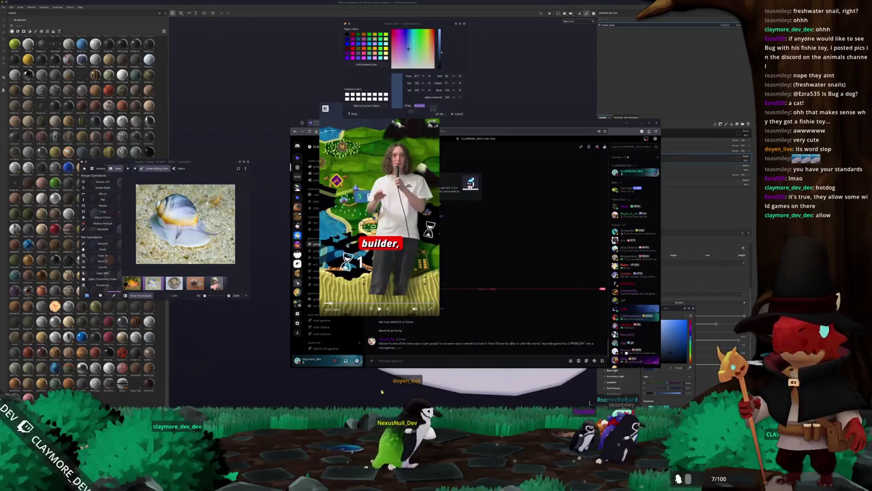
Close the floating video and send the reply 'lold trick :)' to the latest message
{"action": "left_click", "coordinate": [432, 123]}
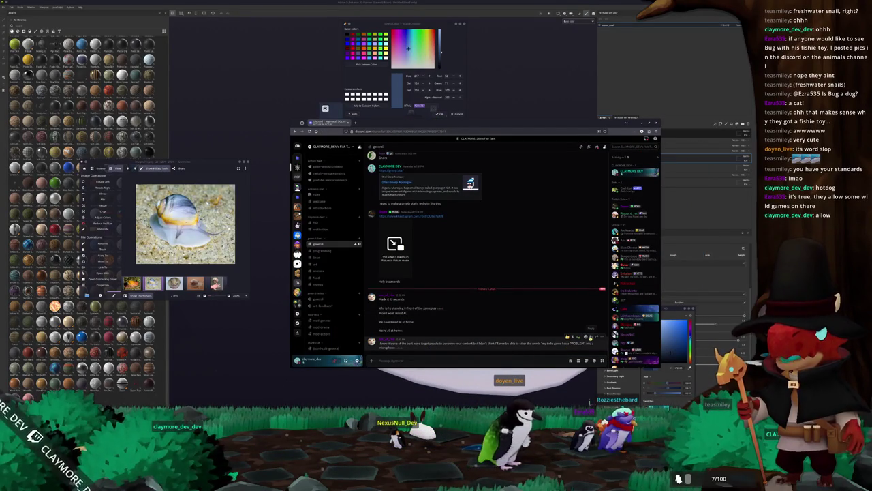
{"action": "left_click", "coordinate": [591, 336]}
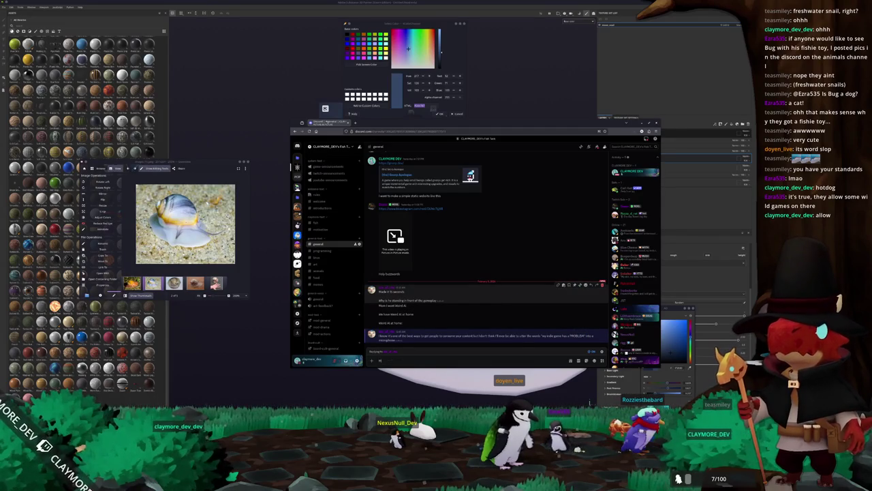
{"action": "type", "text": "lol"}
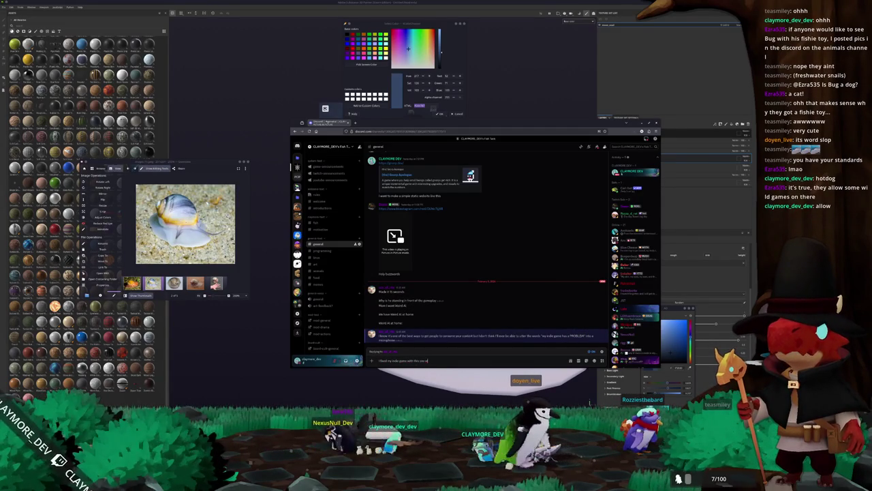
{"action": "type", "text": "d trick."}
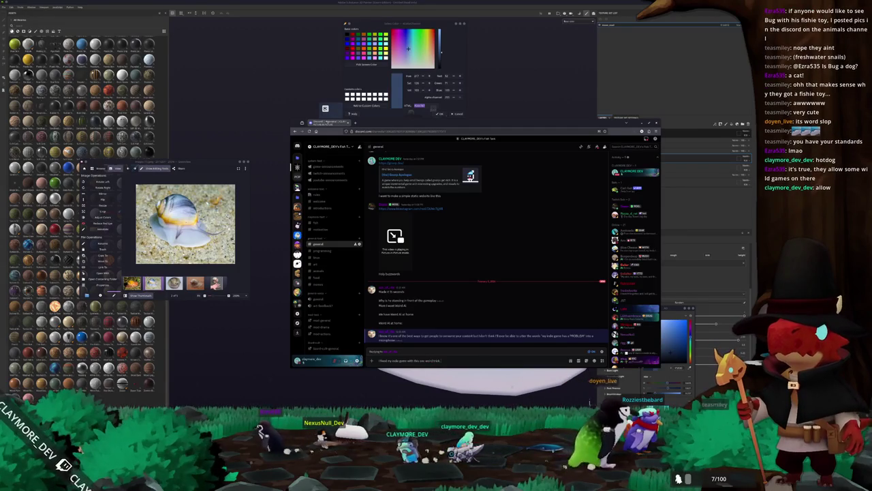
{"action": "type", "text": " :"}
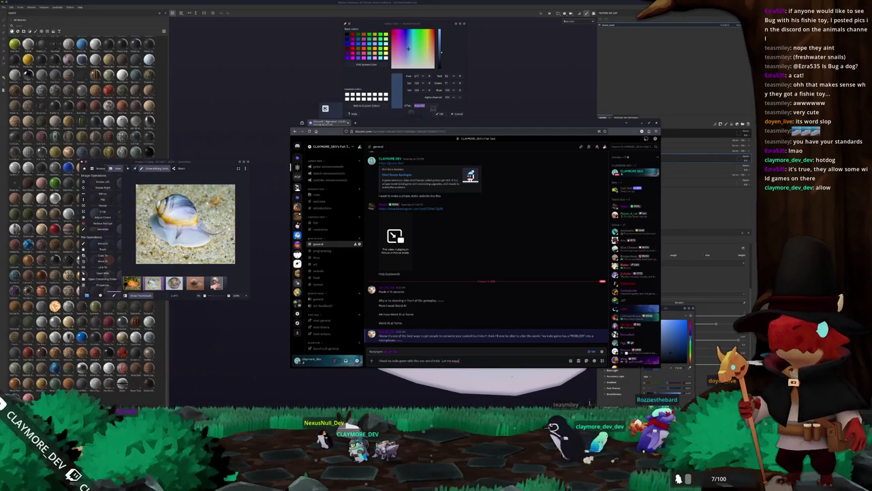
{"action": "key", "text": "Return"}
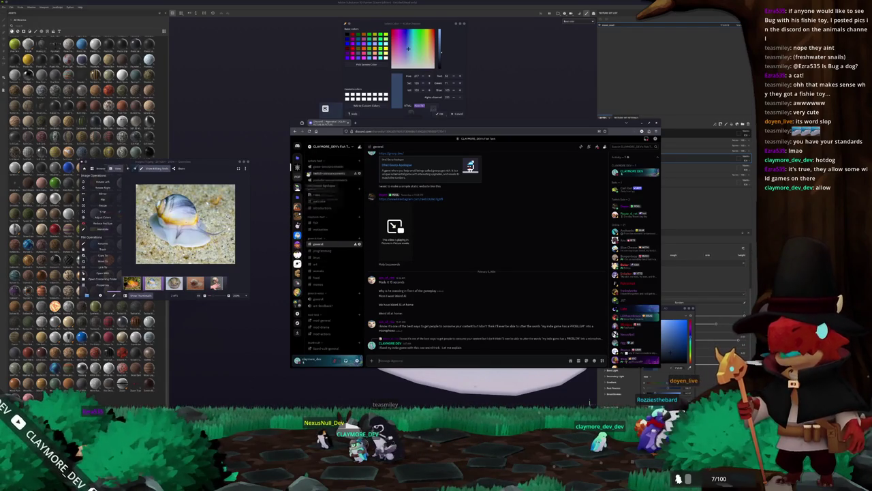
Open the #animals channel and view its cat photos at full size
{"action": "left_click_drag", "start_coordinate": [373, 121], "coordinate": [398, 138]}
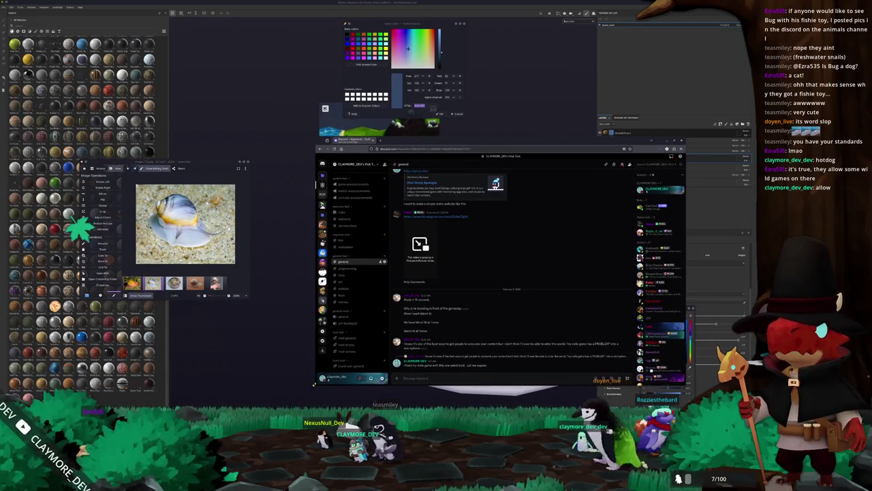
{"action": "left_click", "coordinate": [343, 288]}
{"action": "left_click", "coordinate": [447, 344]}
{"action": "left_click", "coordinate": [323, 270]}
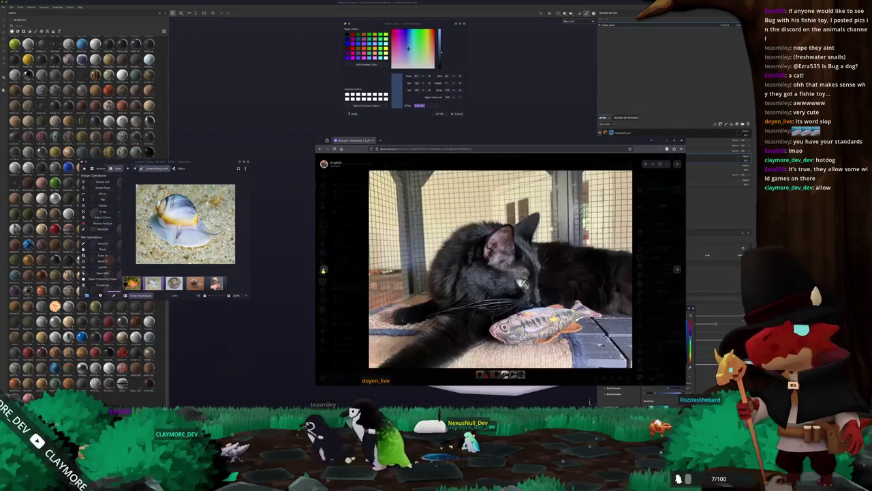
Flip through the cat photos to the close-up of the cat with the fish toy
{"action": "left_click", "coordinate": [323, 270]}
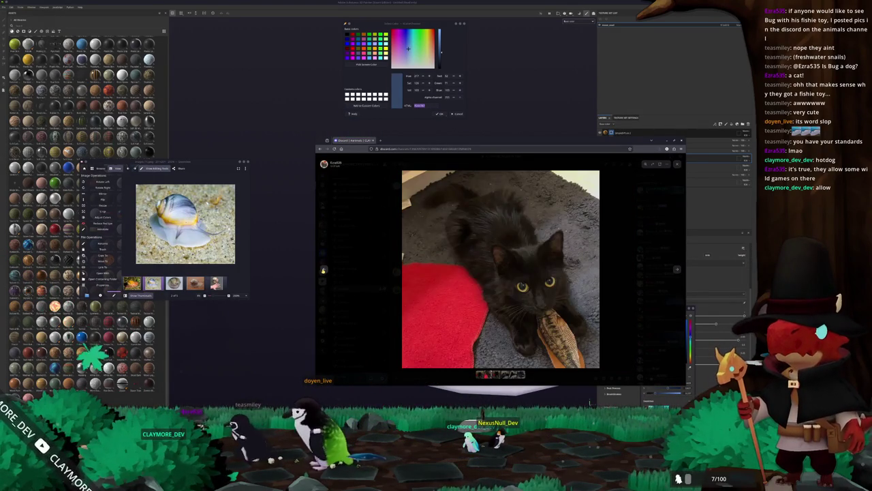
{"action": "left_click", "coordinate": [323, 269]}
{"action": "left_click", "coordinate": [323, 269]}
{"action": "left_click", "coordinate": [323, 270]}
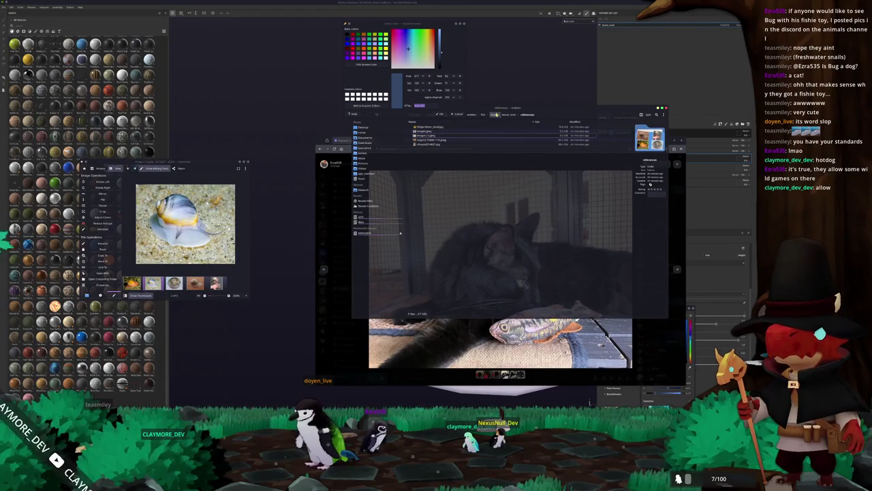
Open the fish image from the arca_fish folder in an image viewer over the cat photo
{"action": "left_click", "coordinate": [365, 148]}
{"action": "double_click", "coordinate": [423, 135]}
{"action": "double_click", "coordinate": [424, 137]}
{"action": "left_click", "coordinate": [425, 158]}
{"action": "double_click", "coordinate": [427, 155]}
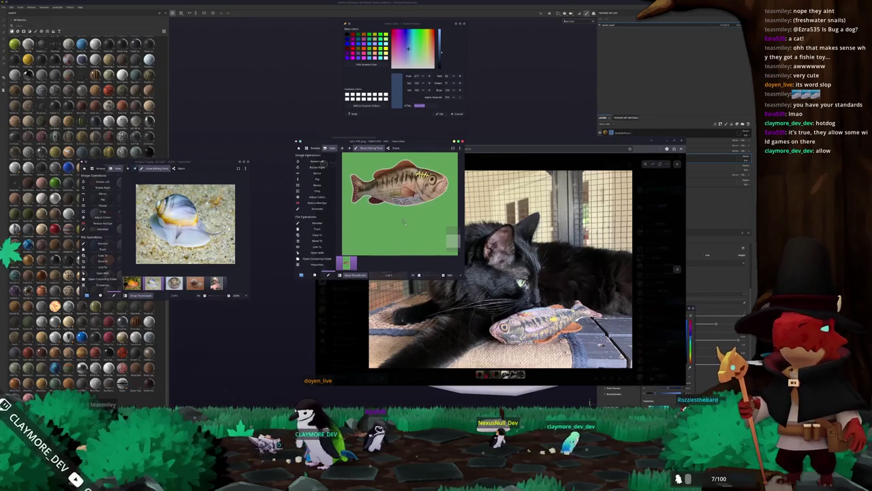
{"action": "scroll", "coordinate": [403, 221], "scroll_direction": "up", "scroll_amount": 1}
{"action": "scroll", "coordinate": [403, 227], "scroll_direction": "up", "scroll_amount": 1}
{"action": "scroll", "coordinate": [404, 236], "scroll_direction": "up", "scroll_amount": 1}
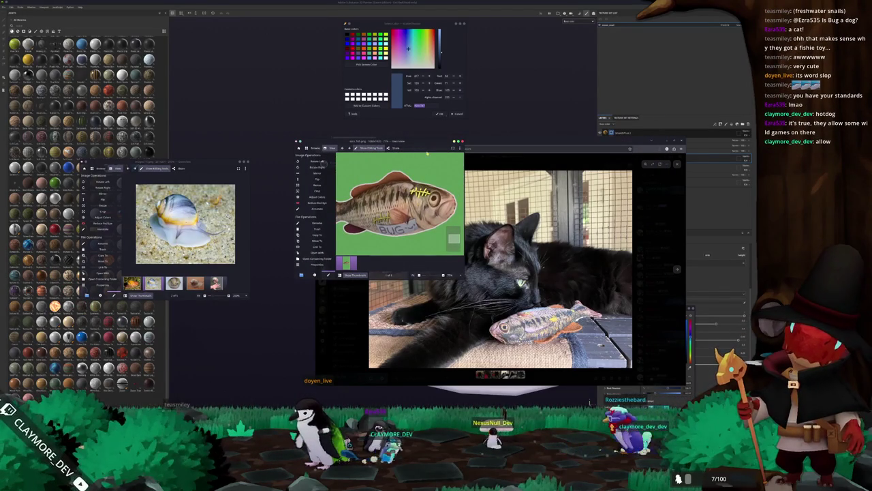
{"action": "left_click_drag", "start_coordinate": [426, 152], "coordinate": [393, 265]}
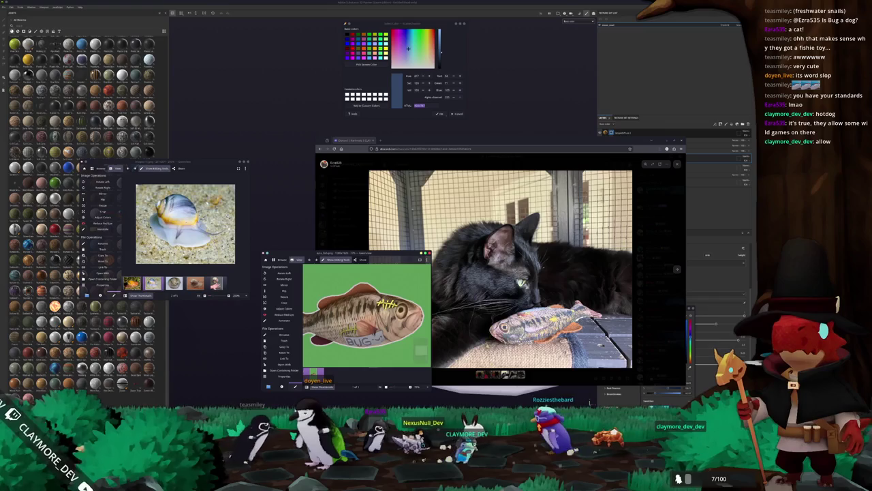
Step through the cat photos to the black kitten with the fish toy, fish image alongside
{"action": "left_click", "coordinate": [496, 374]}
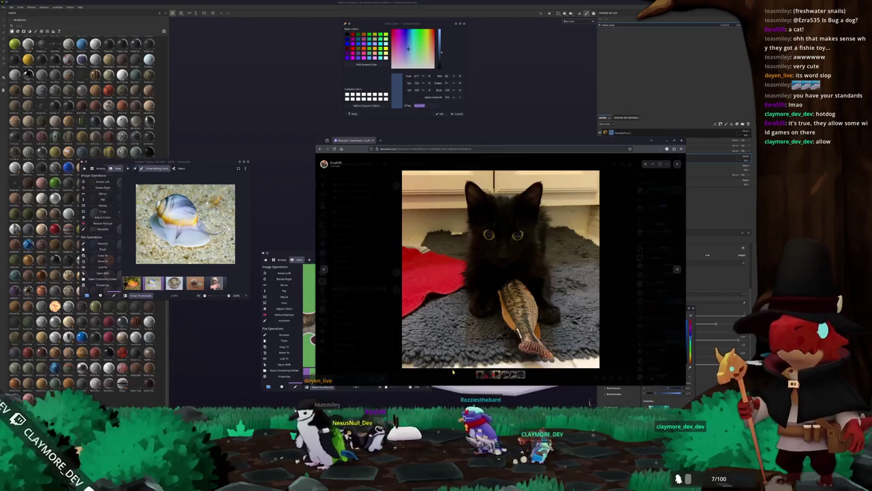
{"action": "mouse_move", "coordinate": [293, 253]}
{"action": "left_mouse_down"}
{"action": "mouse_move", "coordinate": [286, 243]}
{"action": "mouse_move", "coordinate": [200, 232]}
{"action": "left_mouse_up"}
{"action": "left_click", "coordinate": [485, 375]}
{"action": "left_click", "coordinate": [490, 374]}
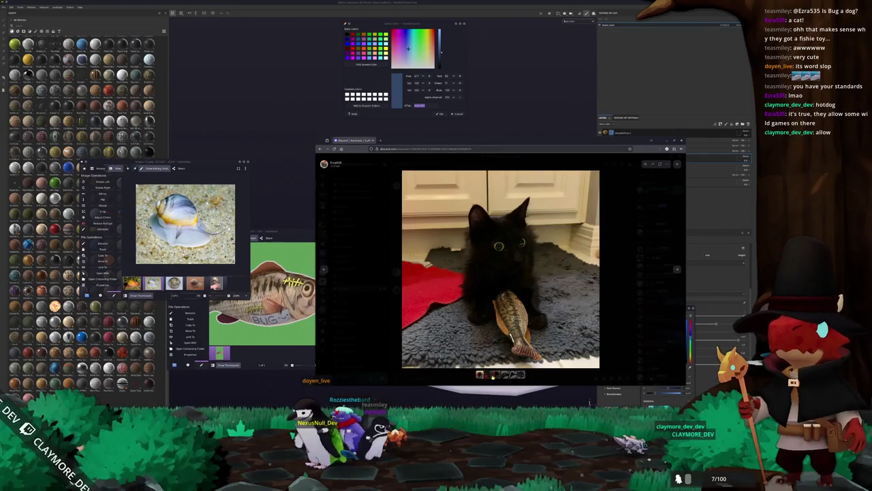
{"action": "left_click", "coordinate": [500, 374]}
{"action": "left_click", "coordinate": [510, 374]}
{"action": "left_click", "coordinate": [520, 374]}
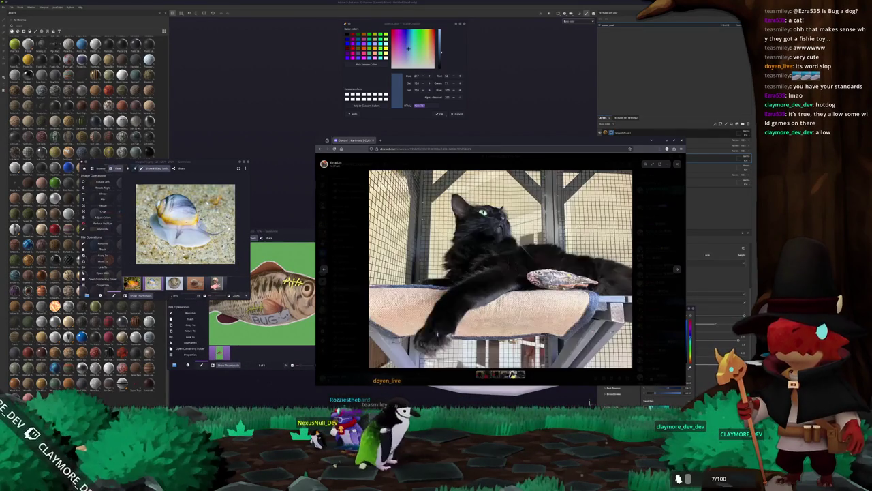
{"action": "left_click", "coordinate": [521, 374]}
{"action": "left_click", "coordinate": [480, 374]}
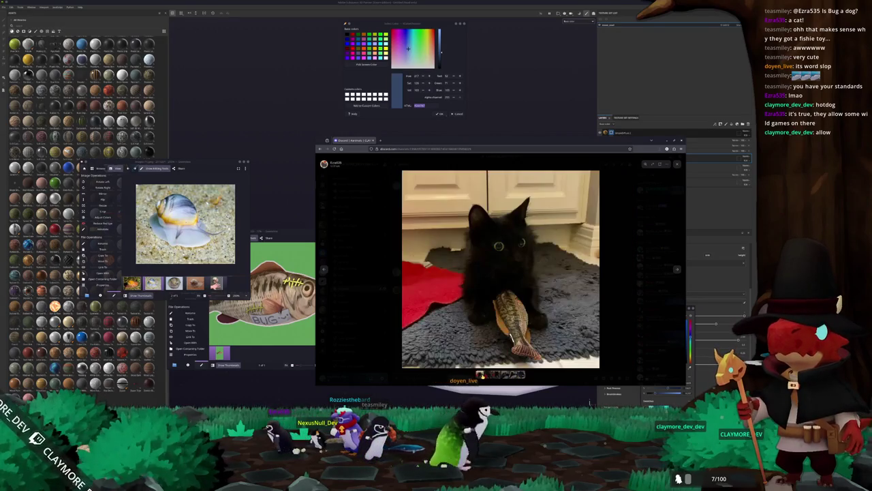
{"action": "left_click_drag", "start_coordinate": [277, 232], "coordinate": [390, 253]}
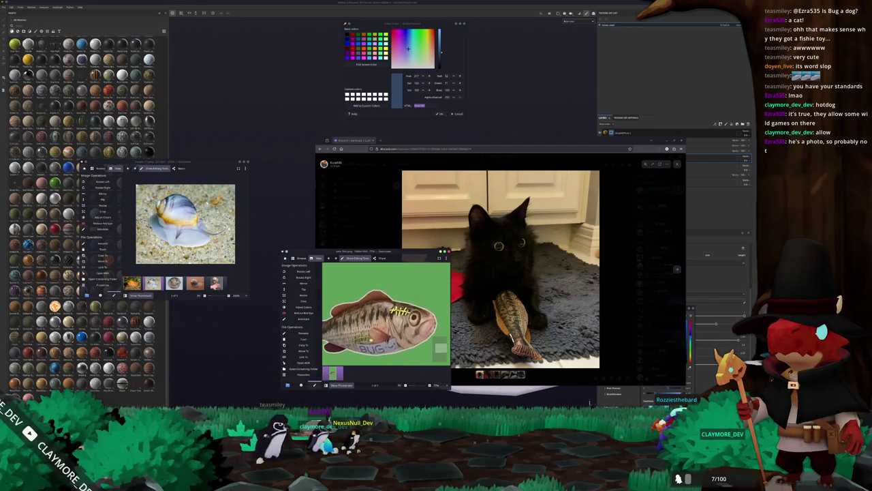
Add a new fill layer above the snail's existing layer
{"action": "mouse_move", "coordinate": [287, 214]}
{"action": "left_mouse_down", "text": "alt"}
{"action": "mouse_move", "coordinate": [323, 304]}
{"action": "mouse_move", "coordinate": [414, 240]}
{"action": "left_mouse_up", "text": "alt"}
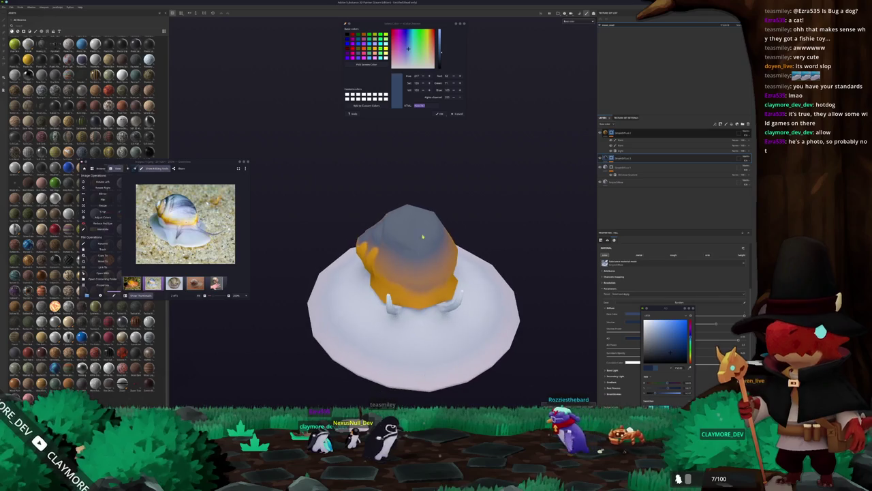
{"action": "left_click", "coordinate": [620, 158]}
{"action": "right_click", "coordinate": [618, 157]}
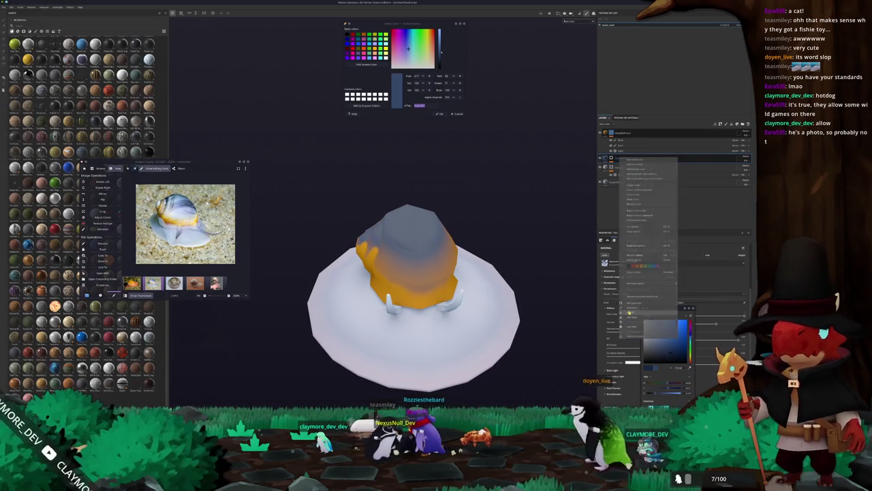
{"action": "left_click", "coordinate": [630, 328]}
Apply a striped texture as the fill's base colour and change its projection mode
{"action": "left_click", "coordinate": [642, 279]}
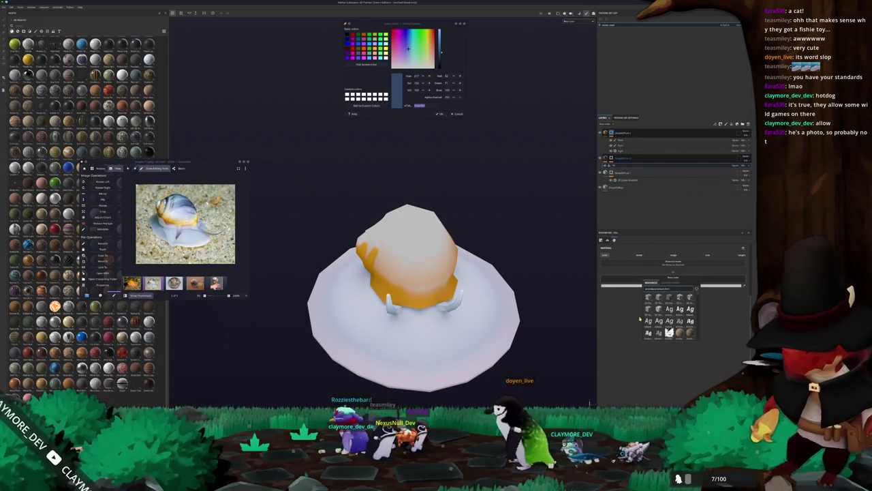
{"action": "scroll", "coordinate": [670, 315], "scroll_direction": "down", "scroll_amount": 3}
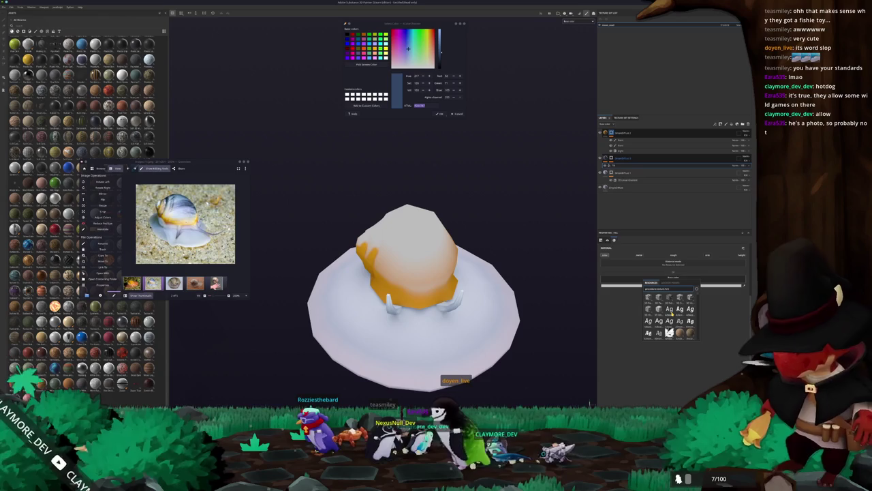
{"action": "scroll", "coordinate": [675, 304], "scroll_direction": "up", "scroll_amount": 1}
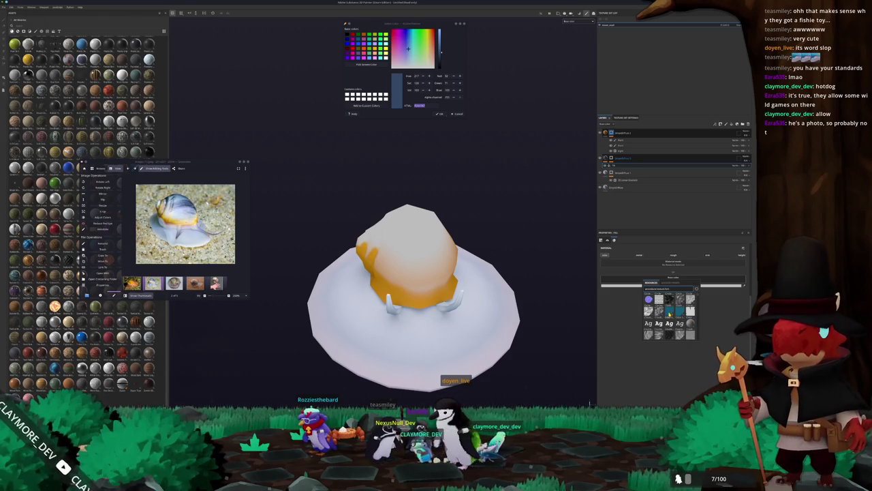
{"action": "scroll", "coordinate": [669, 314], "scroll_direction": "down", "scroll_amount": 2}
{"action": "scroll", "coordinate": [672, 314], "scroll_direction": "down", "scroll_amount": 1}
{"action": "scroll", "coordinate": [674, 315], "scroll_direction": "down", "scroll_amount": 1}
{"action": "scroll", "coordinate": [674, 314], "scroll_direction": "down", "scroll_amount": 2}
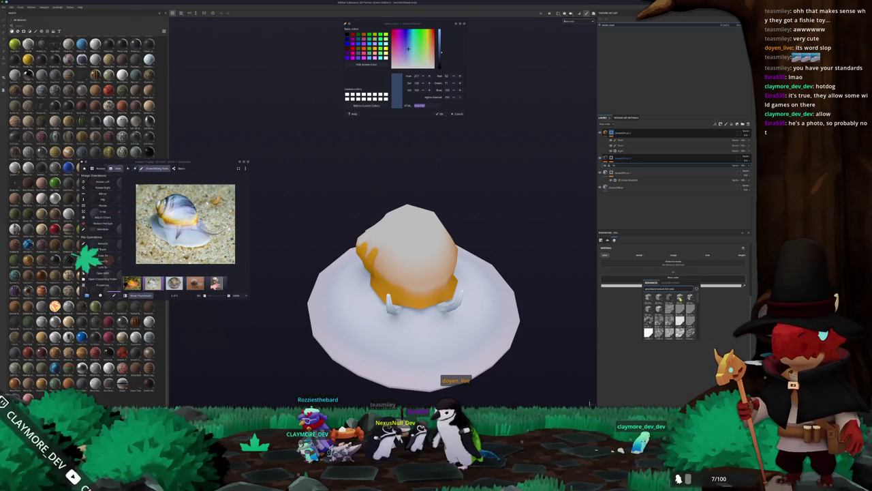
{"action": "left_click", "coordinate": [672, 311]}
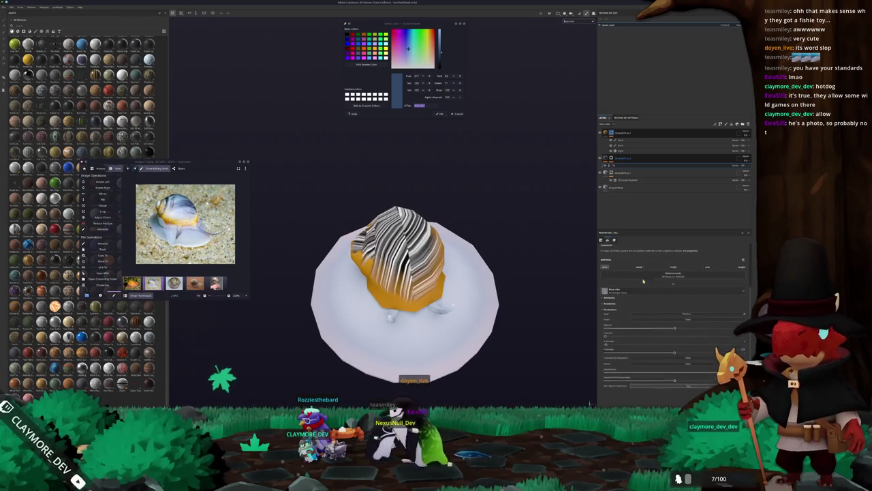
{"action": "left_click", "coordinate": [635, 255]}
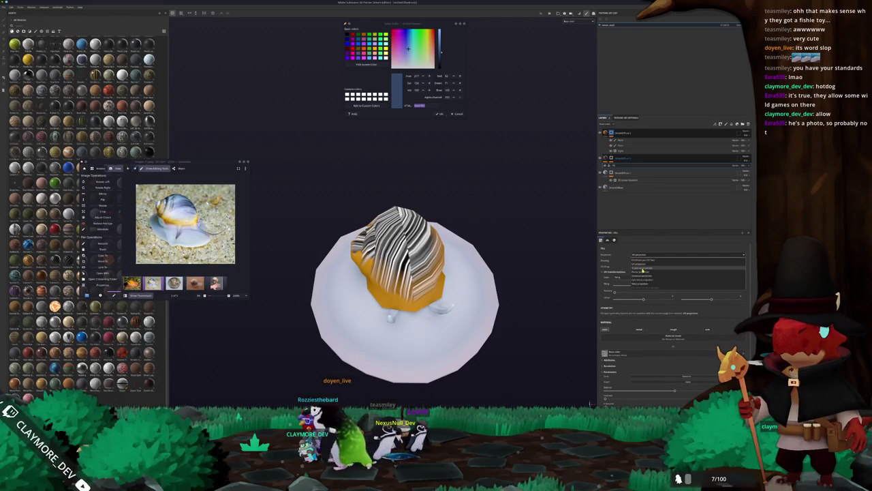
{"action": "left_click", "coordinate": [642, 271]}
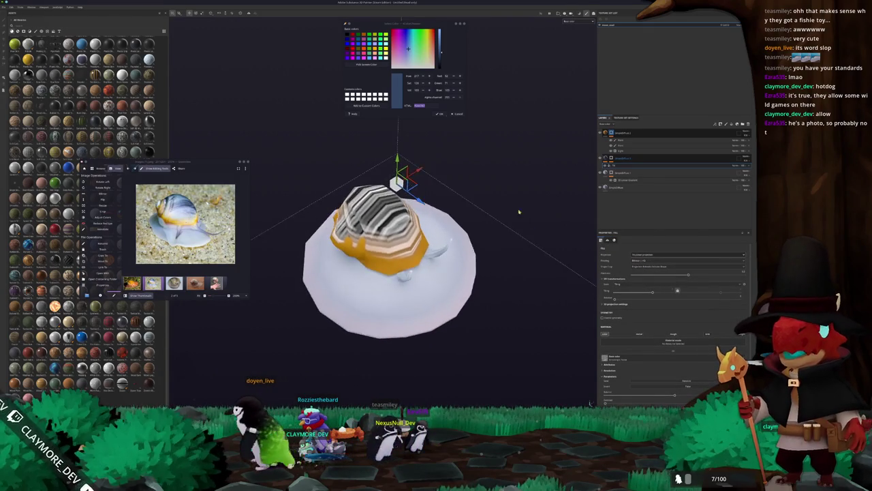
Adjust the scale sliders so the shell's stripes become thicker
{"action": "left_click_drag", "start_coordinate": [520, 211], "coordinate": [540, 313], "text": "alt"}
{"action": "scroll", "coordinate": [644, 357], "scroll_direction": "down", "scroll_amount": 3}
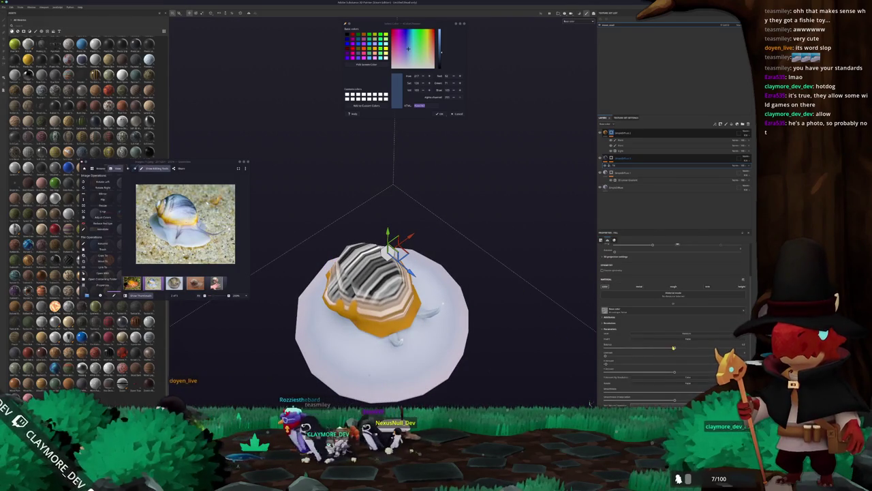
{"action": "left_click_drag", "start_coordinate": [674, 348], "coordinate": [702, 346]}
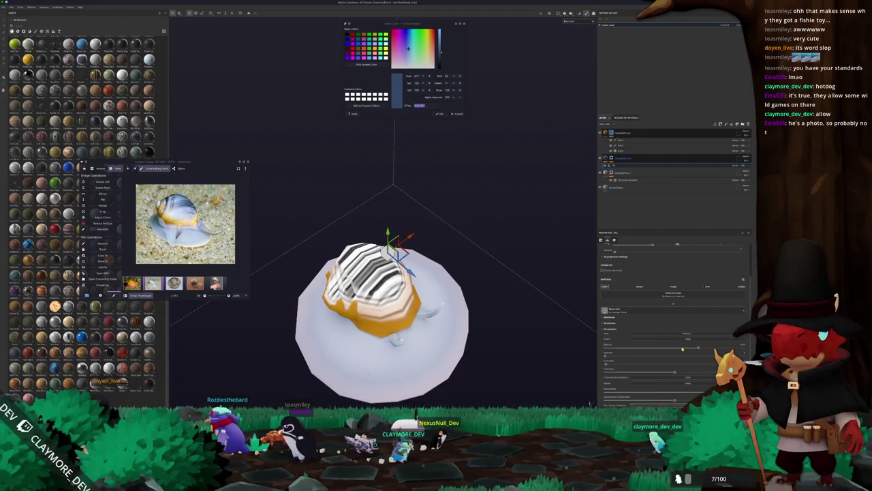
{"action": "left_click_drag", "start_coordinate": [606, 363], "coordinate": [609, 360]}
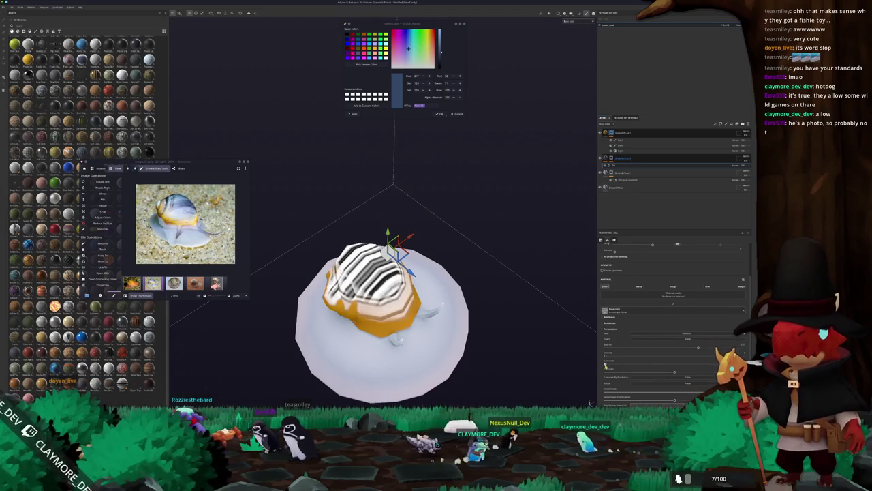
{"action": "mouse_move", "coordinate": [606, 359]}
{"action": "left_mouse_down"}
{"action": "mouse_move", "coordinate": [637, 356]}
{"action": "mouse_move", "coordinate": [676, 372]}
{"action": "mouse_move", "coordinate": [639, 370]}
{"action": "left_mouse_up"}
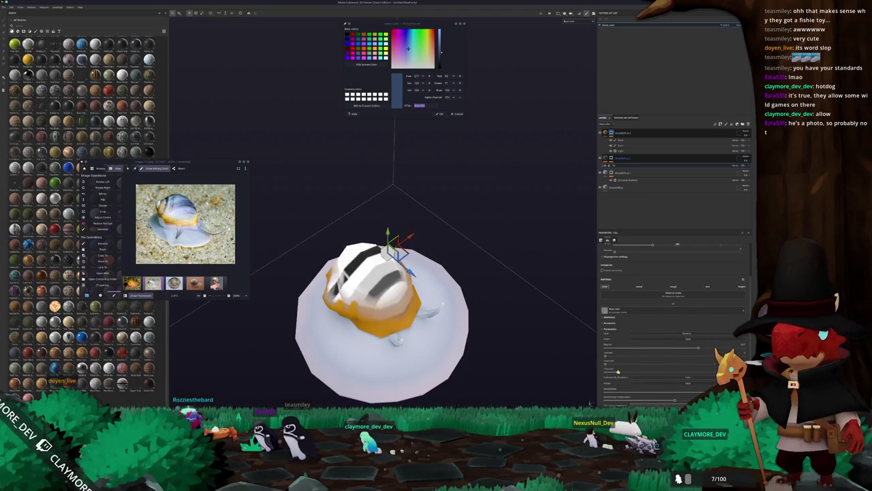
{"action": "left_click_drag", "start_coordinate": [700, 368], "coordinate": [638, 370]}
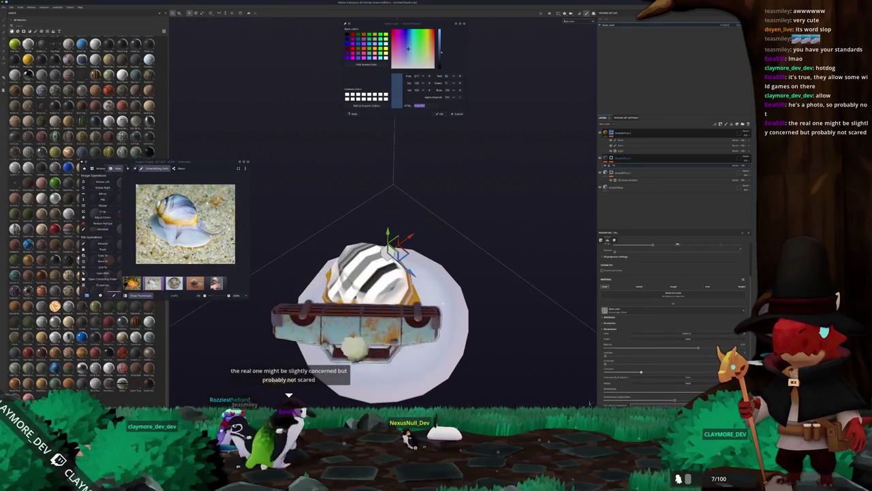
{"action": "mouse_move", "coordinate": [455, 320]}
{"action": "left_mouse_down", "text": "alt"}
{"action": "mouse_move", "coordinate": [455, 274]}
{"action": "mouse_move", "coordinate": [471, 300]}
{"action": "left_mouse_up", "text": "alt"}
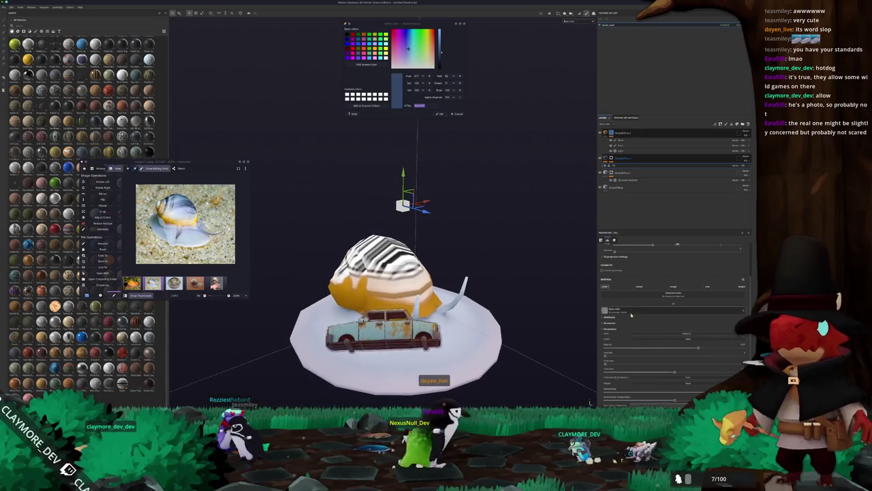
{"action": "scroll", "coordinate": [635, 311], "scroll_direction": "up", "scroll_amount": 3}
Switch the stripes to Planar projection and tune the projection setting
{"action": "left_click", "coordinate": [644, 254]}
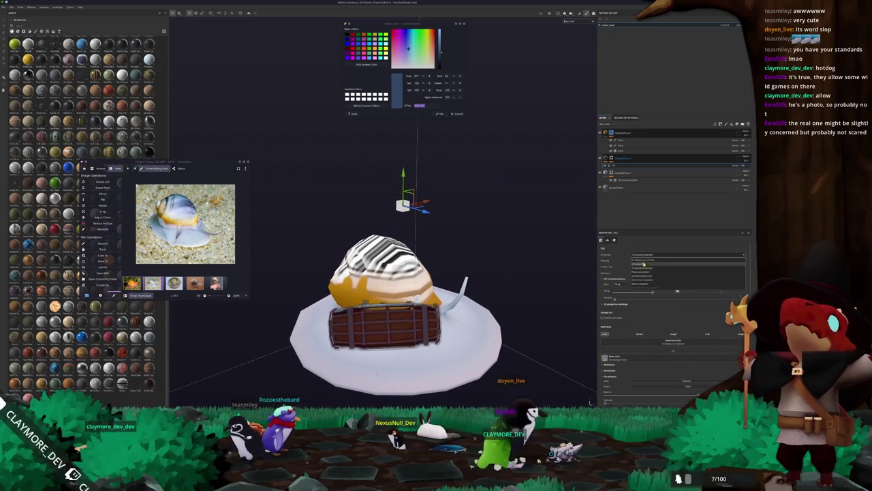
{"action": "left_click", "coordinate": [644, 275]}
{"action": "left_click_drag", "start_coordinate": [545, 313], "coordinate": [576, 314], "text": "alt"}
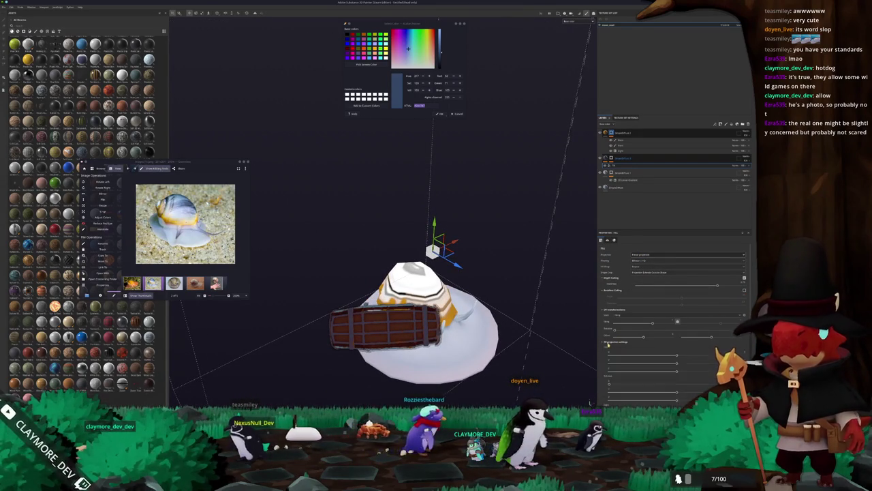
{"action": "scroll", "coordinate": [608, 344], "scroll_direction": "down", "scroll_amount": 2}
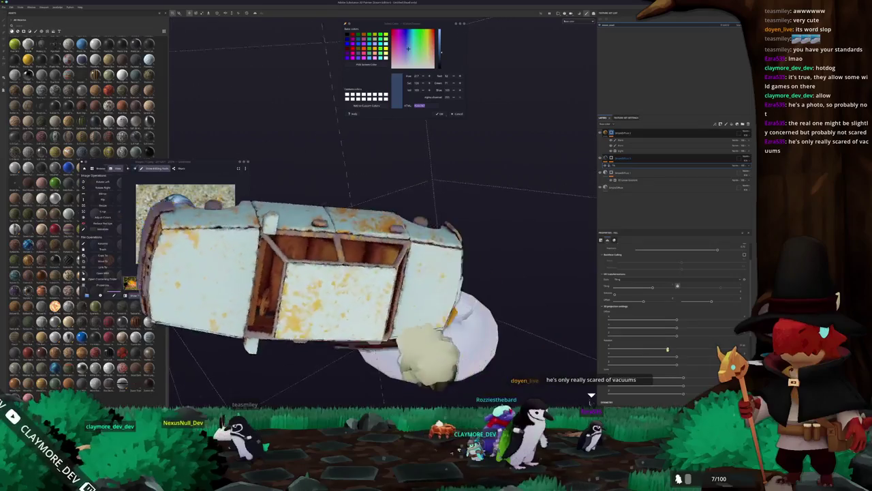
{"action": "left_click_drag", "start_coordinate": [666, 349], "coordinate": [687, 348]}
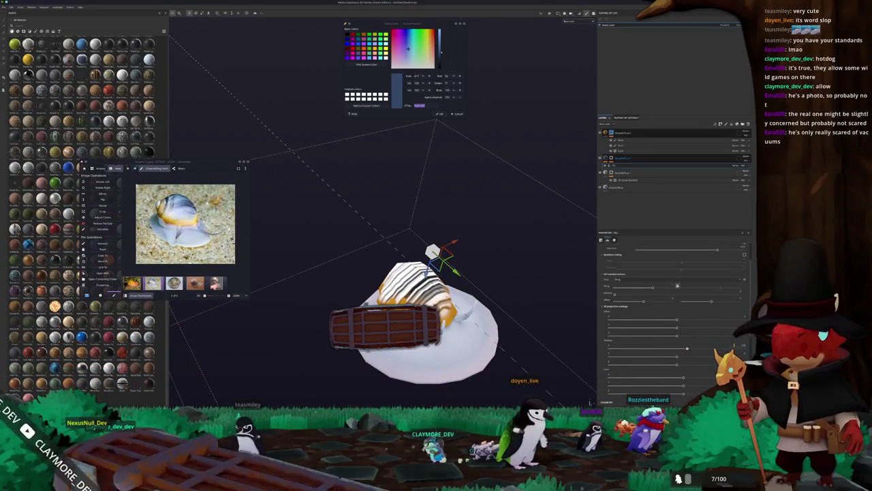
{"action": "left_click_drag", "start_coordinate": [687, 348], "coordinate": [683, 348]}
Move the projection box over the shell and stretch the stripes across it
{"action": "left_click_drag", "start_coordinate": [590, 402], "coordinate": [560, 346]}
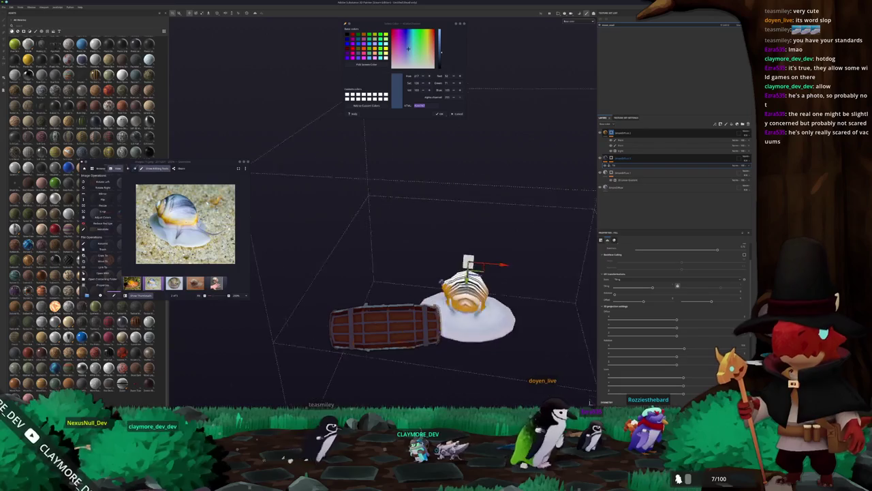
{"action": "scroll", "coordinate": [620, 344], "scroll_direction": "up", "scroll_amount": 2}
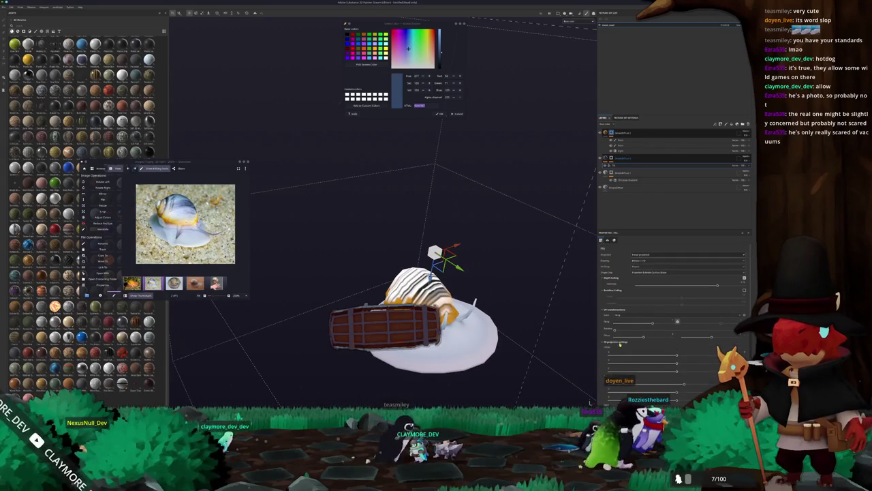
{"action": "left_click_drag", "start_coordinate": [651, 325], "coordinate": [657, 328]}
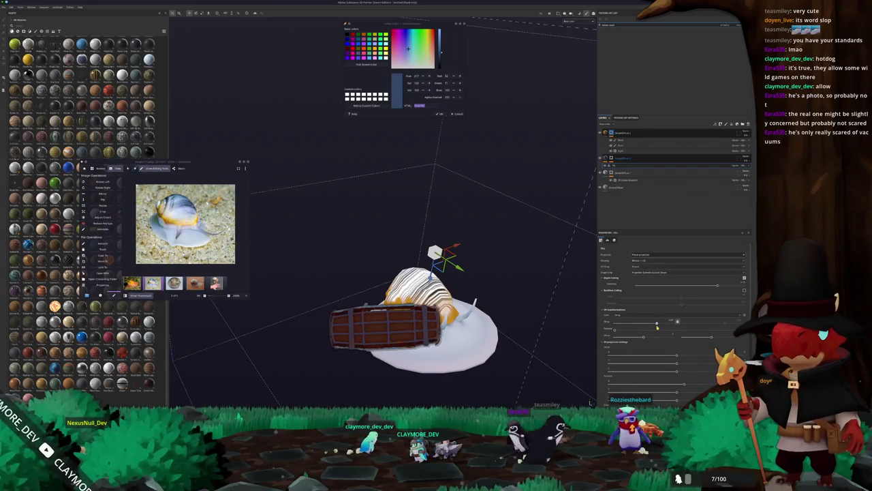
{"action": "left_click_drag", "start_coordinate": [600, 321], "coordinate": [521, 262], "text": "alt"}
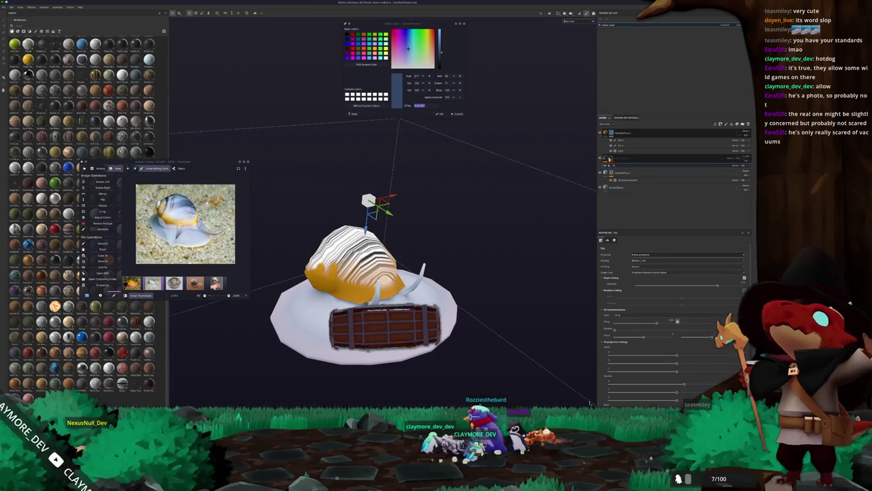
{"action": "right_click", "coordinate": [618, 166]}
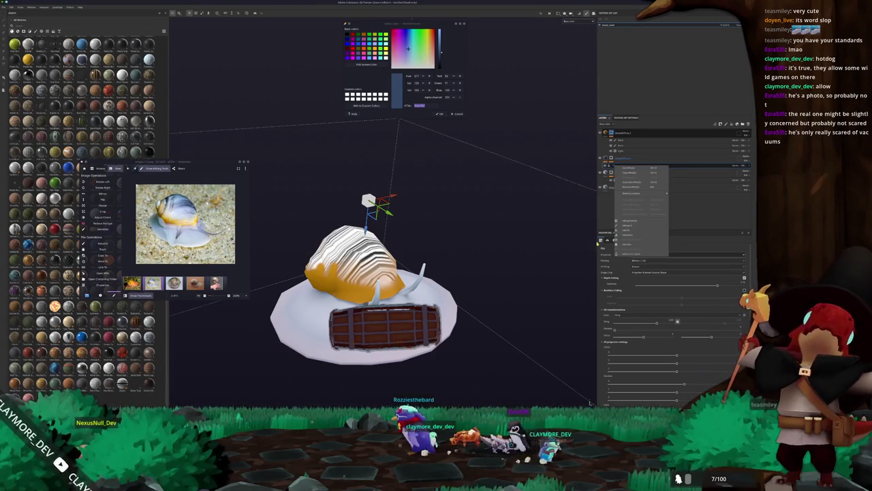
Add a new fill layer to the stack with a hidden child effect beneath it
{"action": "left_click", "coordinate": [623, 176]}
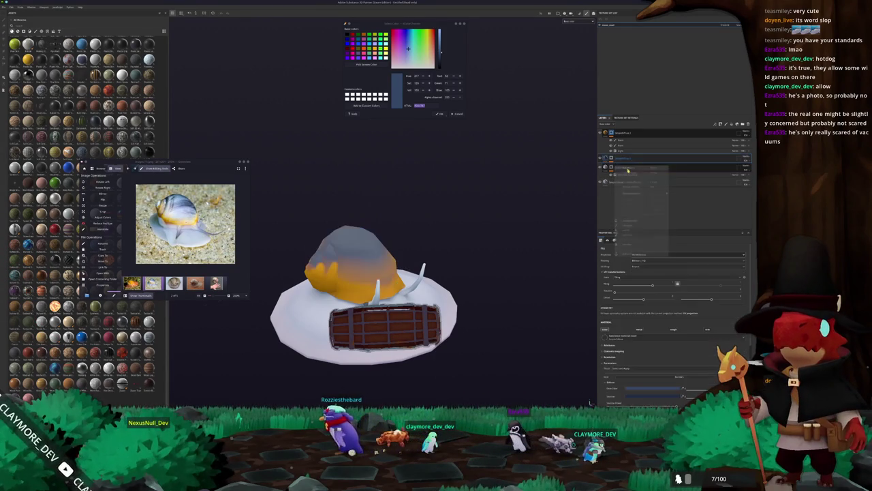
{"action": "right_click", "coordinate": [612, 160]}
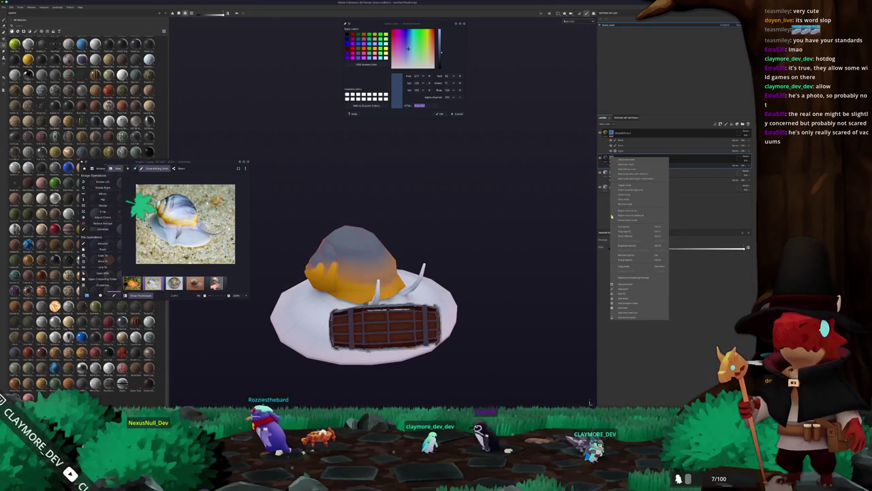
{"action": "left_click", "coordinate": [633, 286]}
{"action": "right_click", "coordinate": [614, 165]}
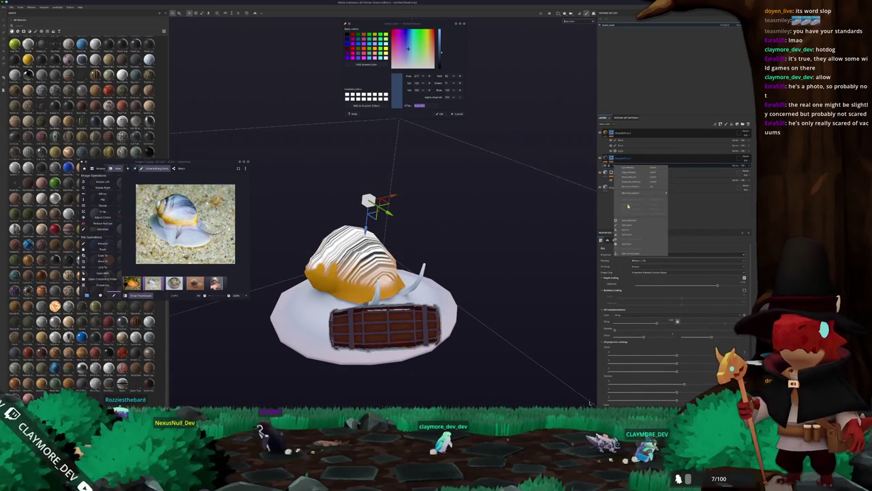
{"action": "left_click", "coordinate": [627, 194]}
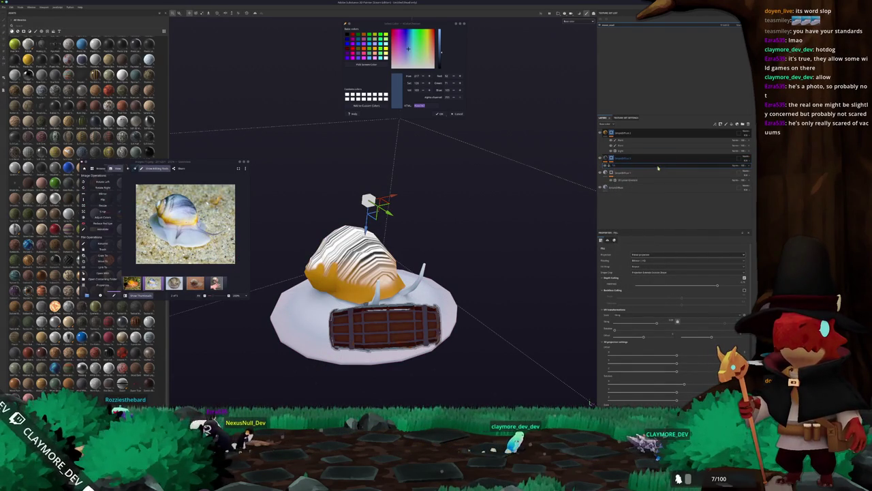
{"action": "left_click", "coordinate": [611, 159]}
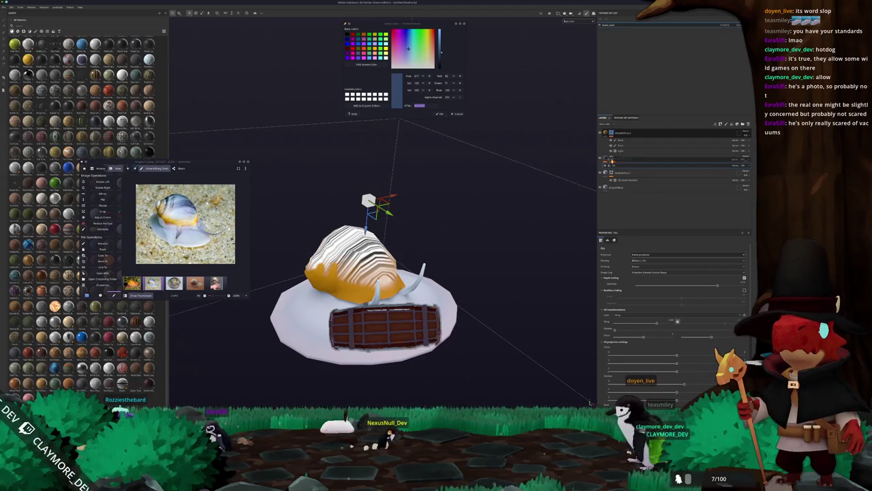
Give the fill layer a mask with a fill, the striped texture, and Planar projection
{"action": "right_click", "coordinate": [614, 165]}
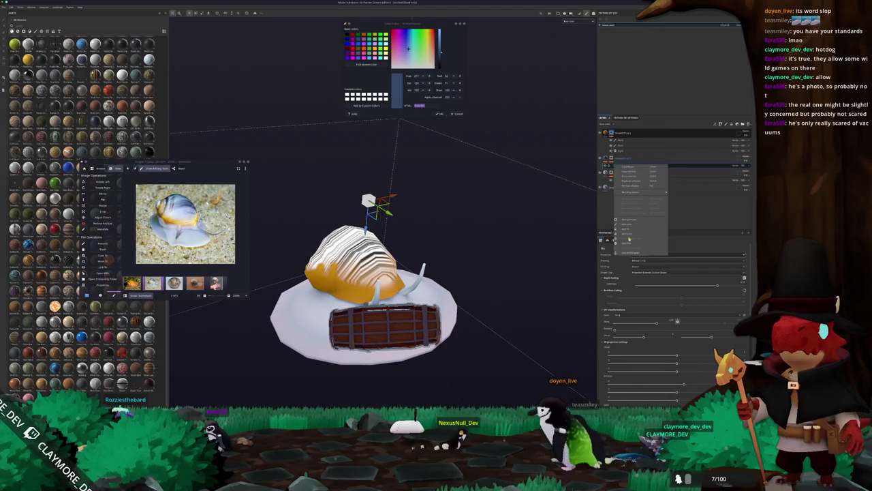
{"action": "left_click", "coordinate": [632, 185]}
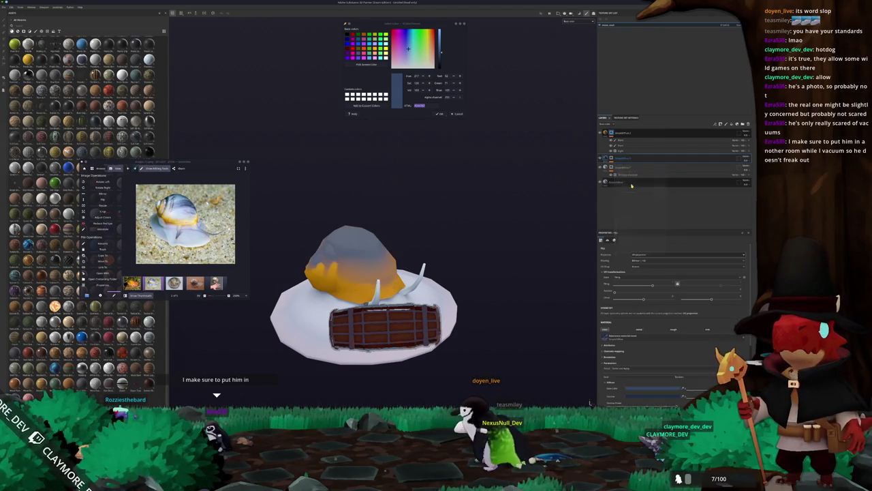
{"action": "right_click", "coordinate": [612, 159]}
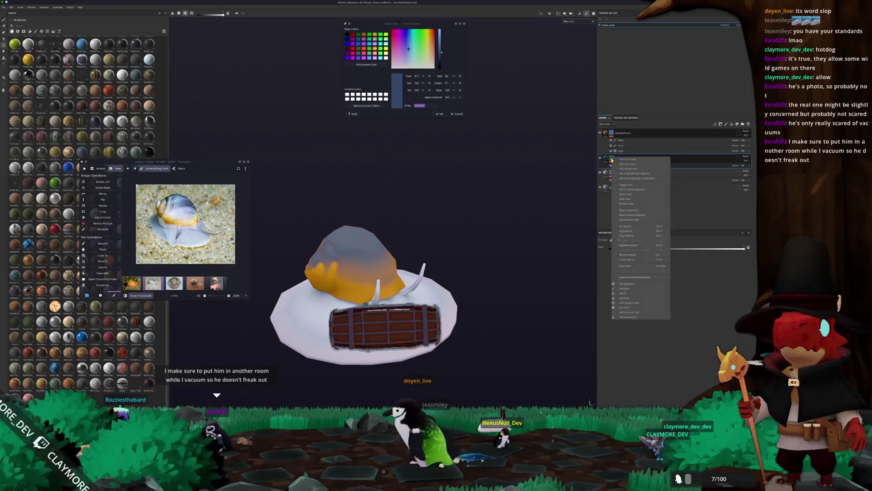
{"action": "left_click", "coordinate": [622, 293]}
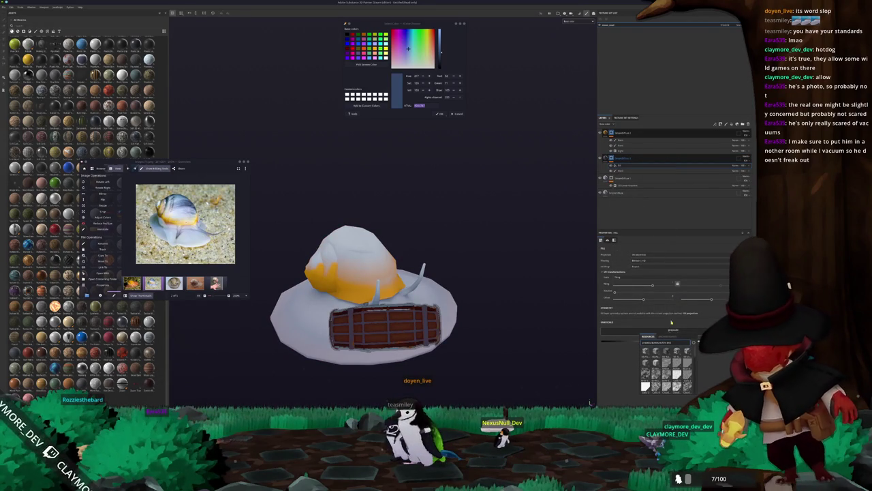
{"action": "left_click", "coordinate": [667, 365]}
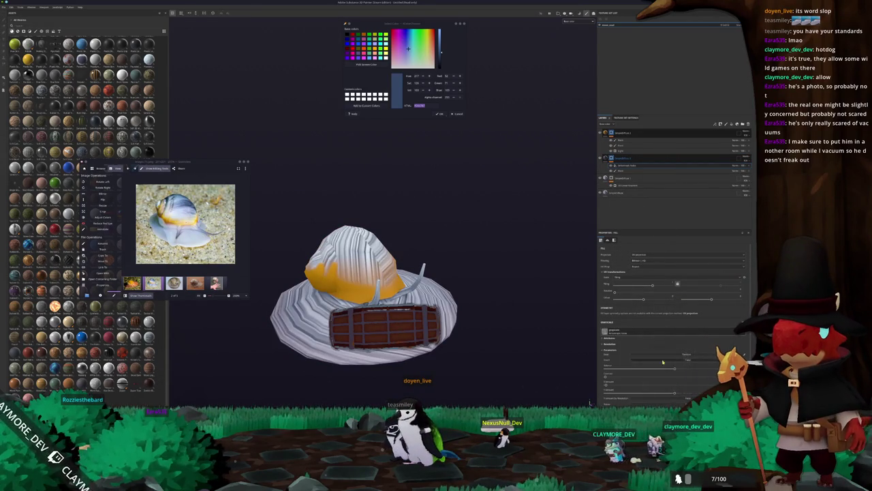
{"action": "left_click", "coordinate": [638, 254]}
{"action": "left_click", "coordinate": [638, 267]}
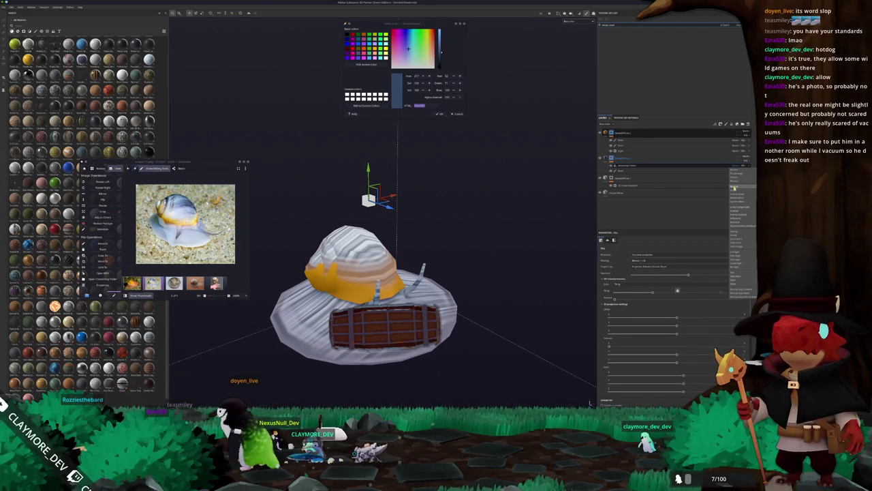
Change the stripe layer's projection mode and rotate the stripes on the shell
{"action": "left_click", "coordinate": [734, 166]}
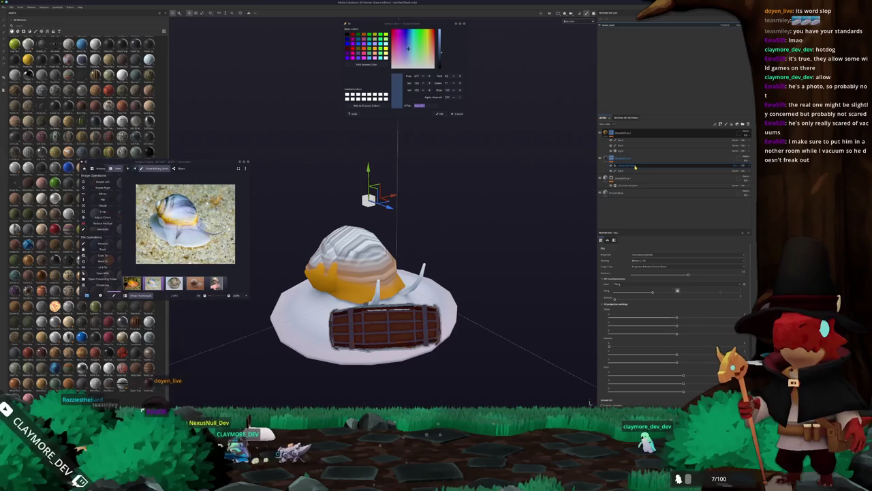
{"action": "left_click", "coordinate": [642, 256]}
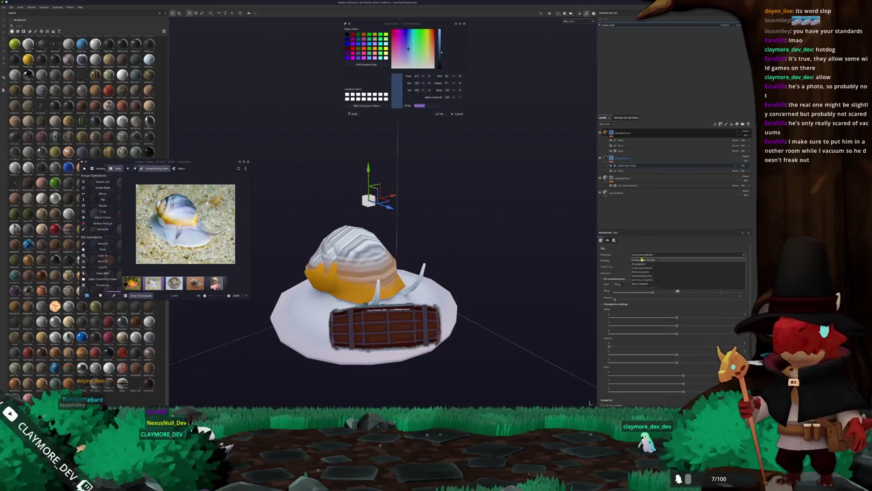
{"action": "left_click", "coordinate": [642, 272]}
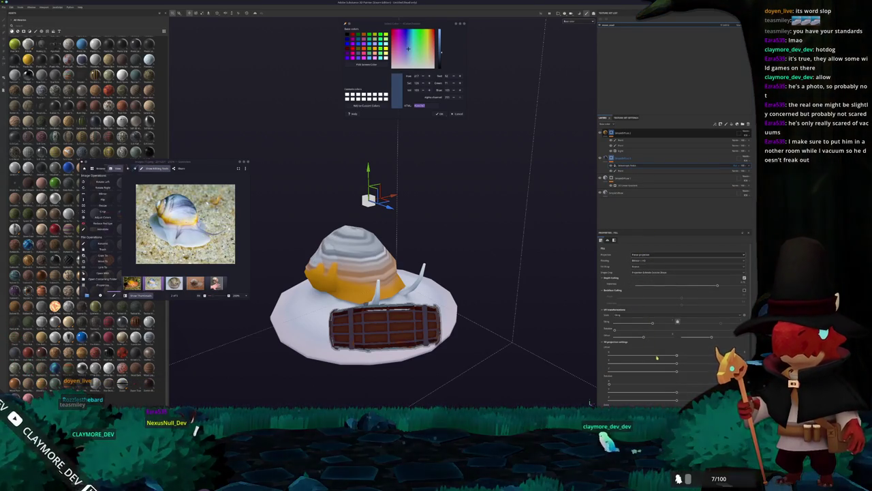
{"action": "scroll", "coordinate": [680, 359], "scroll_direction": "down", "scroll_amount": 2}
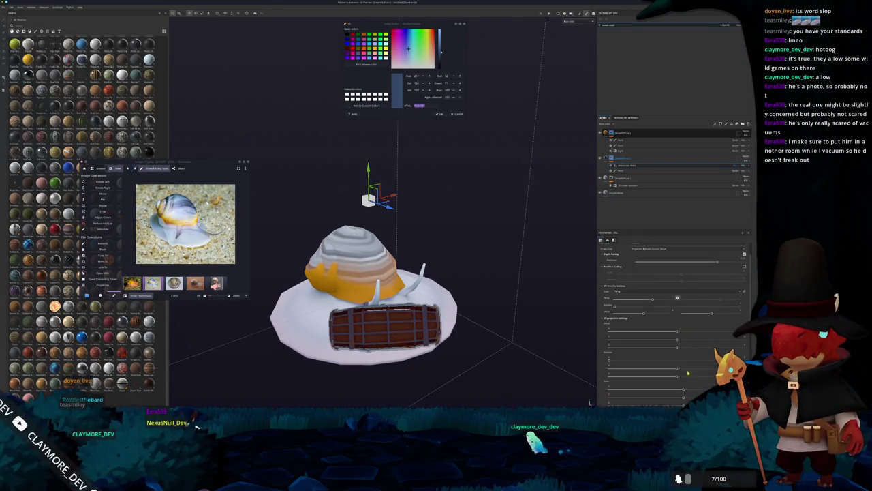
{"action": "left_click_drag", "start_coordinate": [612, 363], "coordinate": [687, 360]}
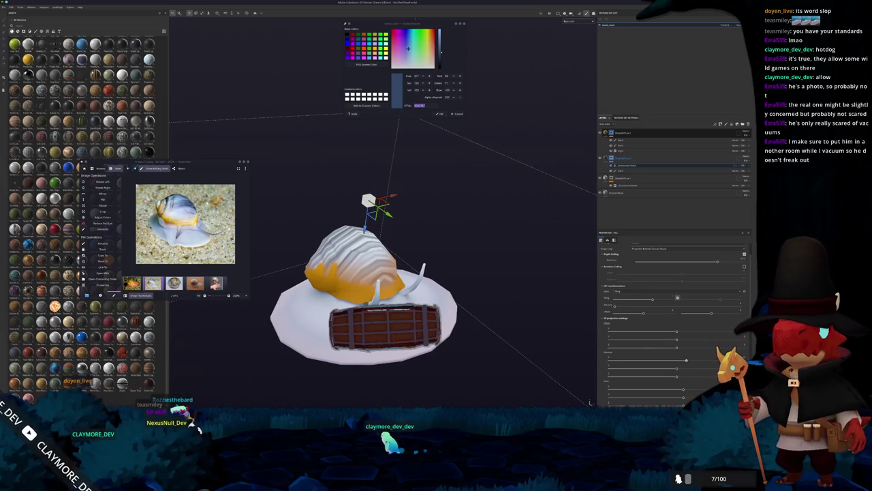
{"action": "left_click_drag", "start_coordinate": [687, 361], "coordinate": [692, 359]}
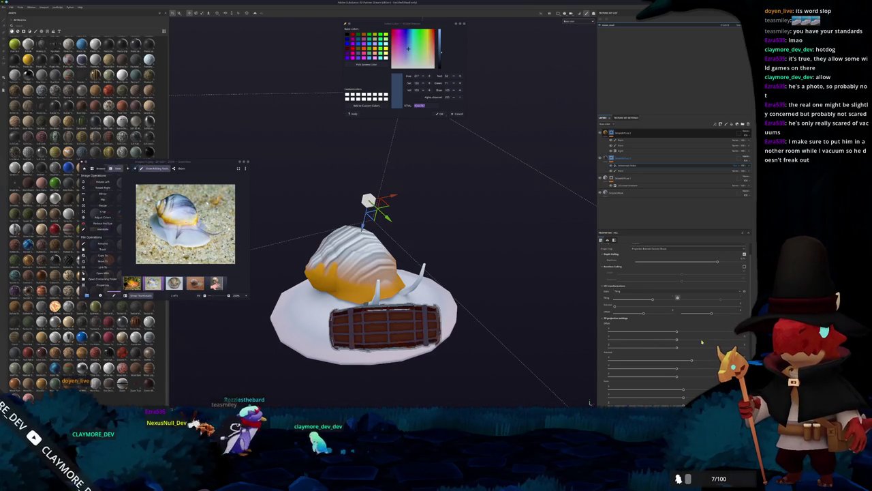
Rescale the shell stripes and adjust the texture's Balance slider
{"action": "left_click_drag", "start_coordinate": [382, 287], "coordinate": [423, 272], "text": "alt"}
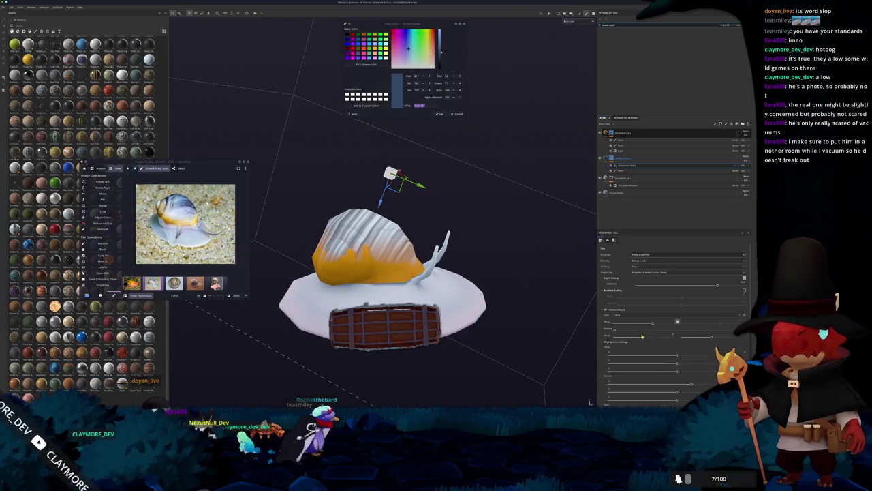
{"action": "left_click_drag", "start_coordinate": [652, 322], "coordinate": [646, 325]}
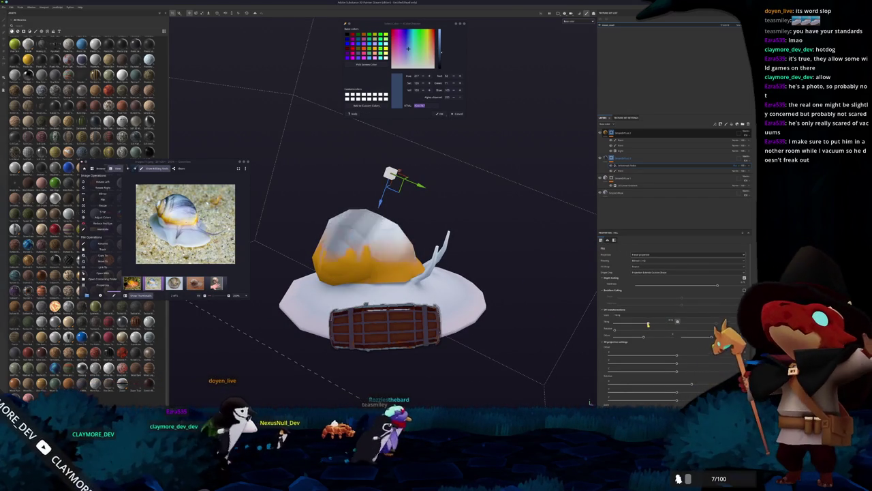
{"action": "scroll", "coordinate": [630, 352], "scroll_direction": "down", "scroll_amount": 5}
{"action": "scroll", "coordinate": [630, 352], "scroll_direction": "down", "scroll_amount": 2}
{"action": "left_click_drag", "start_coordinate": [675, 366], "coordinate": [701, 366]}
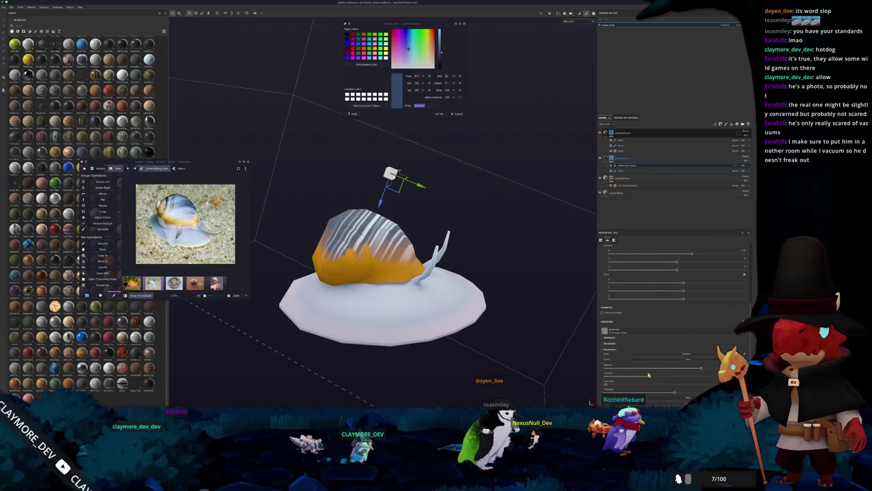
Duplicate the top layer group with Ctrl+D, then undo the duplication
{"action": "left_click", "coordinate": [632, 135]}
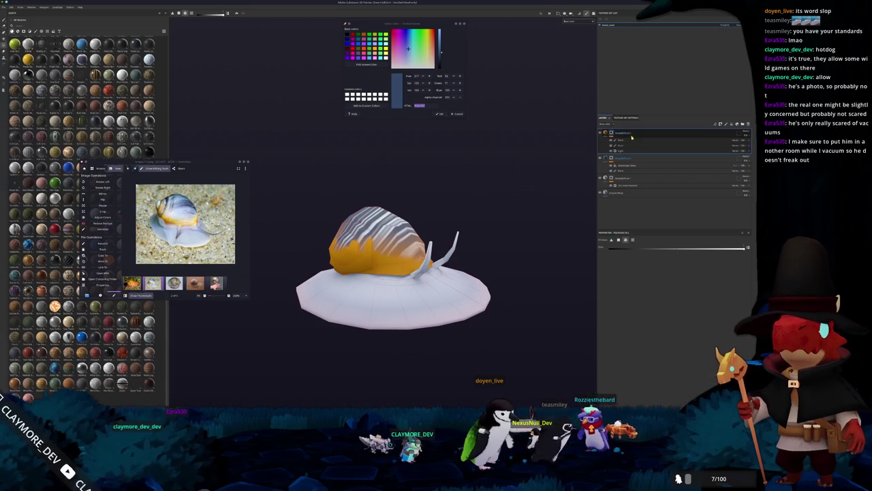
{"action": "key", "text": "ctrl+d"}
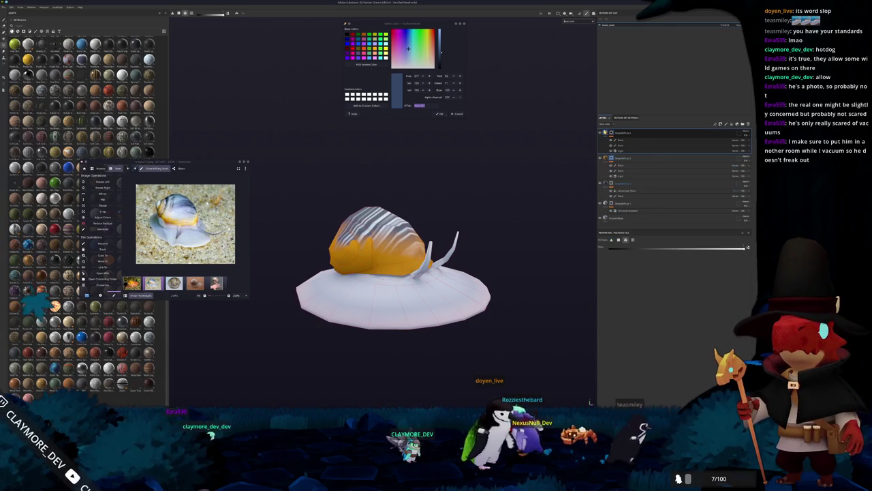
{"action": "key", "text": "ctrl+z"}
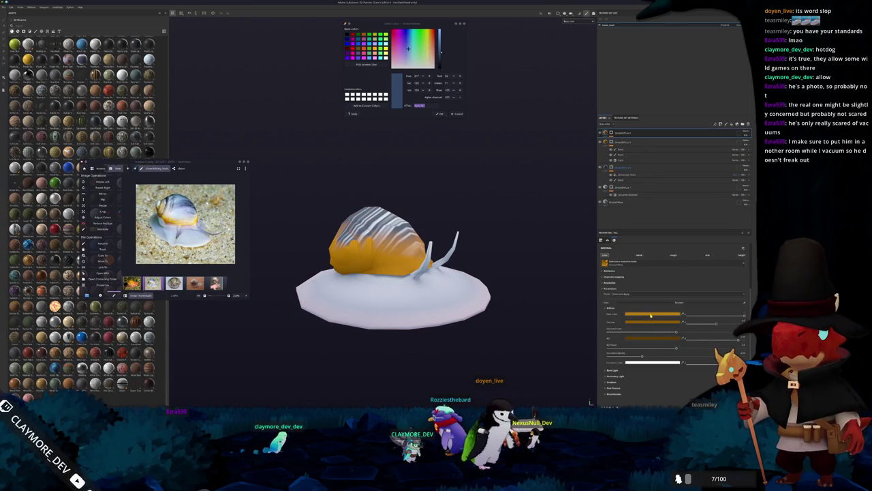